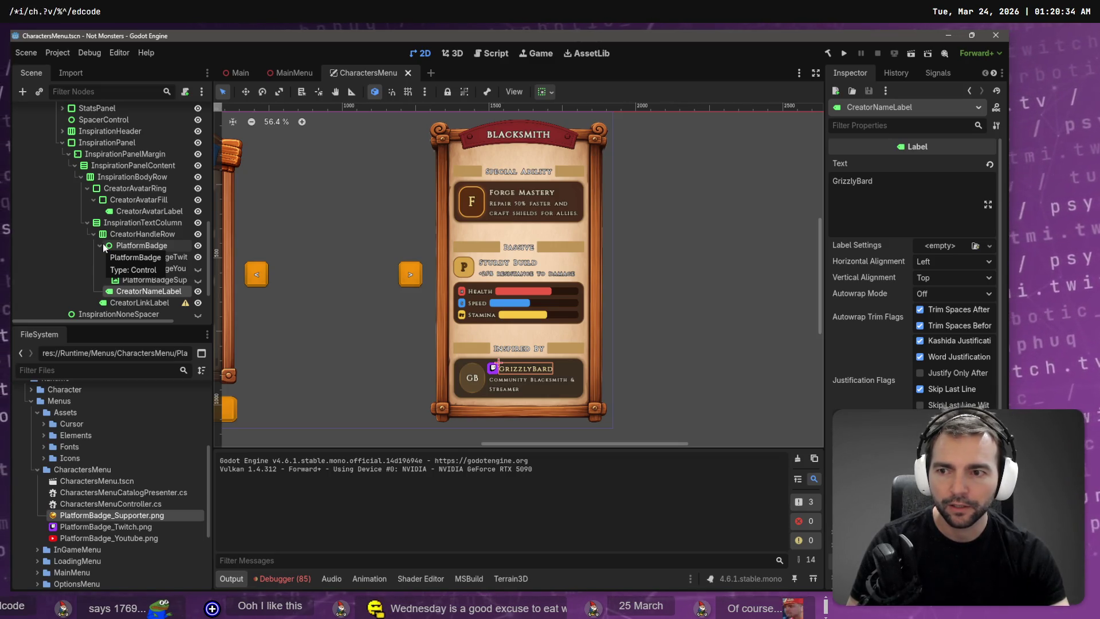
Step: Add a horizontally expanding Control child to CreatorHandleRow, placed above PlatformBadge
{"action": "left_click", "coordinate": [101, 245]}
{"action": "right_click", "coordinate": [133, 235]}
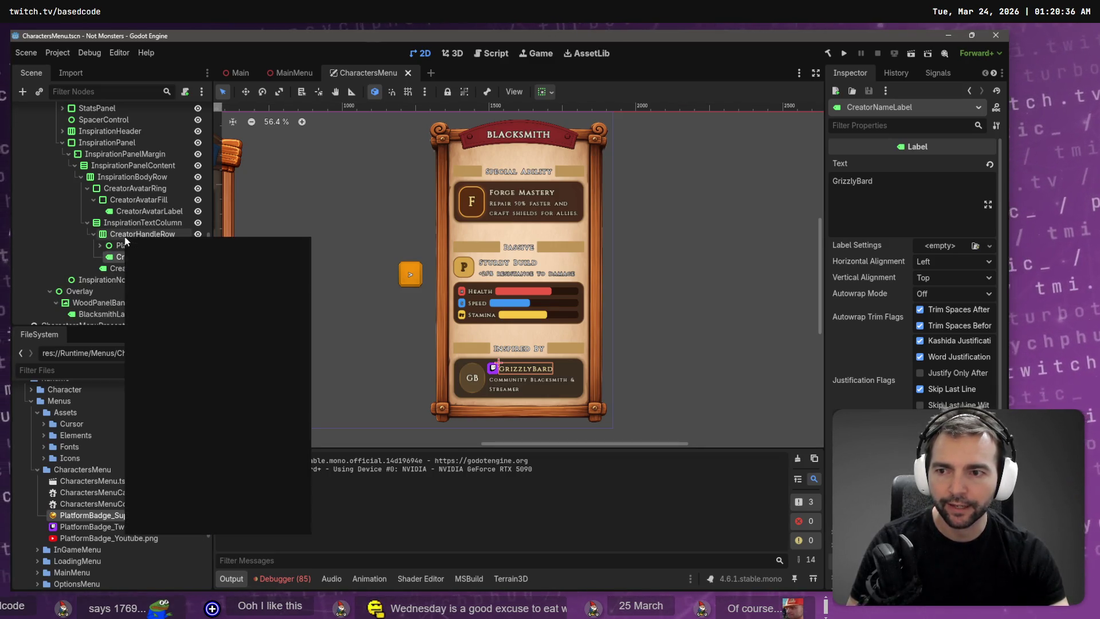
{"action": "left_click", "coordinate": [171, 247]}
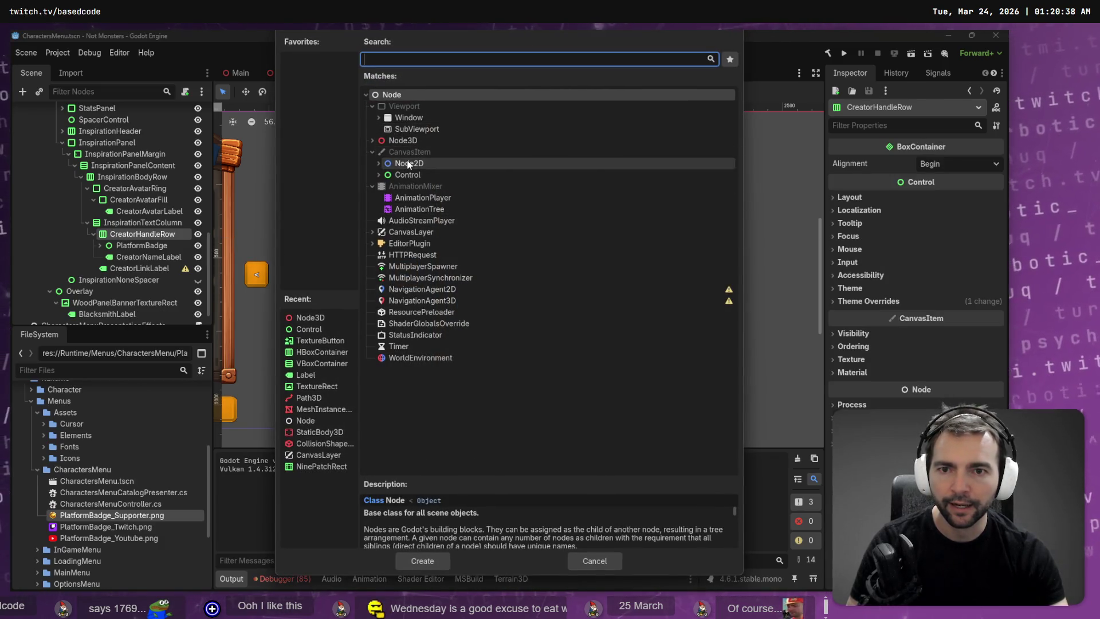
{"action": "left_click", "coordinate": [412, 176]}
{"action": "double_click", "coordinate": [412, 176]}
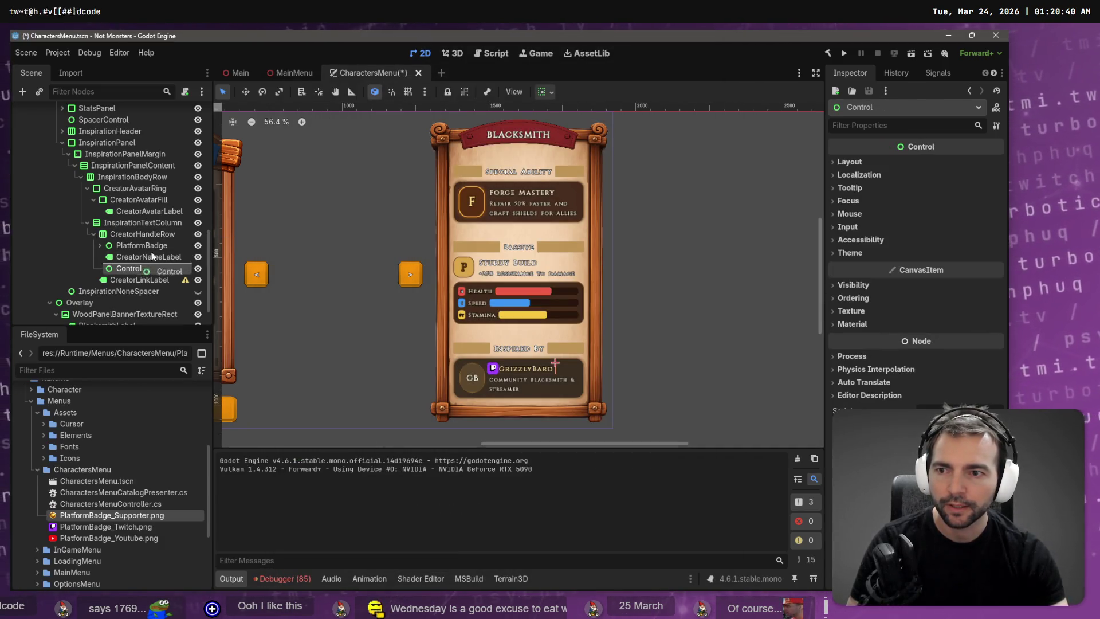
{"action": "left_click_drag", "start_coordinate": [128, 268], "coordinate": [153, 241]}
{"action": "left_click", "coordinate": [850, 162]}
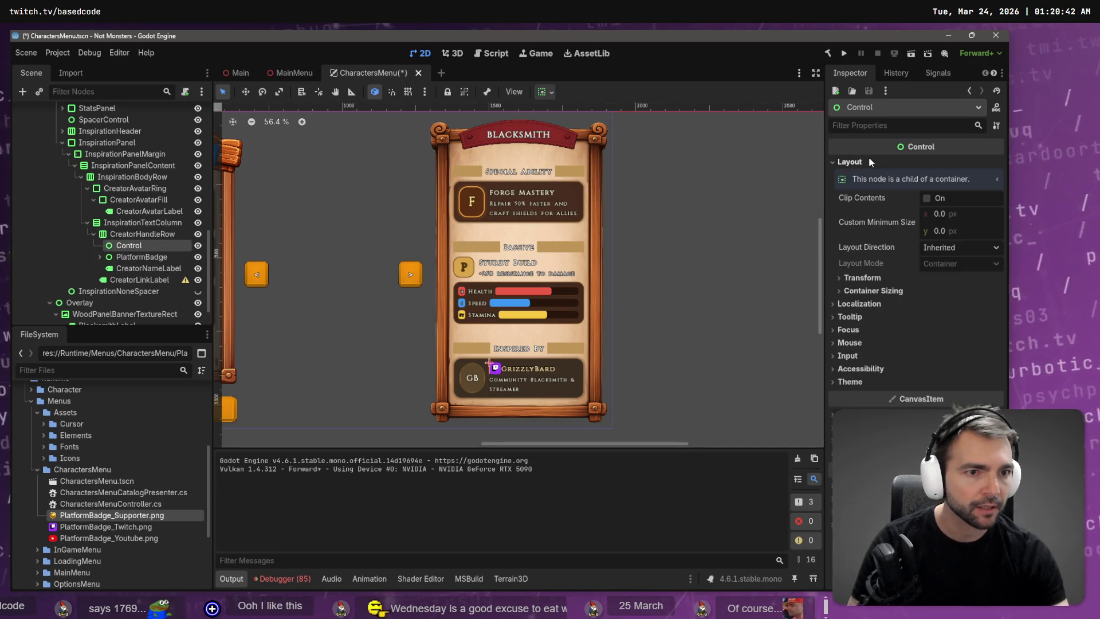
{"action": "left_click", "coordinate": [873, 290]}
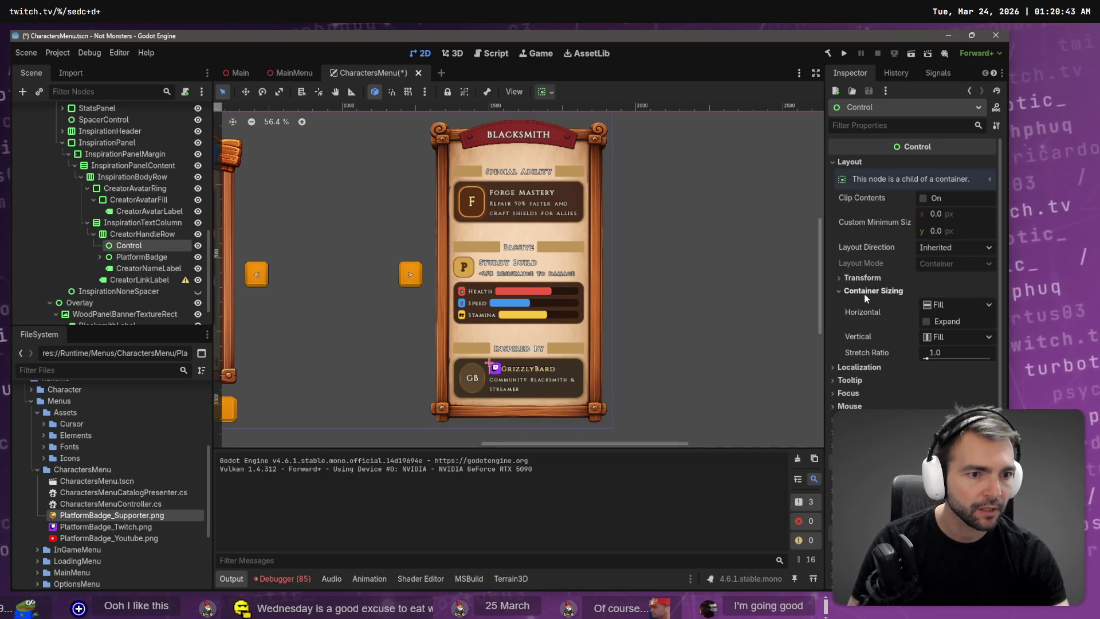
{"action": "left_click", "coordinate": [927, 322]}
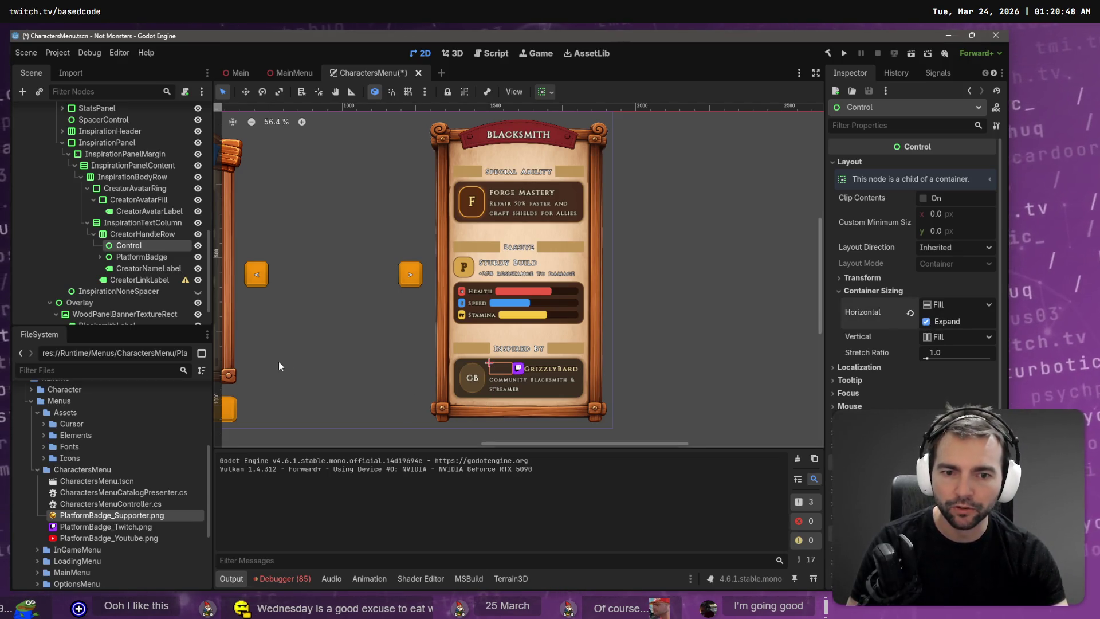
Step: Set CreatorLinkLabel's horizontal alignment to Right and save the scene
{"action": "left_click", "coordinate": [150, 268]}
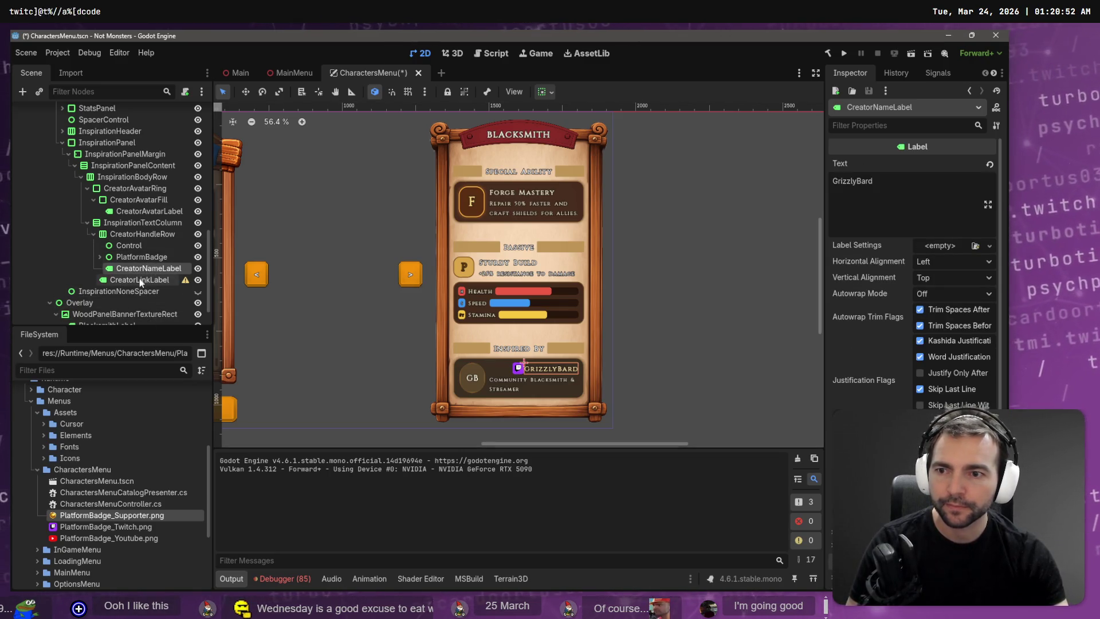
{"action": "left_click", "coordinate": [139, 279]}
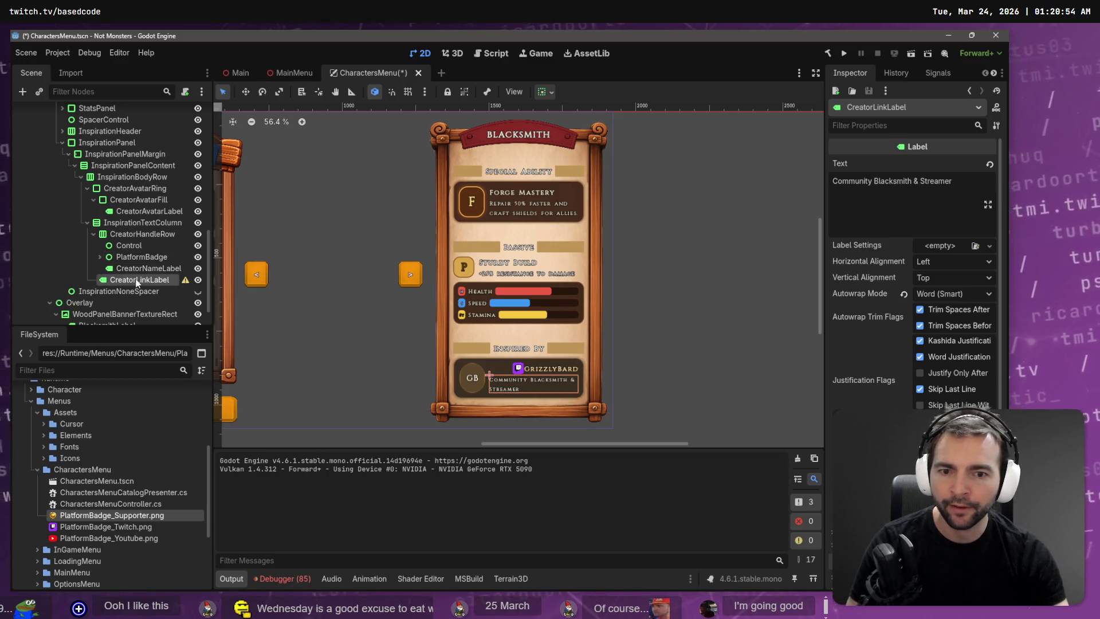
{"action": "left_click", "coordinate": [985, 262]}
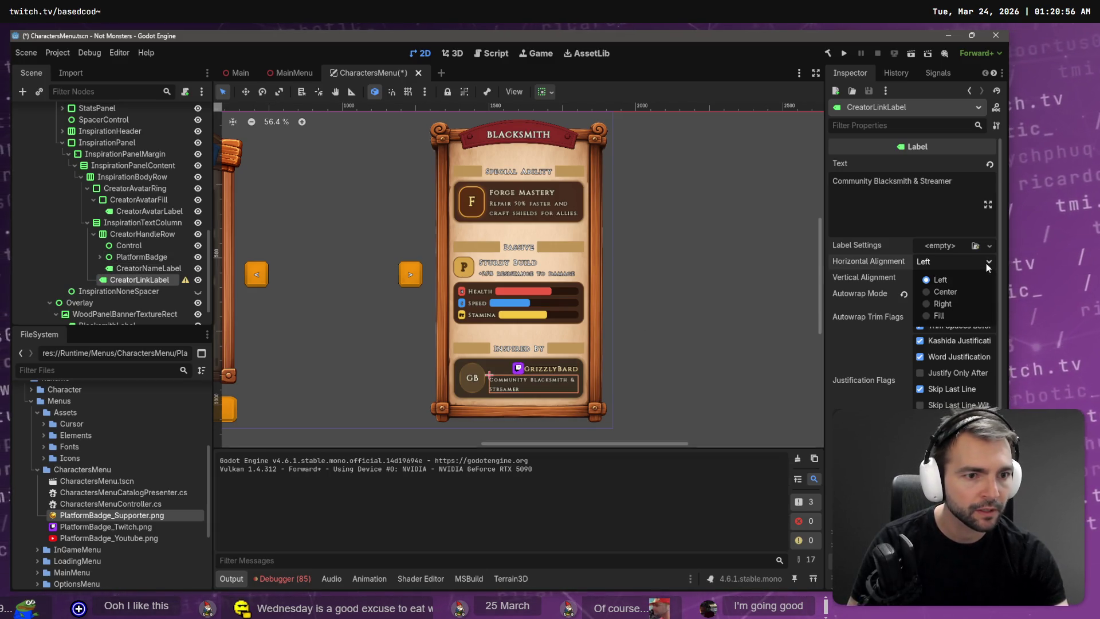
{"action": "left_click", "coordinate": [961, 303]}
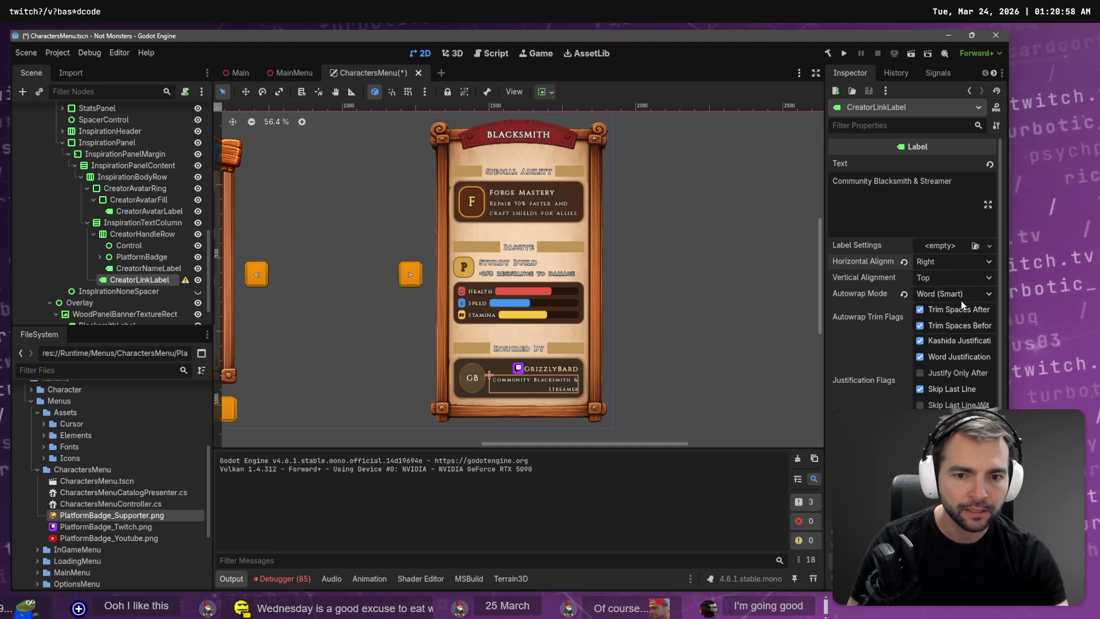
{"action": "left_click", "coordinate": [646, 322]}
{"action": "key", "text": "ctrl+s"}
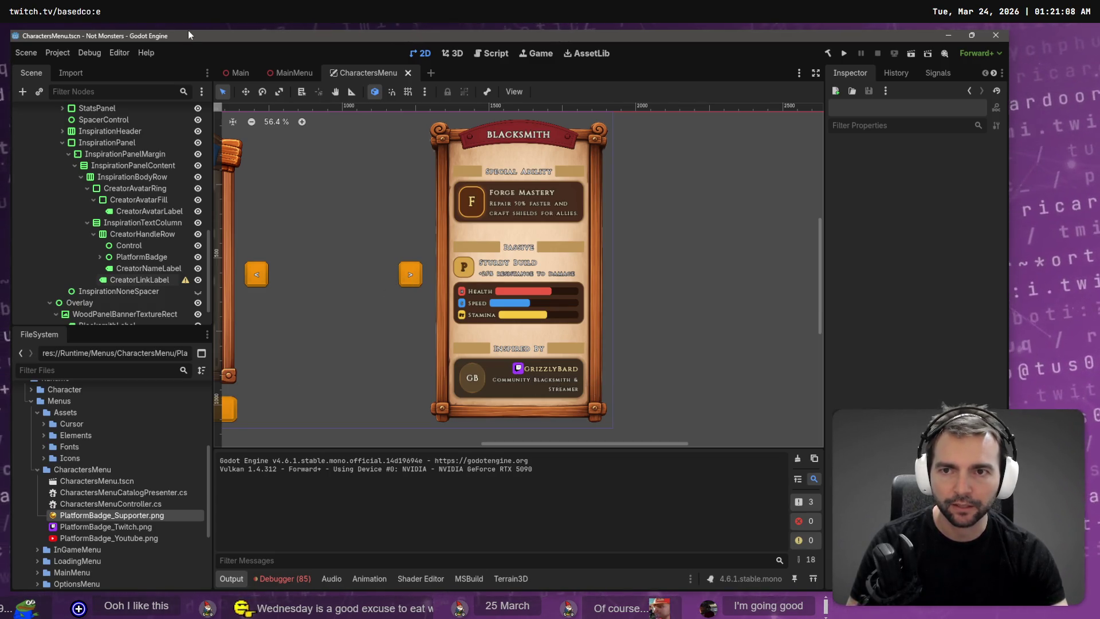
Step: Run the project, then switch from the Main scene to MainMenu and launch the game again
{"action": "key", "text": "F5"}
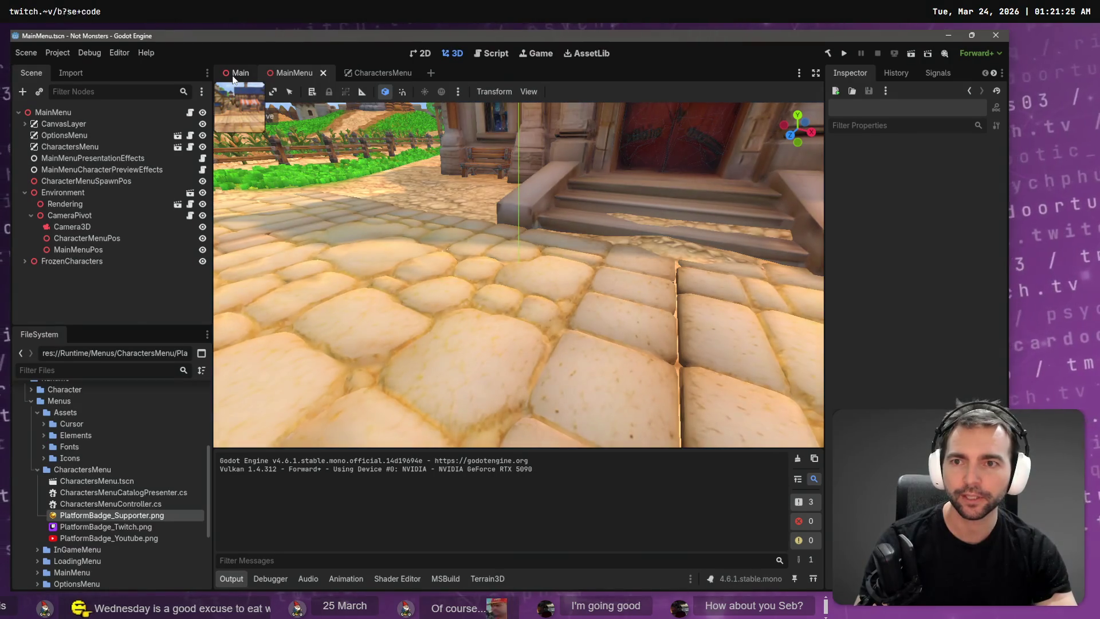
{"action": "left_click", "coordinate": [233, 79]}
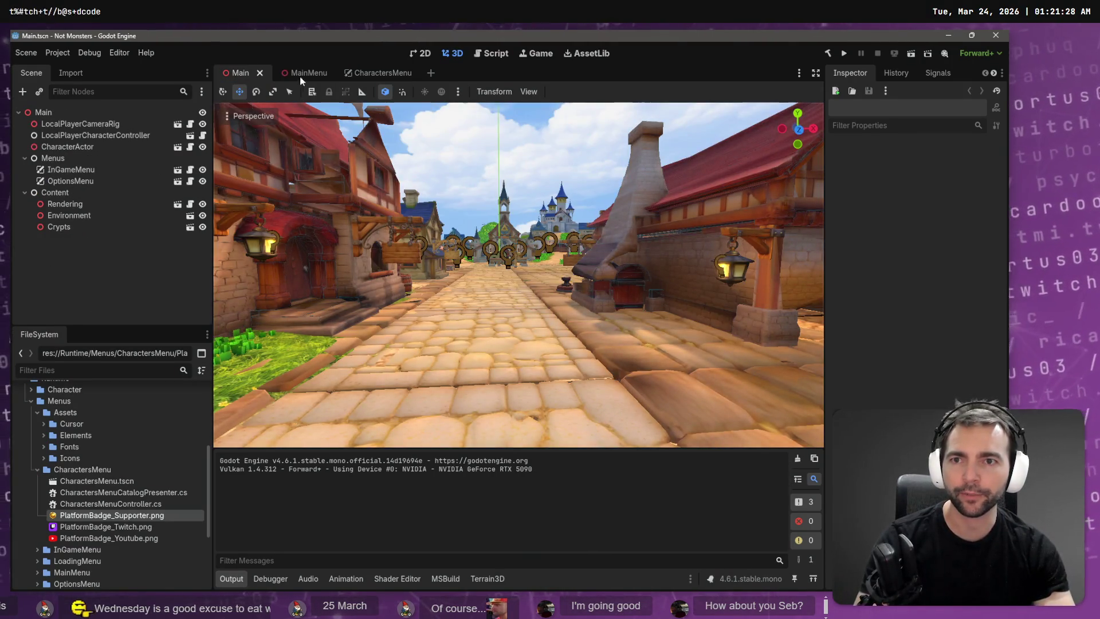
{"action": "left_click", "coordinate": [304, 72]}
{"action": "key", "text": "F5"}
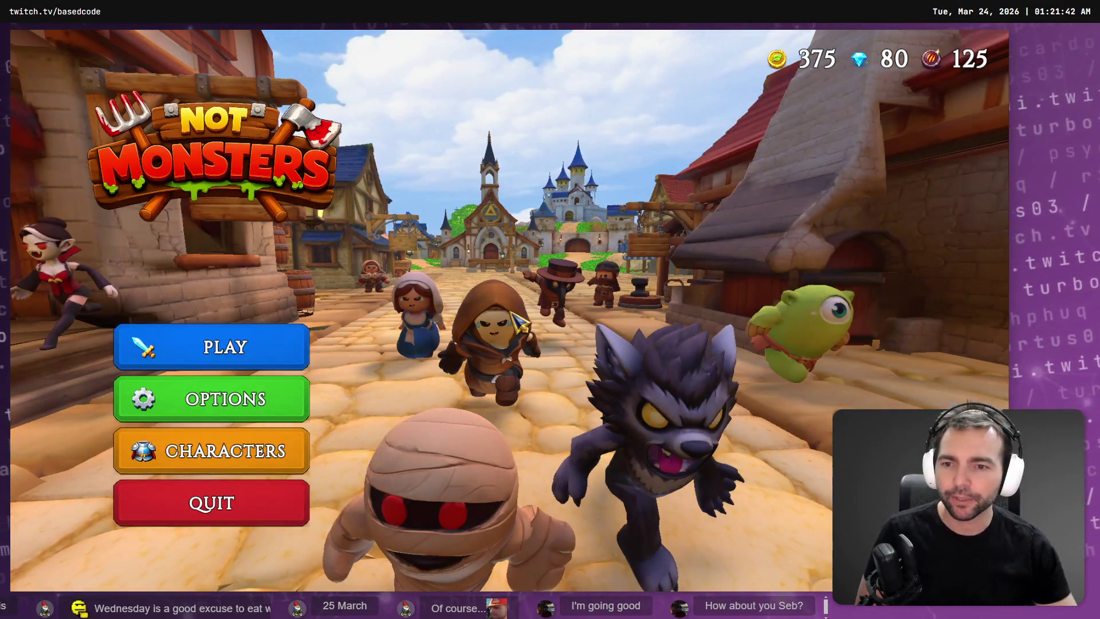
Step: In Characters, preview Barbarian, King and monster Alice, return to the menu and stop the game
{"action": "left_click", "coordinate": [284, 459]}
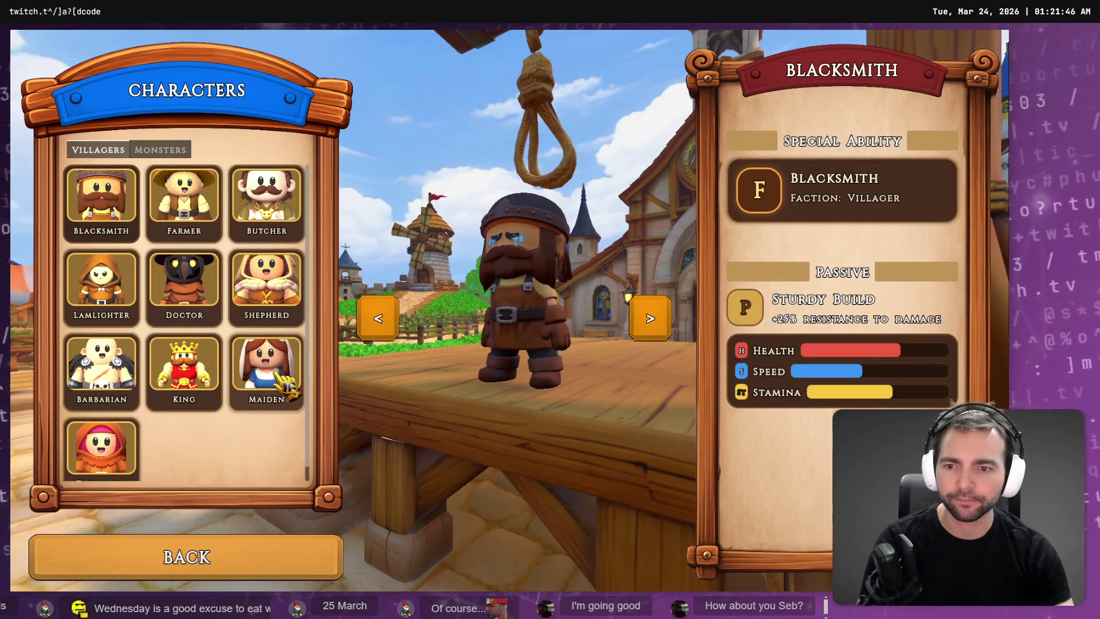
{"action": "left_click", "coordinate": [109, 398]}
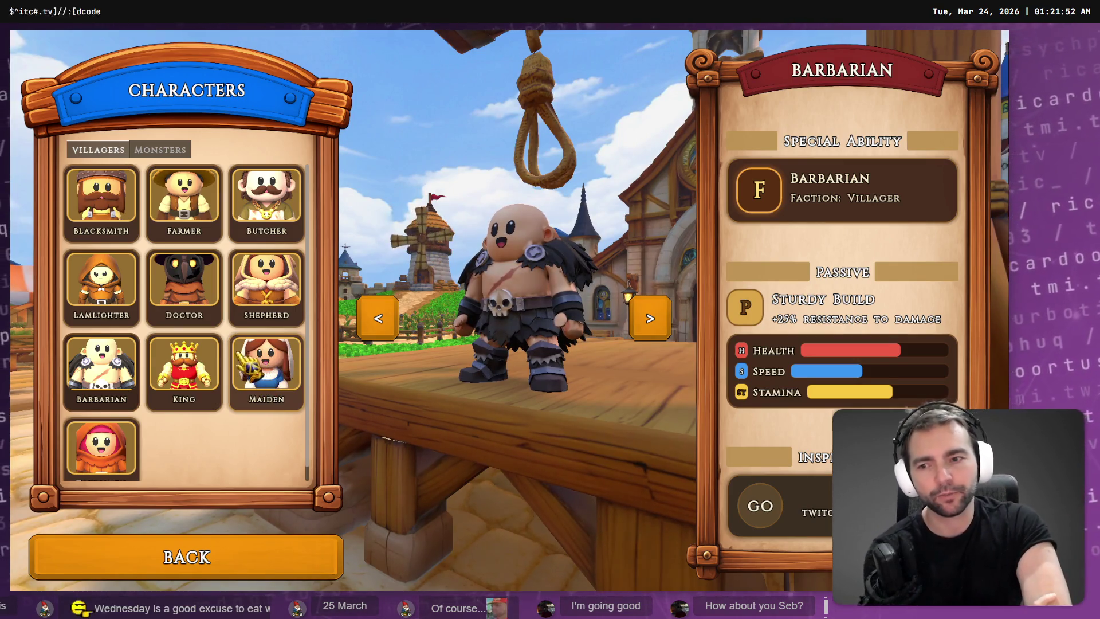
{"action": "left_click", "coordinate": [172, 386]}
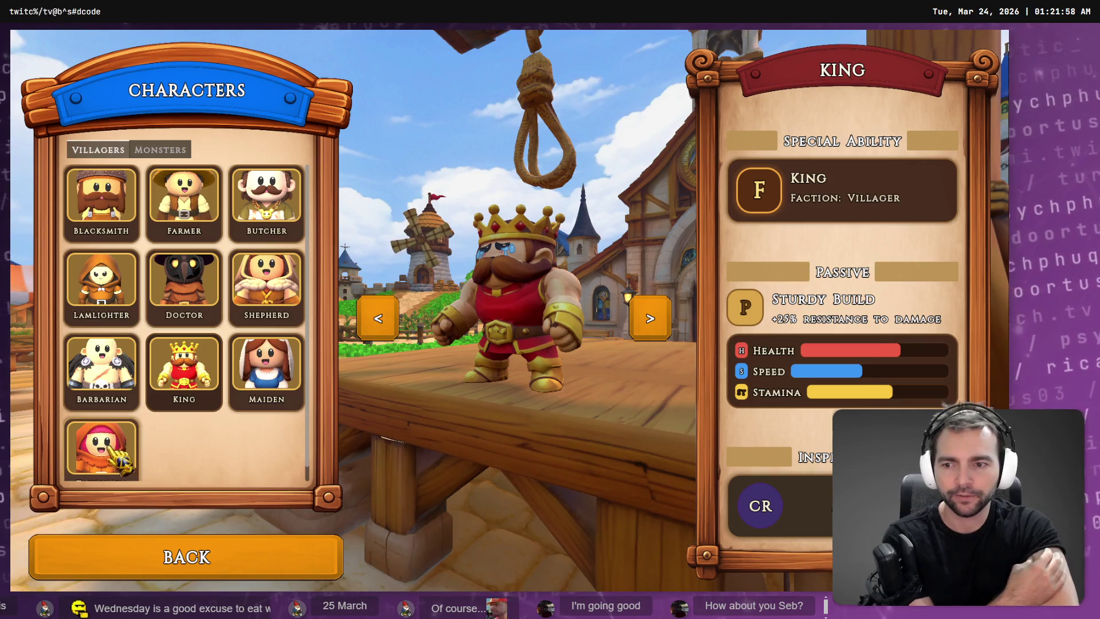
{"action": "left_click", "coordinate": [164, 150]}
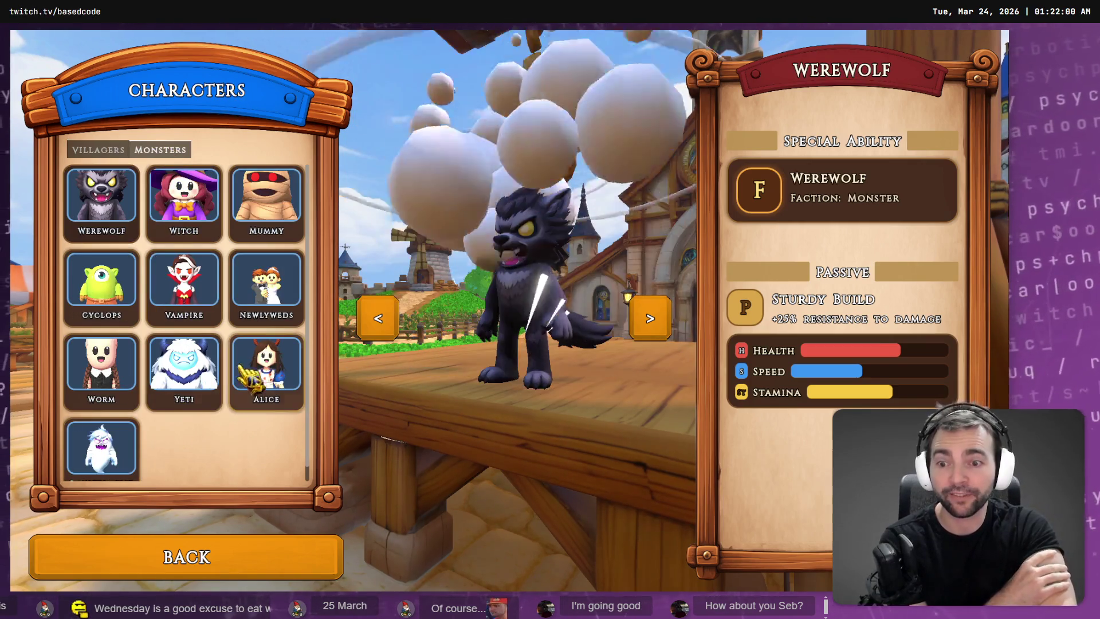
{"action": "left_click", "coordinate": [268, 375]}
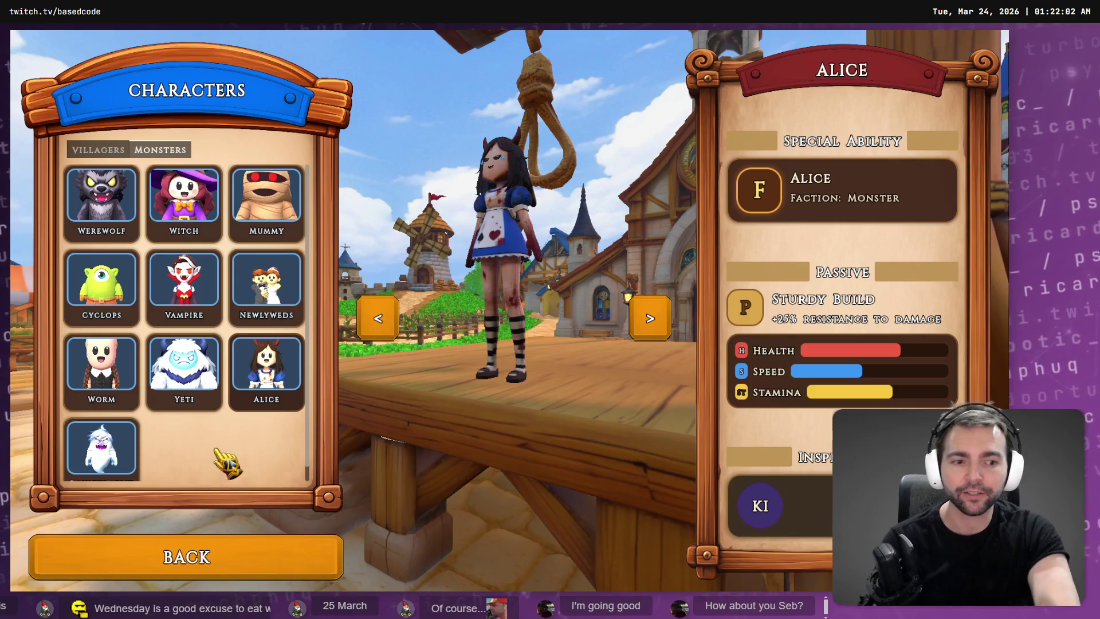
{"action": "left_click", "coordinate": [227, 558]}
{"action": "key", "text": "F8"}
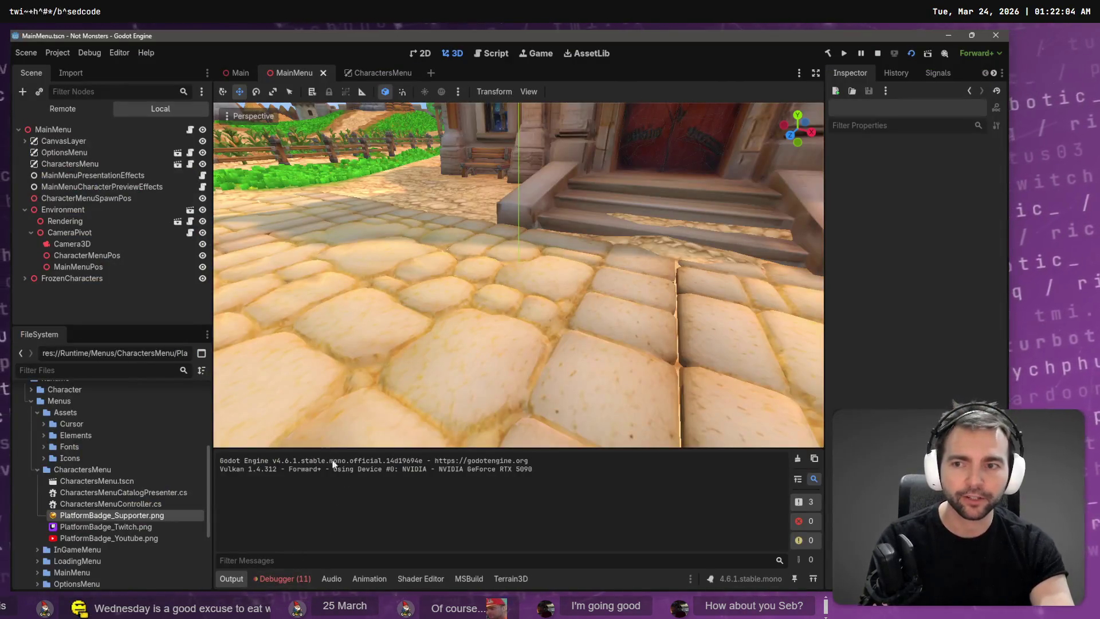
Step: In the CharactersMenu scene, rename the new Control node to SpacerControl
{"action": "left_click", "coordinate": [387, 74]}
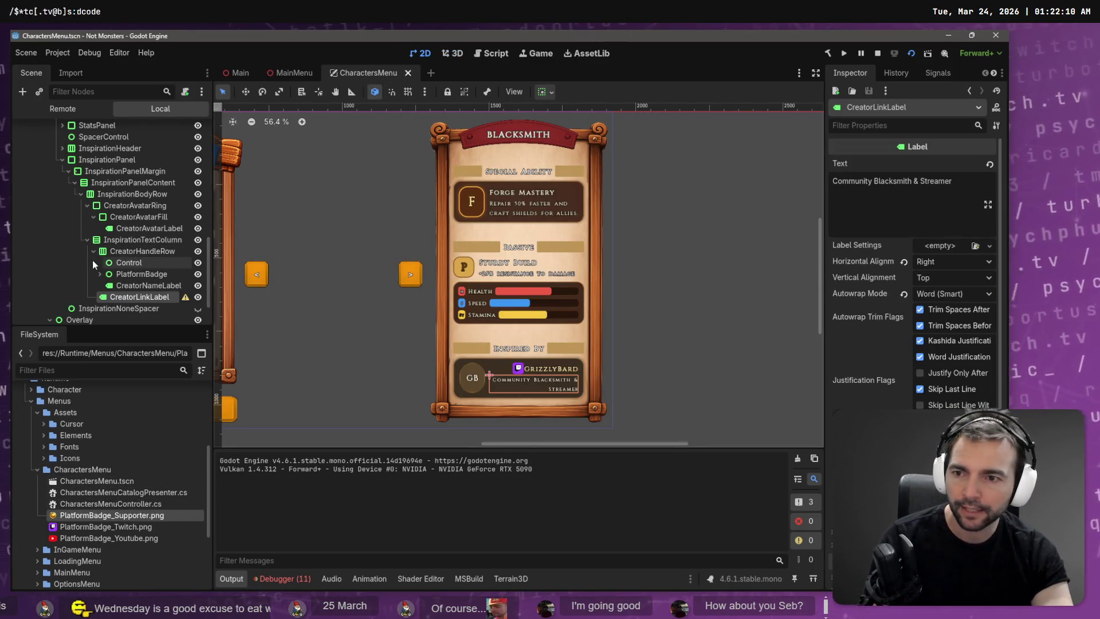
{"action": "left_click", "coordinate": [131, 286]}
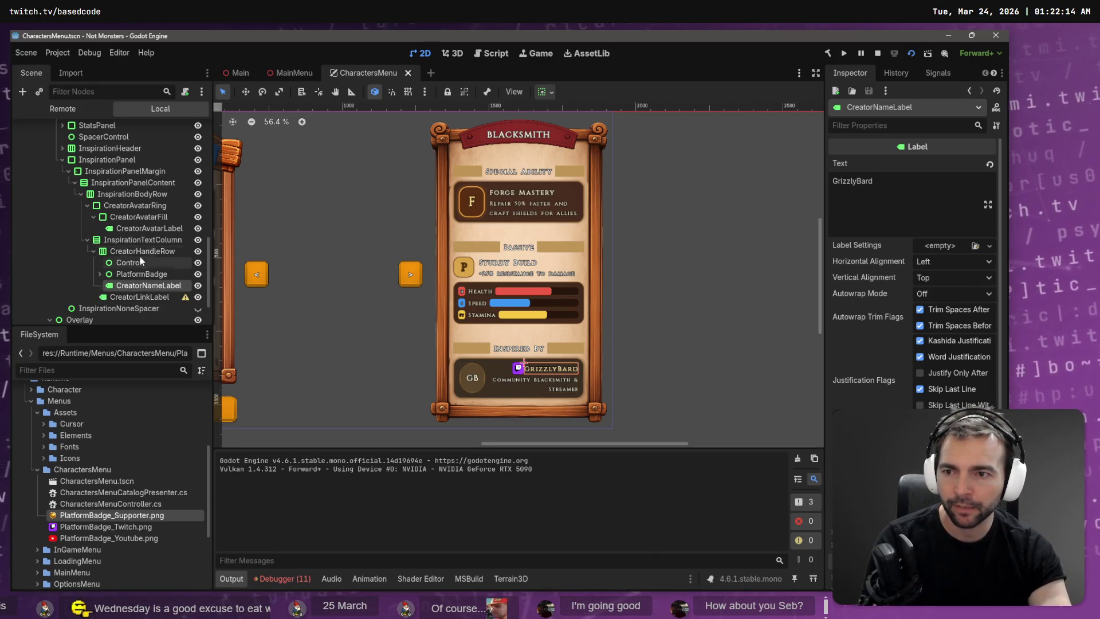
{"action": "left_click", "coordinate": [139, 262]}
{"action": "right_click", "coordinate": [145, 252]}
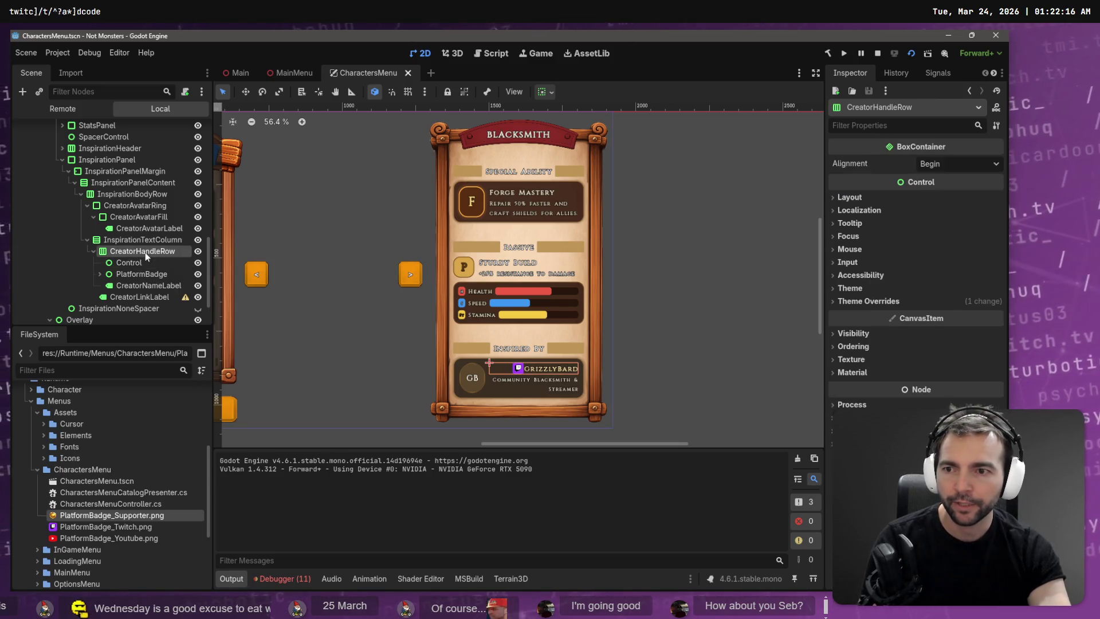
{"action": "left_click", "coordinate": [133, 264]}
{"action": "double_click", "coordinate": [139, 263]}
{"action": "type", "text": "Spacer"}
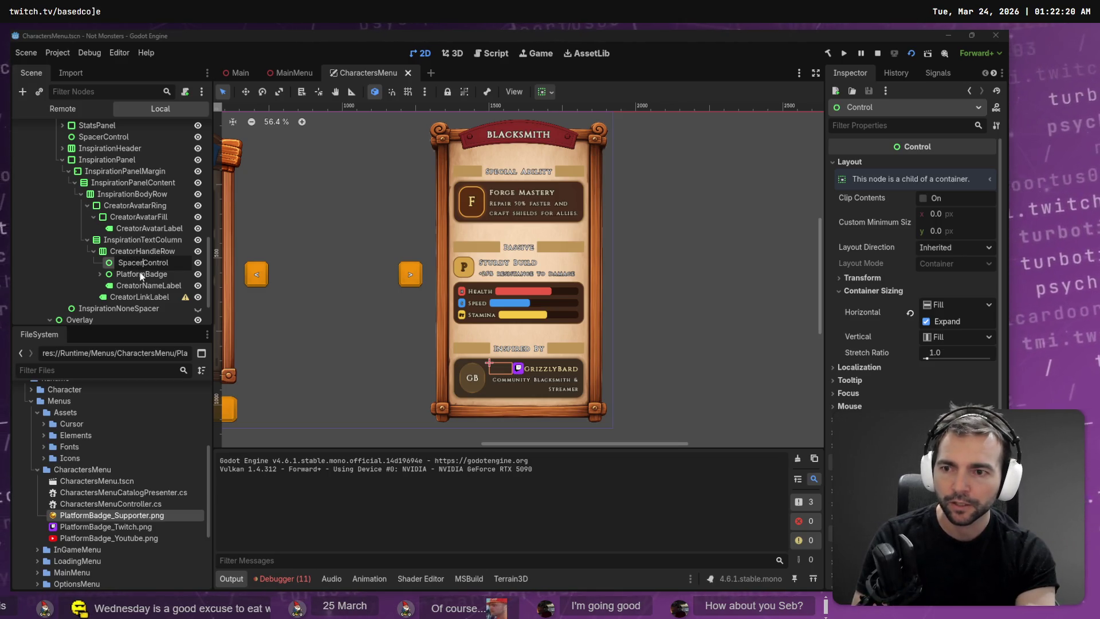
{"action": "key", "text": "Return"}
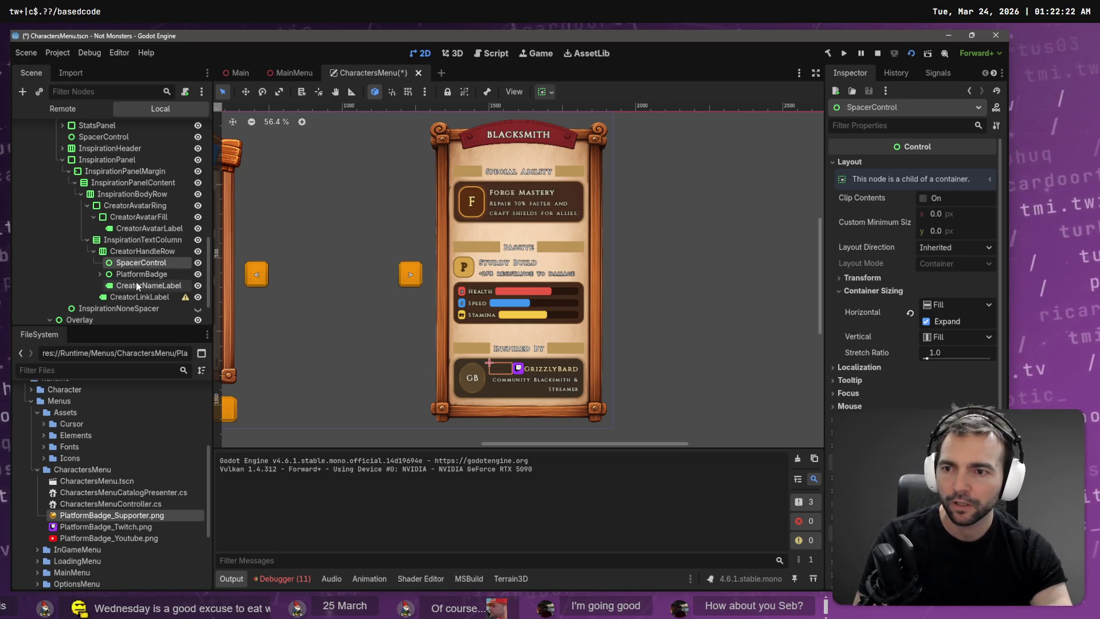
Step: Duplicate it as SpacerControl2 above CreatorNameLabel and turn off its horizontal expand
{"action": "key", "text": "ctrl+d"}
{"action": "key", "text": "ctrl+Down"}
{"action": "key", "text": "ctrl+Down"}
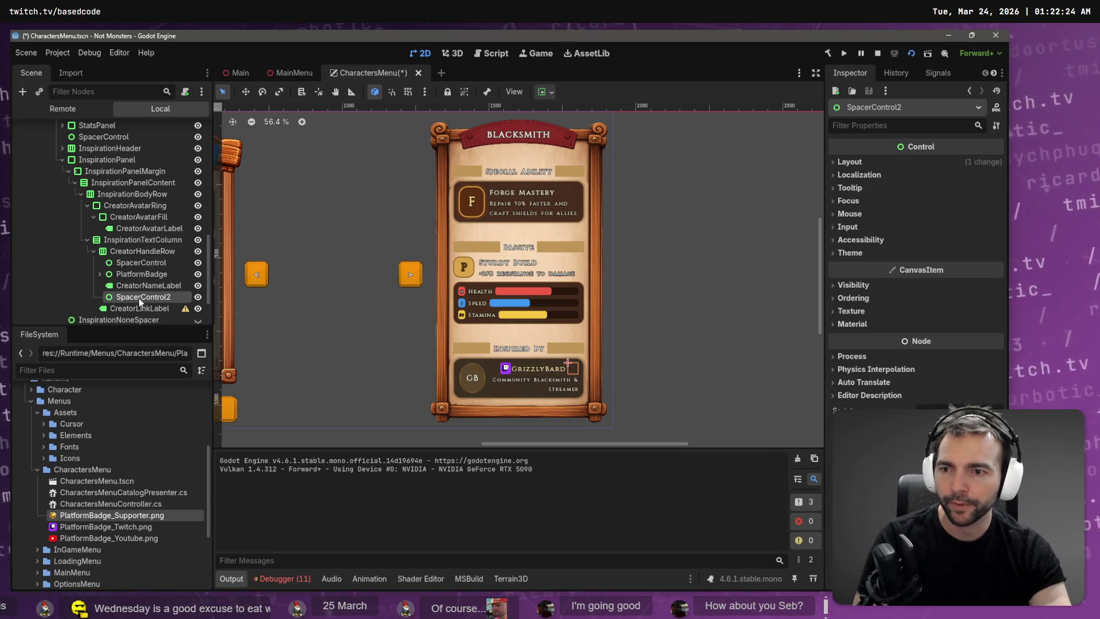
{"action": "left_click_drag", "start_coordinate": [138, 298], "coordinate": [143, 281]}
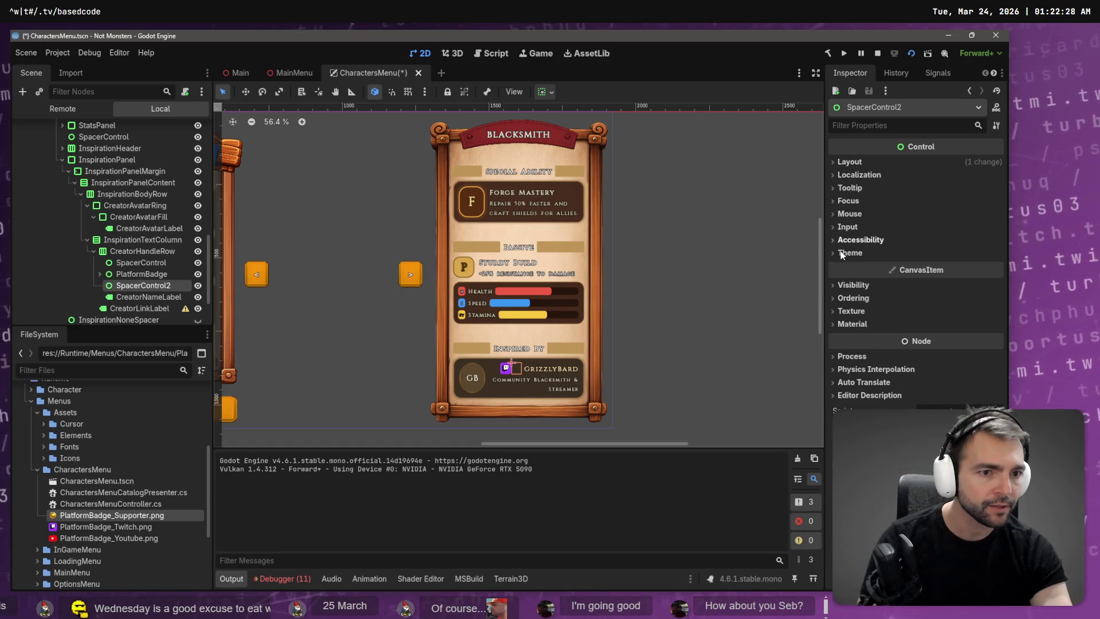
{"action": "left_click", "coordinate": [851, 161]}
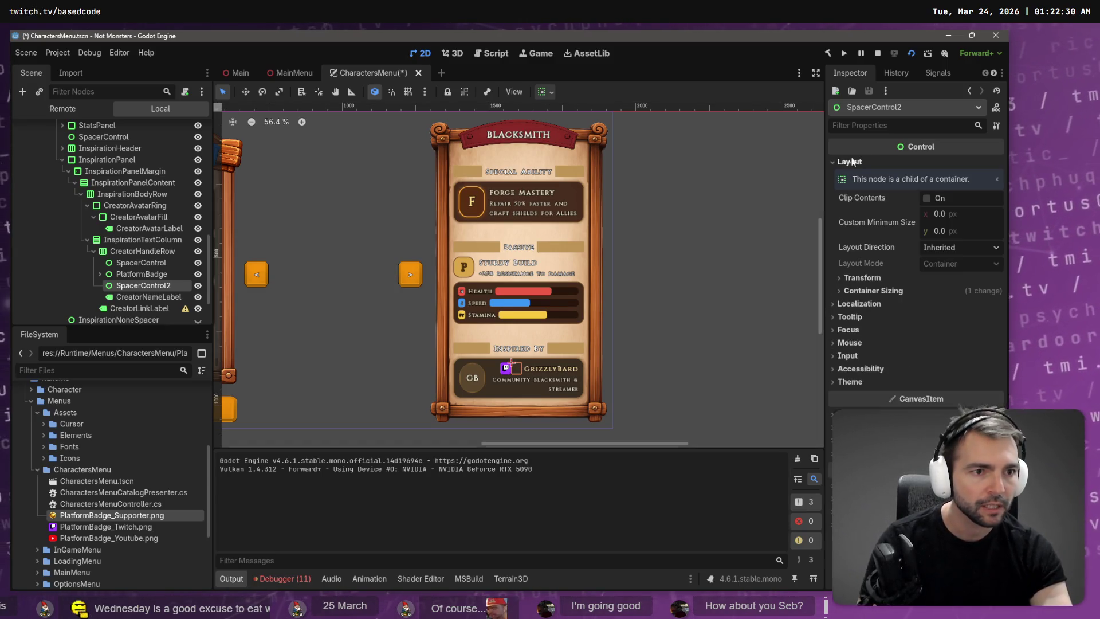
{"action": "left_click", "coordinate": [870, 279]}
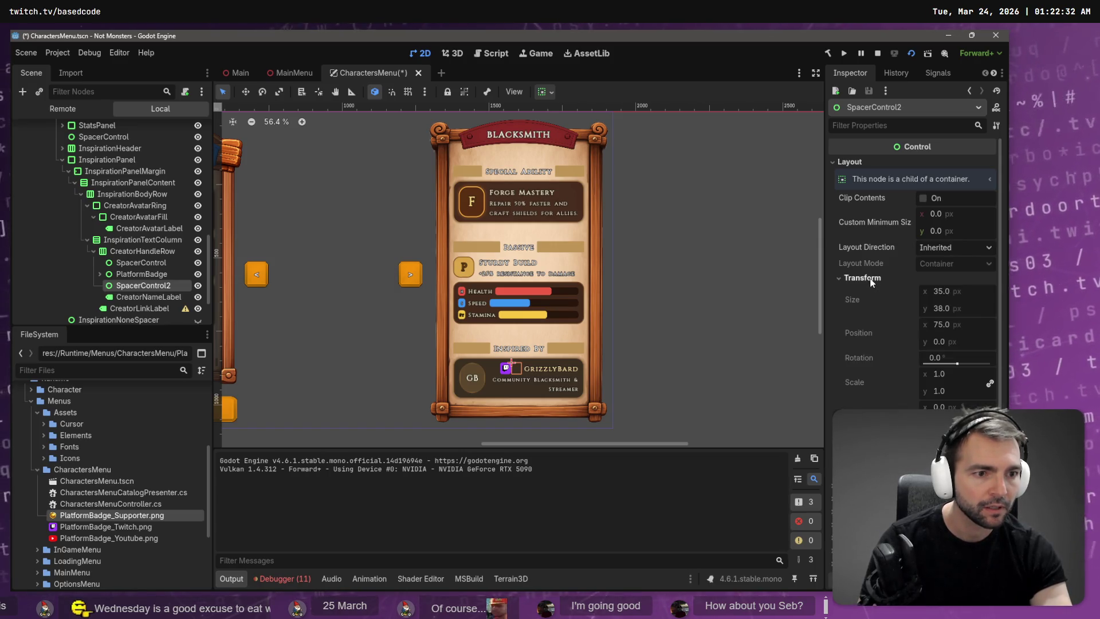
{"action": "left_click", "coordinate": [870, 279]}
{"action": "left_click", "coordinate": [872, 290]}
{"action": "left_click", "coordinate": [927, 322]}
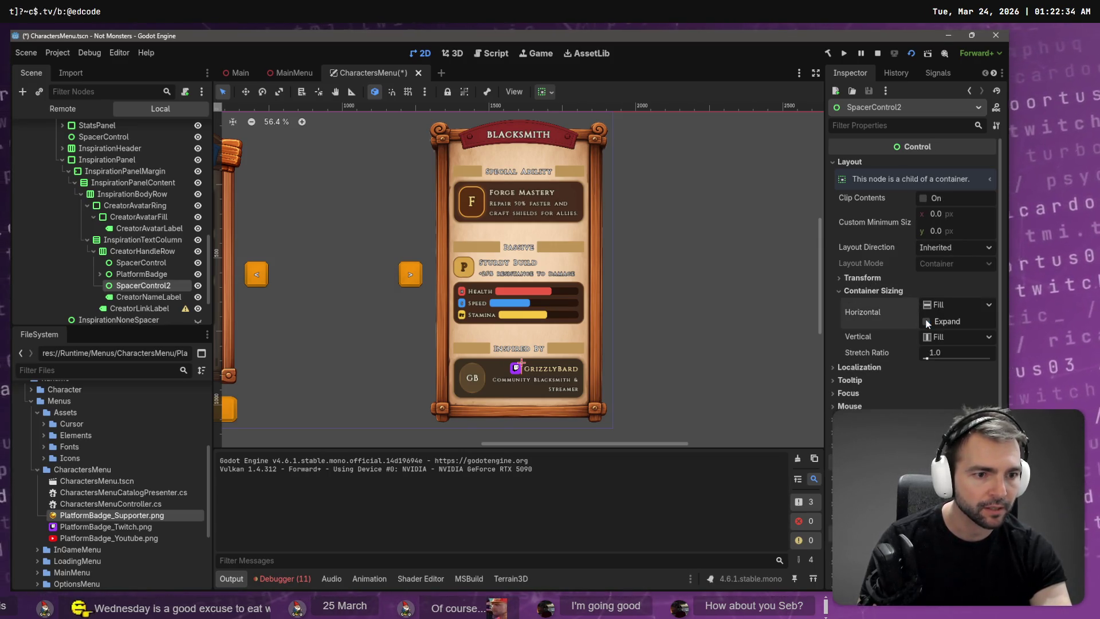
Step: Give SpacerControl2 a 10 px custom minimum width and save the scene
{"action": "left_click", "coordinate": [936, 215]}
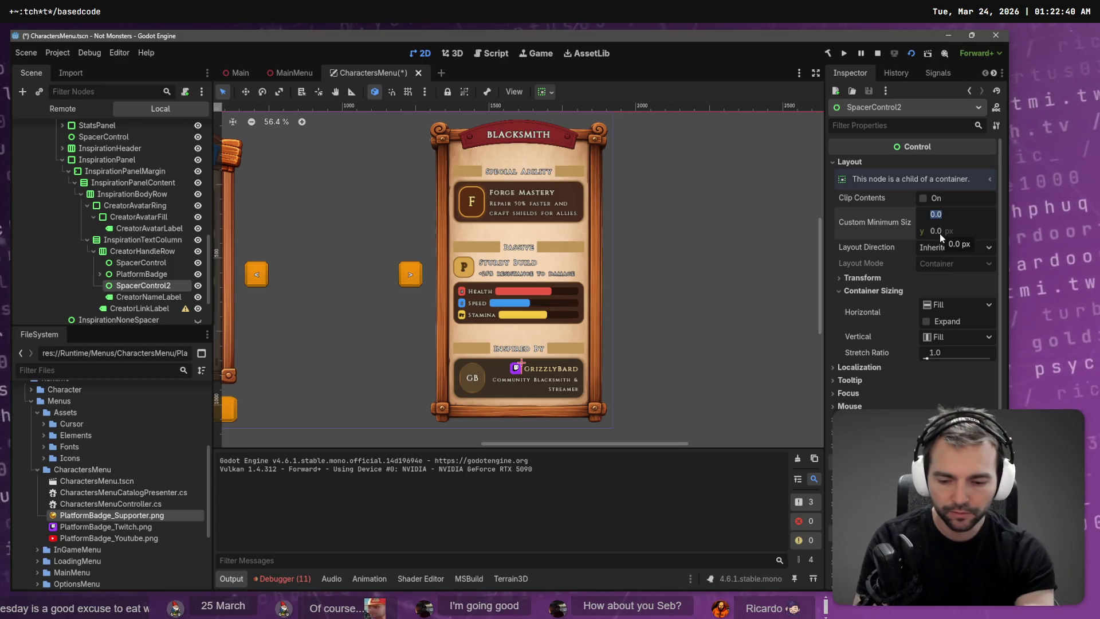
{"action": "type", "text": "5"}
{"action": "key", "text": "Return"}
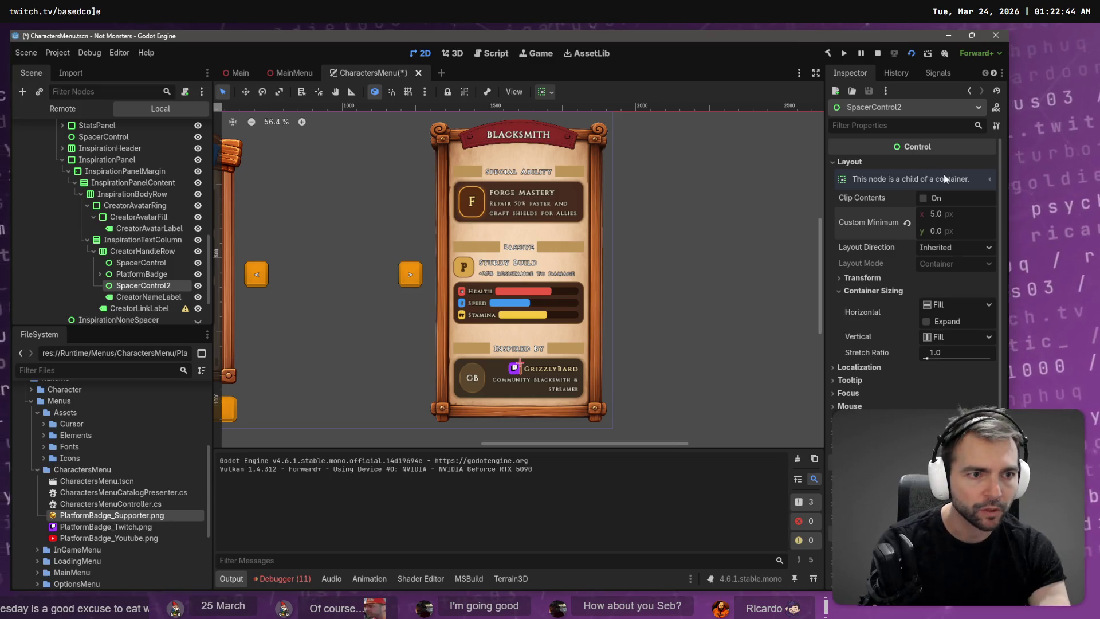
{"action": "left_click", "coordinate": [941, 215]}
{"action": "type", "text": "7.0"}
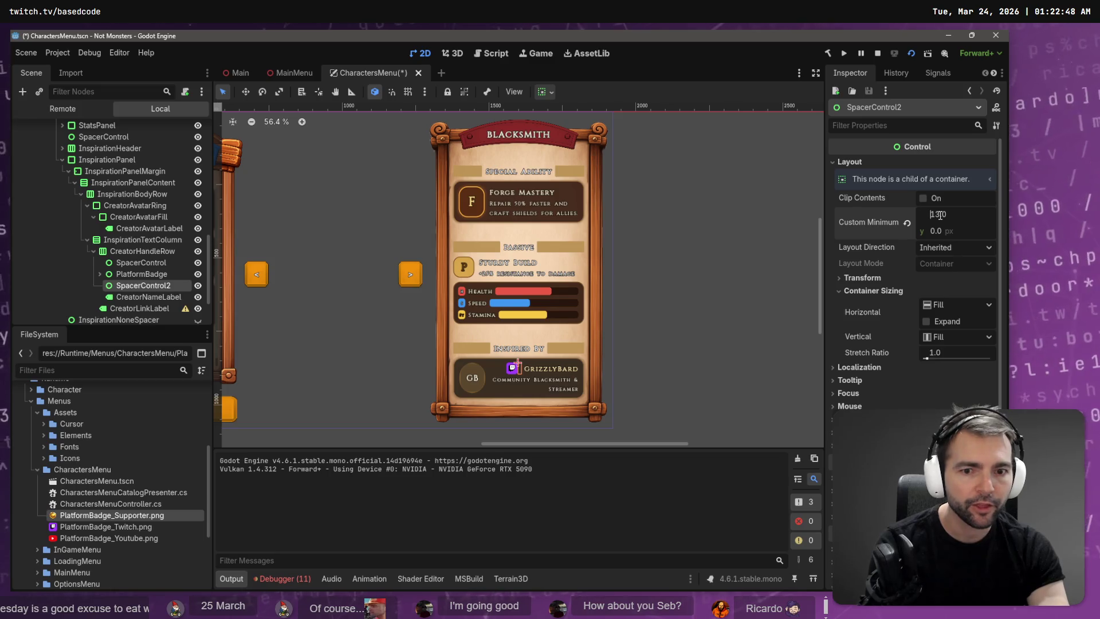
{"action": "key", "text": "ctrl+s"}
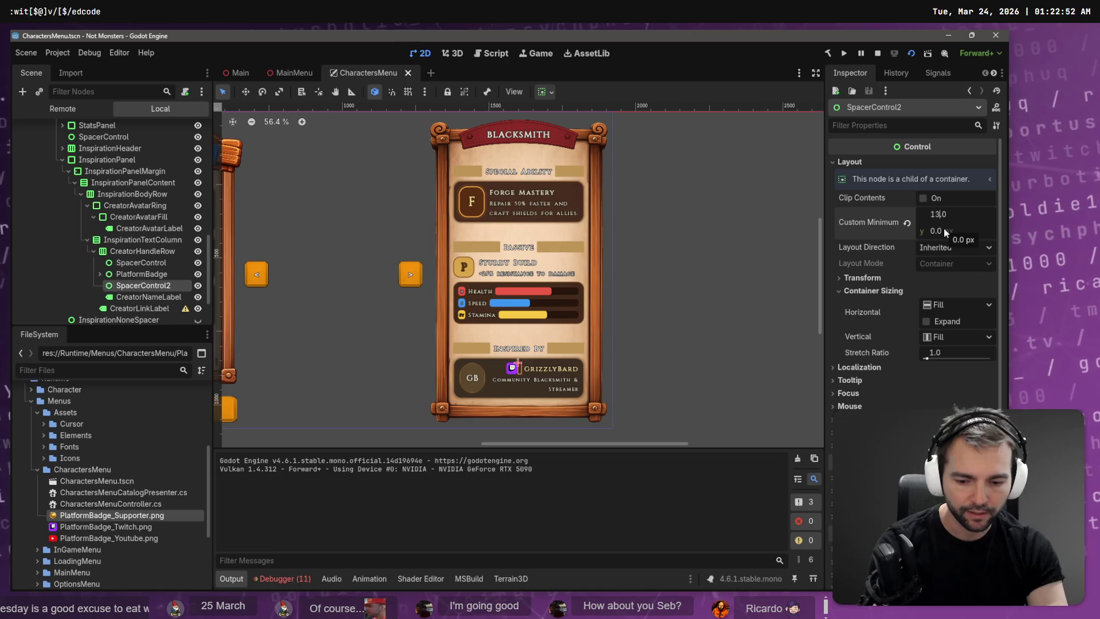
{"action": "type", "text": "100"}
{"action": "key", "text": "Return"}
{"action": "key", "text": "F6"}
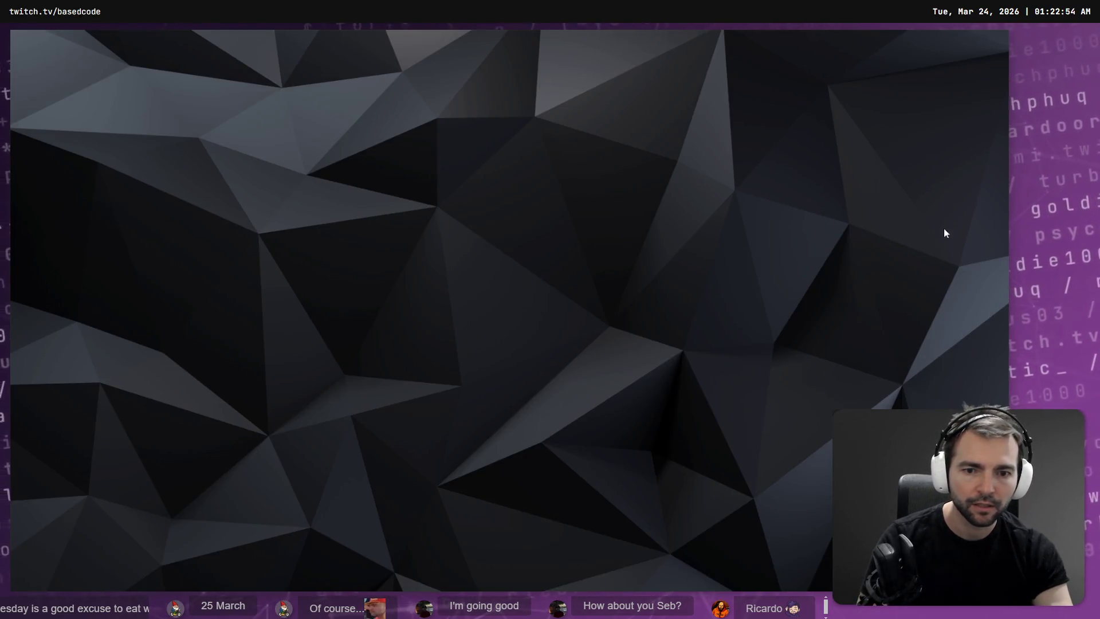
Step: Review the golden heart emblem in ChatGPT, then return to Godot and run the game
{"action": "key", "text": "alt+Tab"}
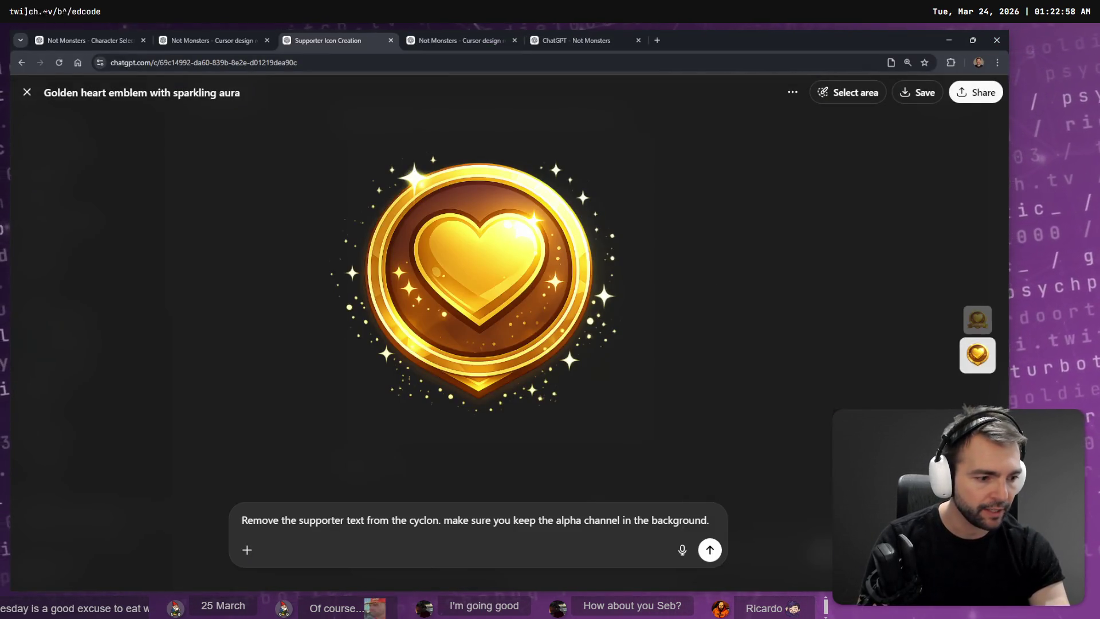
{"action": "key", "text": "alt+Tab"}
{"action": "key", "text": "F6"}
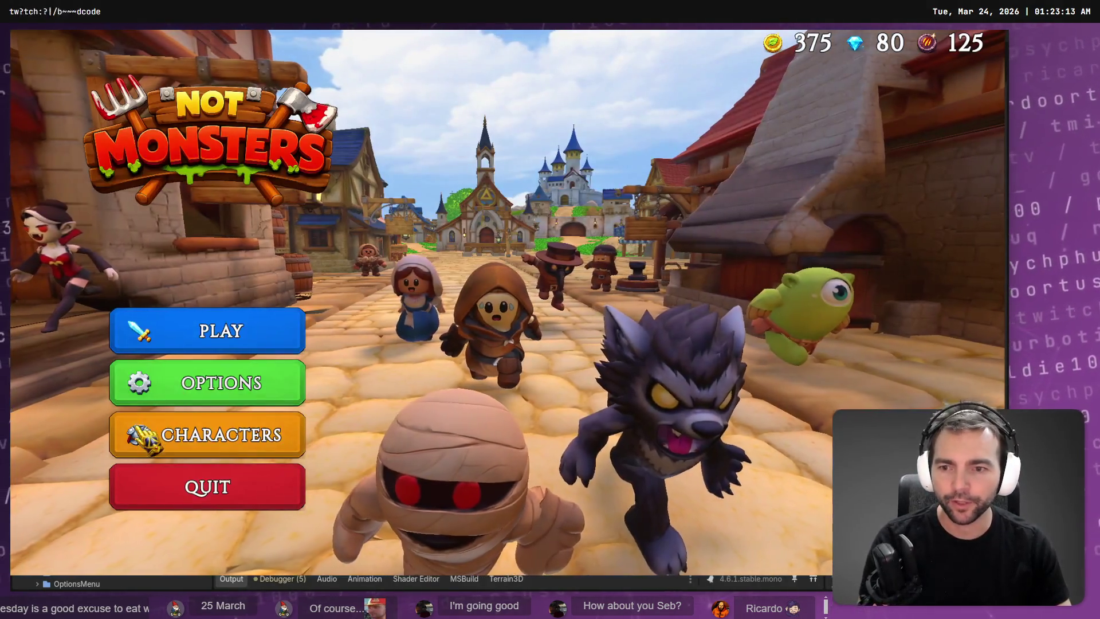
Step: In Characters, view Butcher, Shepherd, Maiden, King, then monster Alice, and close the game
{"action": "left_click", "coordinate": [147, 437]}
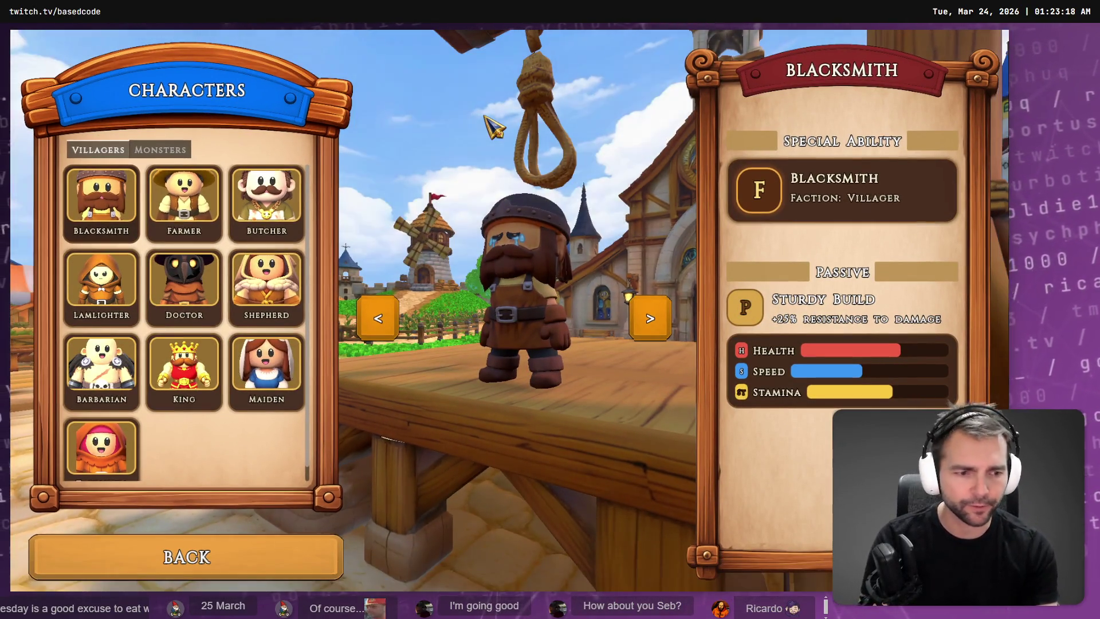
{"action": "left_click", "coordinate": [269, 220]}
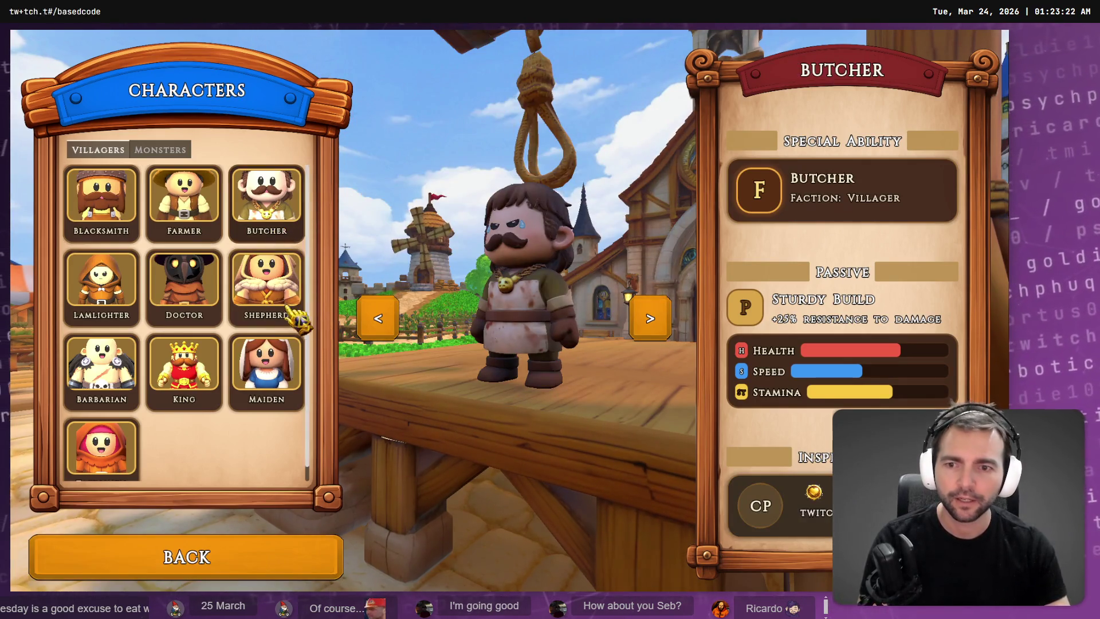
{"action": "left_click", "coordinate": [288, 313]}
{"action": "left_click", "coordinate": [266, 395]}
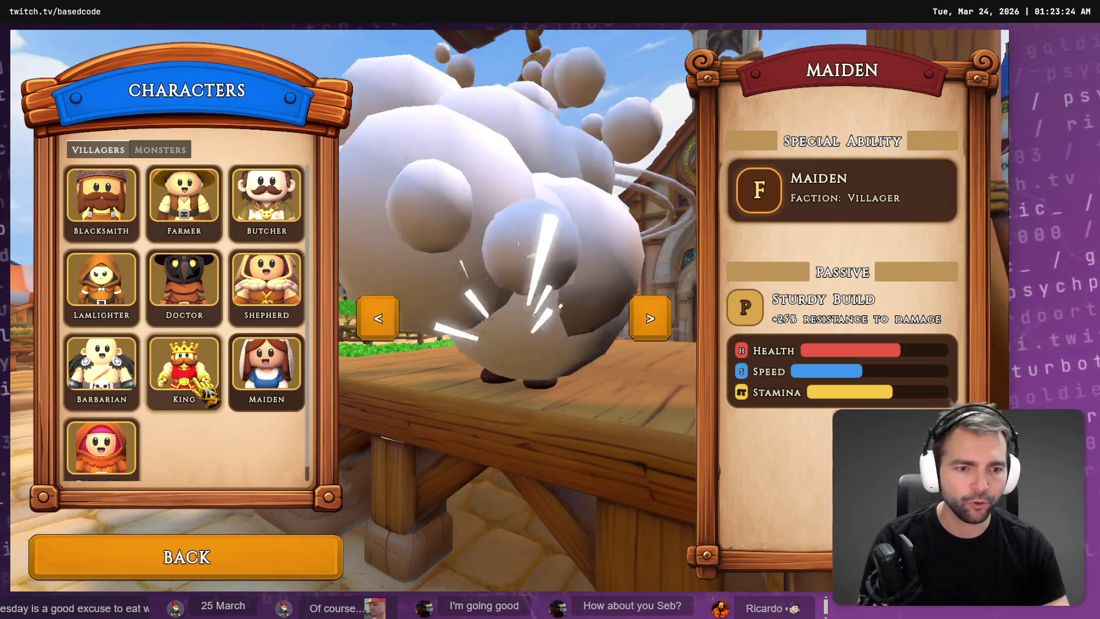
{"action": "left_click", "coordinate": [182, 394]}
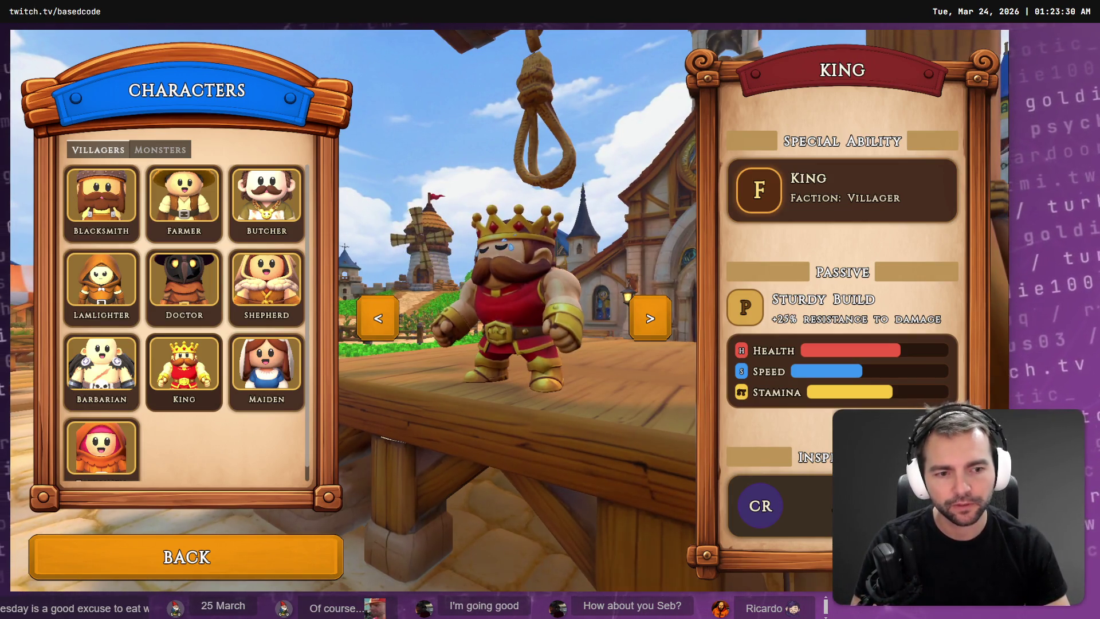
{"action": "left_click", "coordinate": [178, 149]}
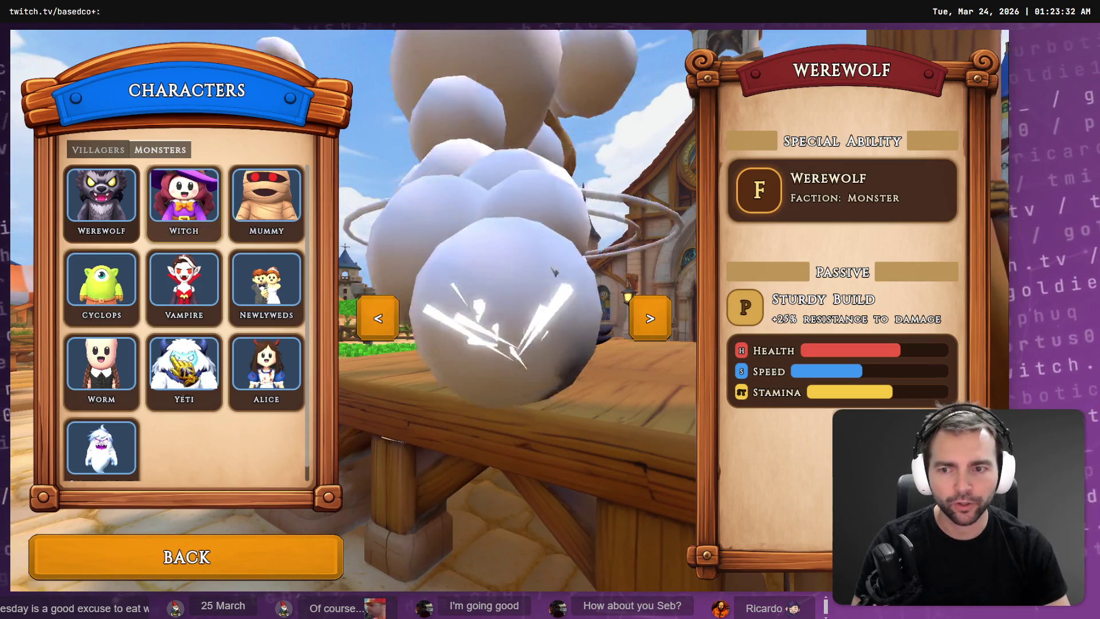
{"action": "left_click", "coordinate": [279, 398]}
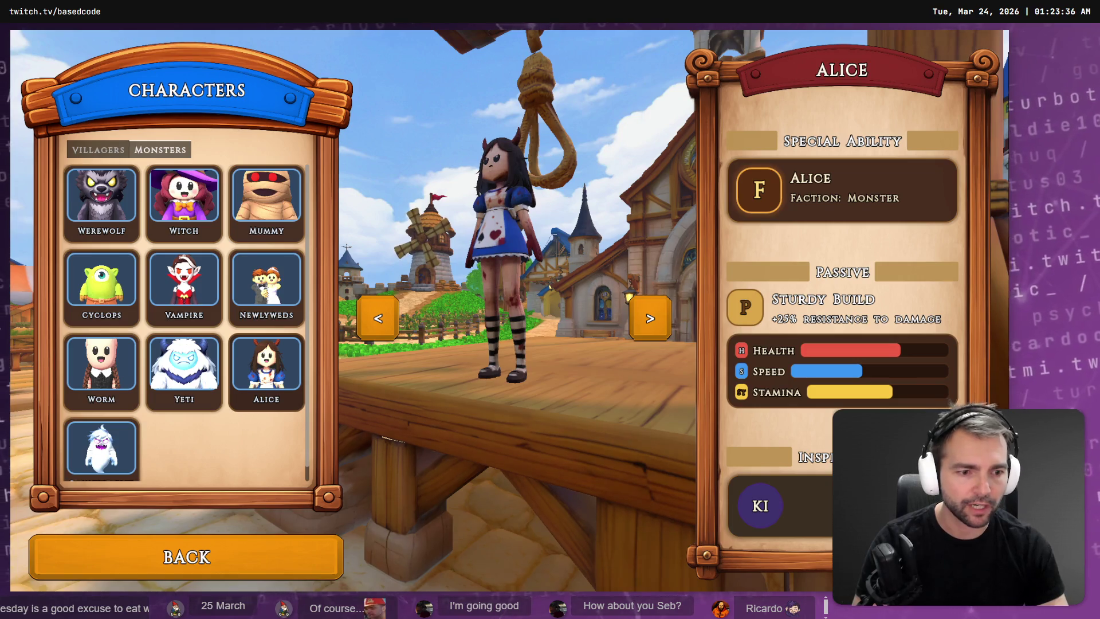
{"action": "key", "text": "alt+F4"}
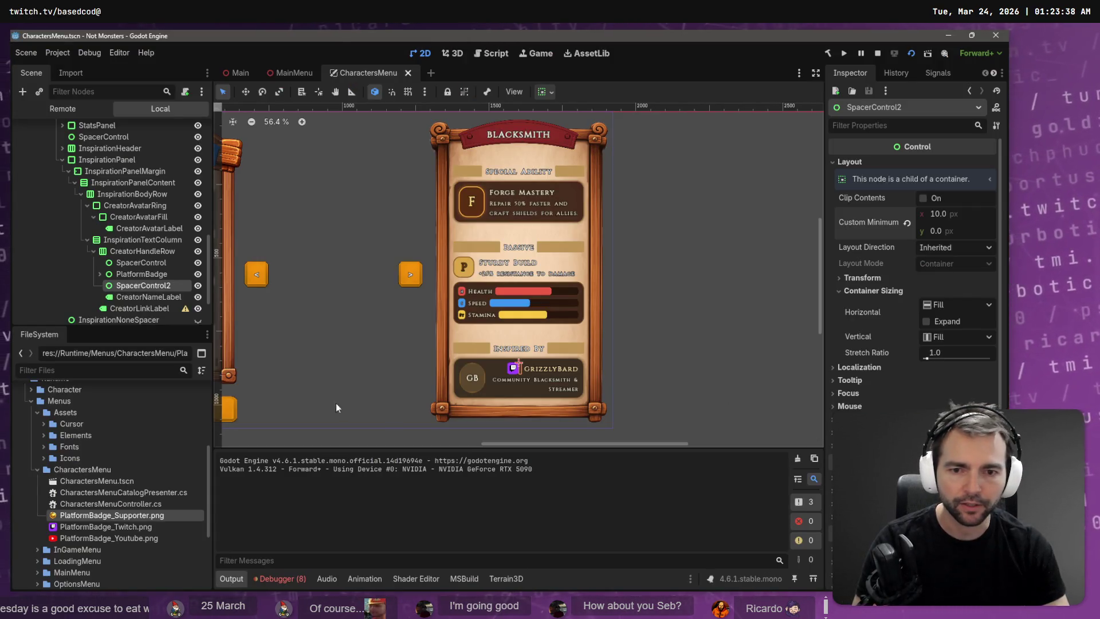
Step: Move PlatformBadge to the end of CreatorHandleRow, after the spacer, and save
{"action": "left_click", "coordinate": [129, 274]}
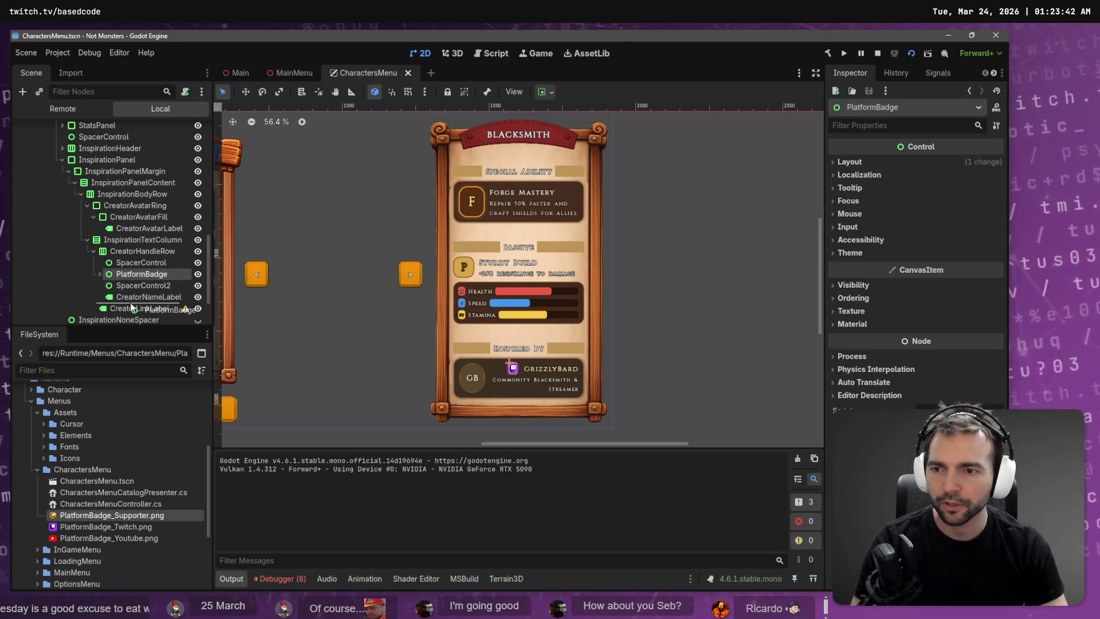
{"action": "left_click_drag", "start_coordinate": [131, 307], "coordinate": [131, 305]}
{"action": "mouse_move", "coordinate": [138, 296]}
{"action": "left_mouse_down"}
{"action": "mouse_move", "coordinate": [150, 300]}
{"action": "mouse_move", "coordinate": [142, 289]}
{"action": "left_mouse_up"}
{"action": "key", "text": "ctrl+s"}
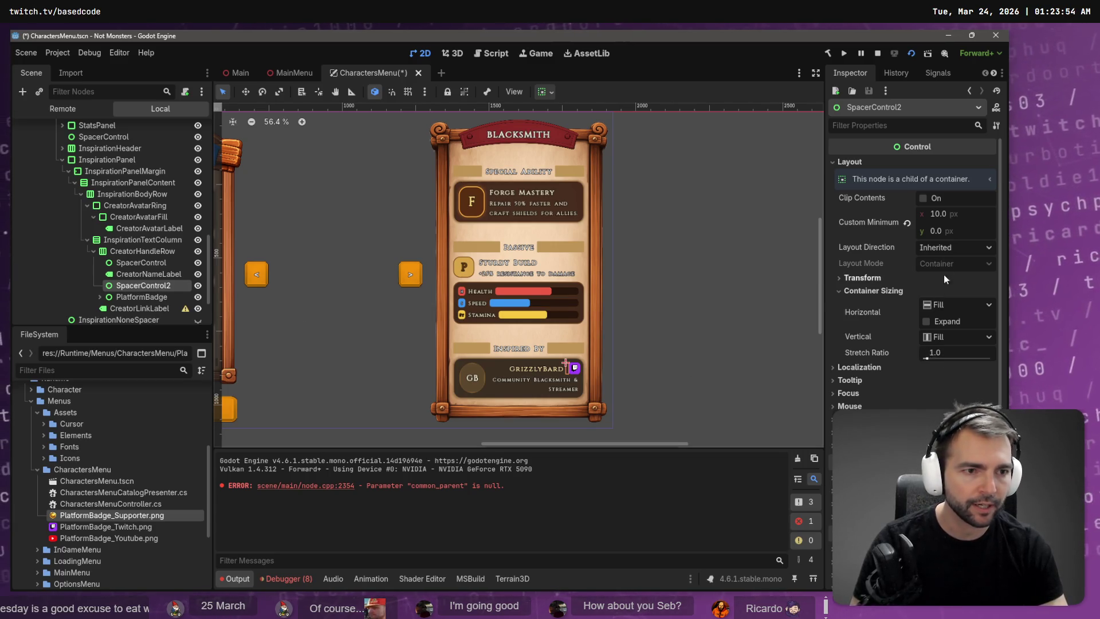
Step: Set SpacerControl2's minimum width to 5 px, save, and run the game
{"action": "left_click", "coordinate": [940, 216]}
{"action": "type", "text": "5"}
{"action": "key", "text": "Return"}
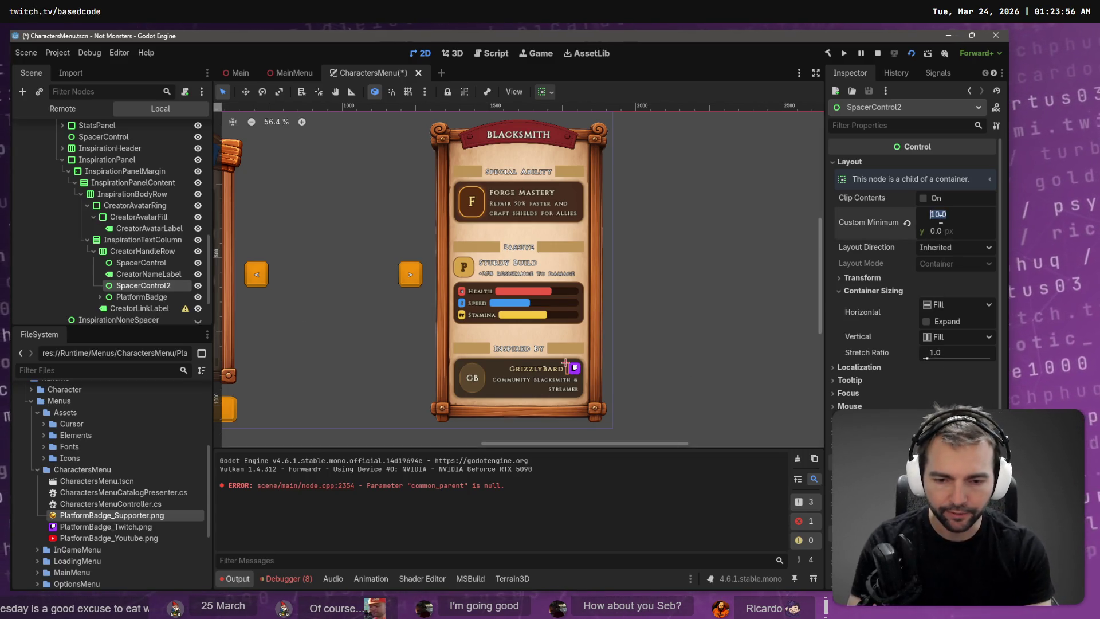
{"action": "key", "text": "ctrl+s"}
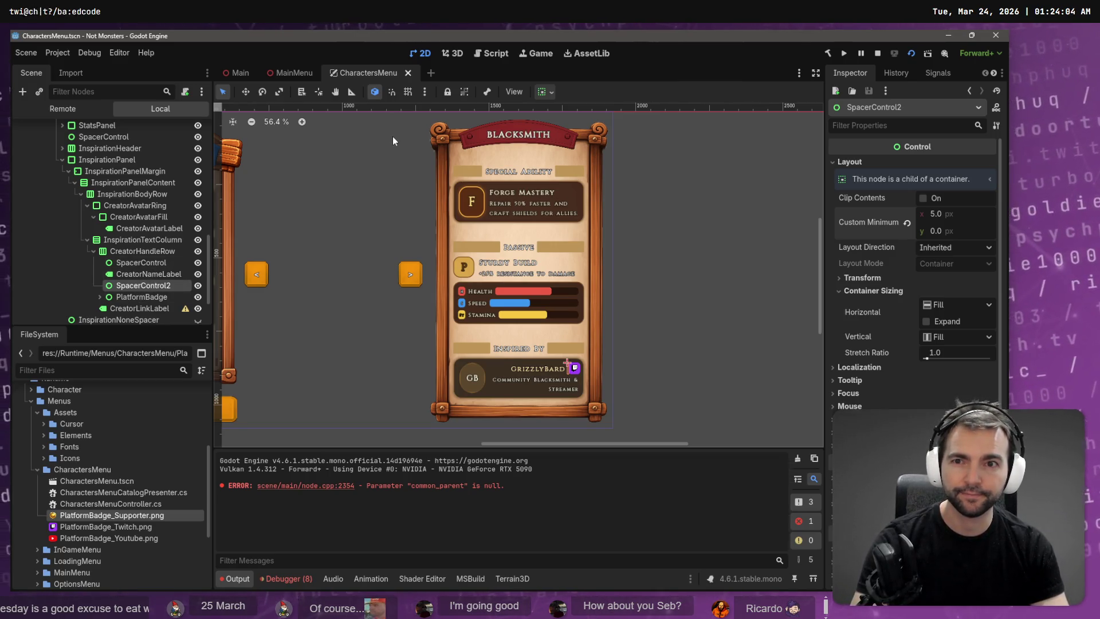
{"action": "key", "text": "F5"}
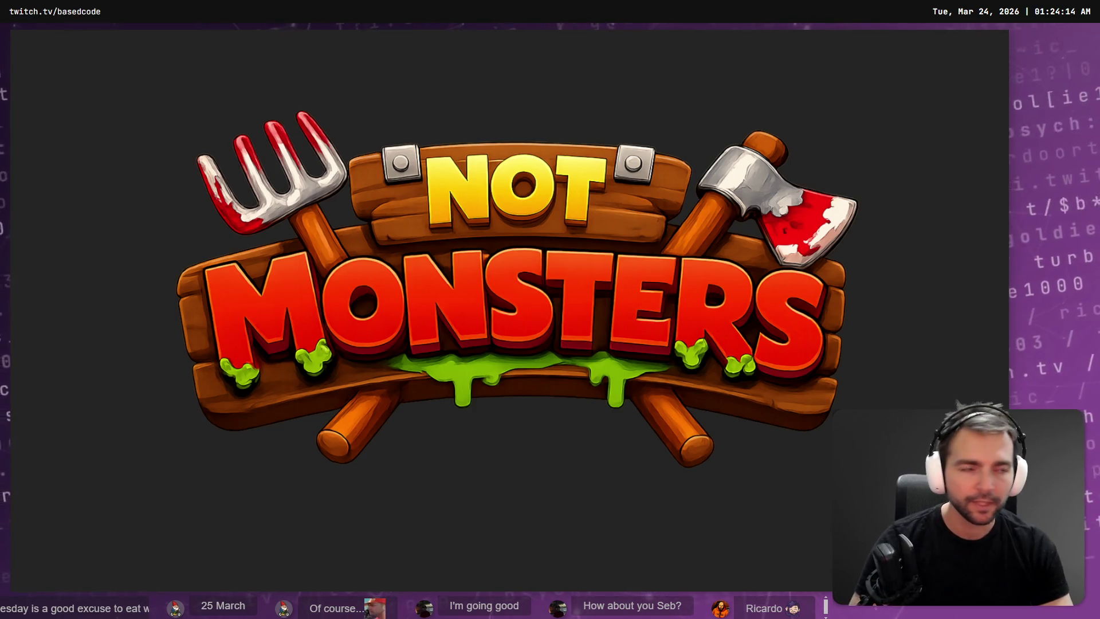
Step: Close the game and send Codex the request to make the inspiration panel a link button
{"action": "key", "text": "alt+F4"}
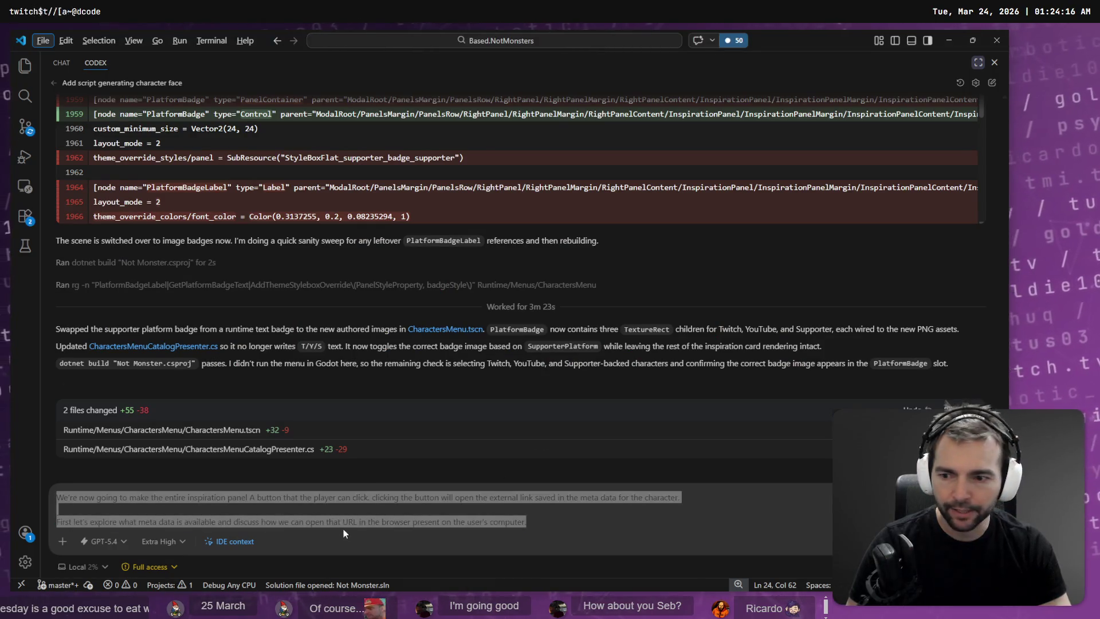
{"action": "left_click", "coordinate": [588, 518]}
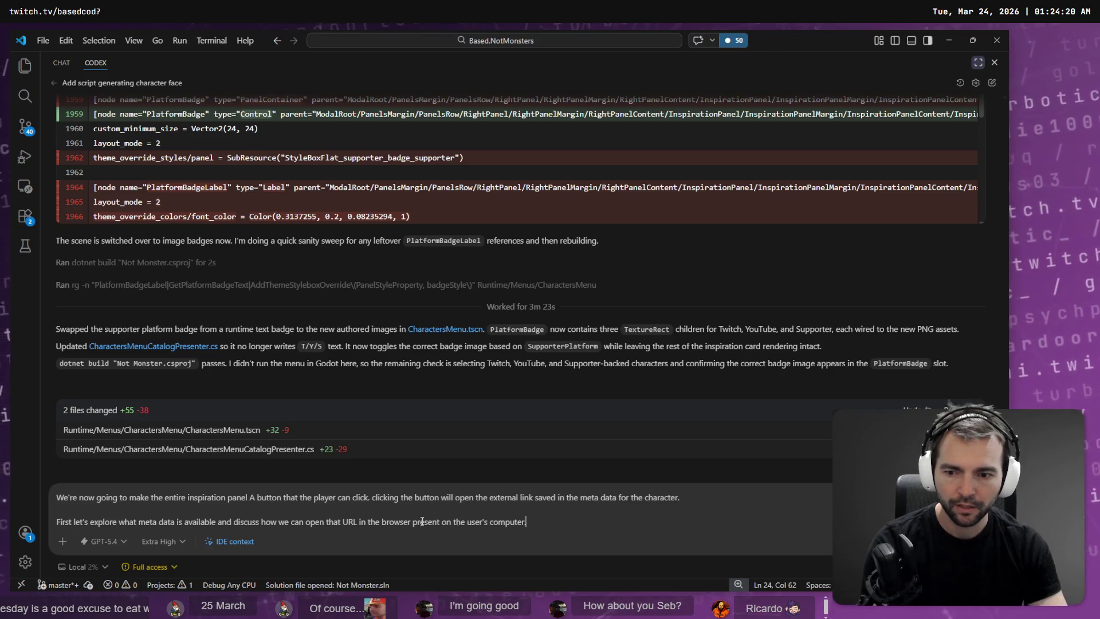
{"action": "key", "text": "Return"}
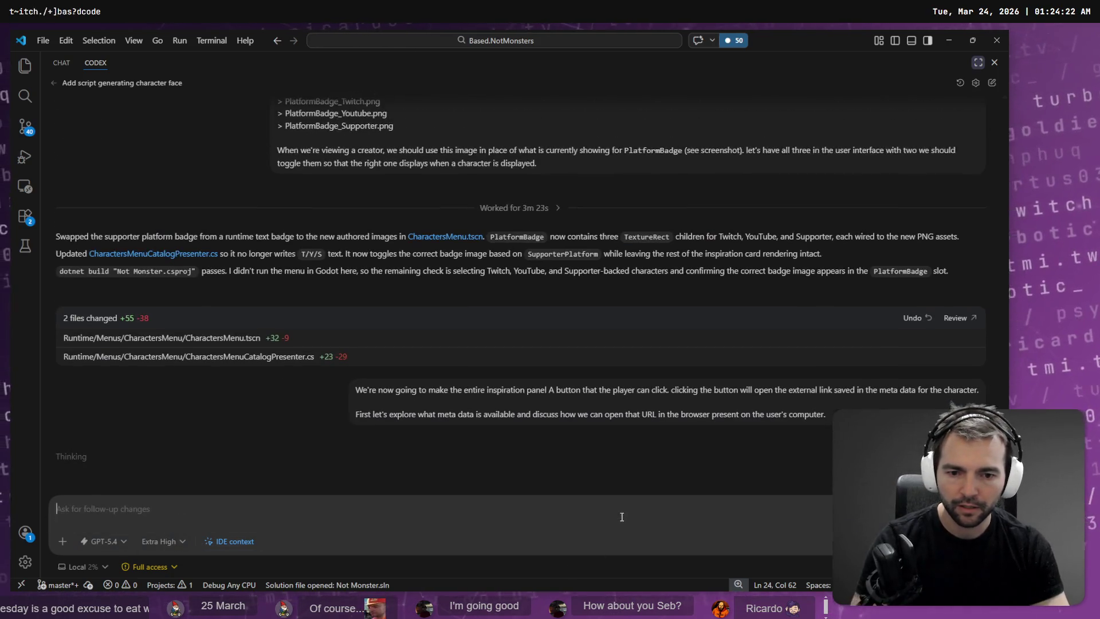
{"action": "key", "text": "alt+Tab"}
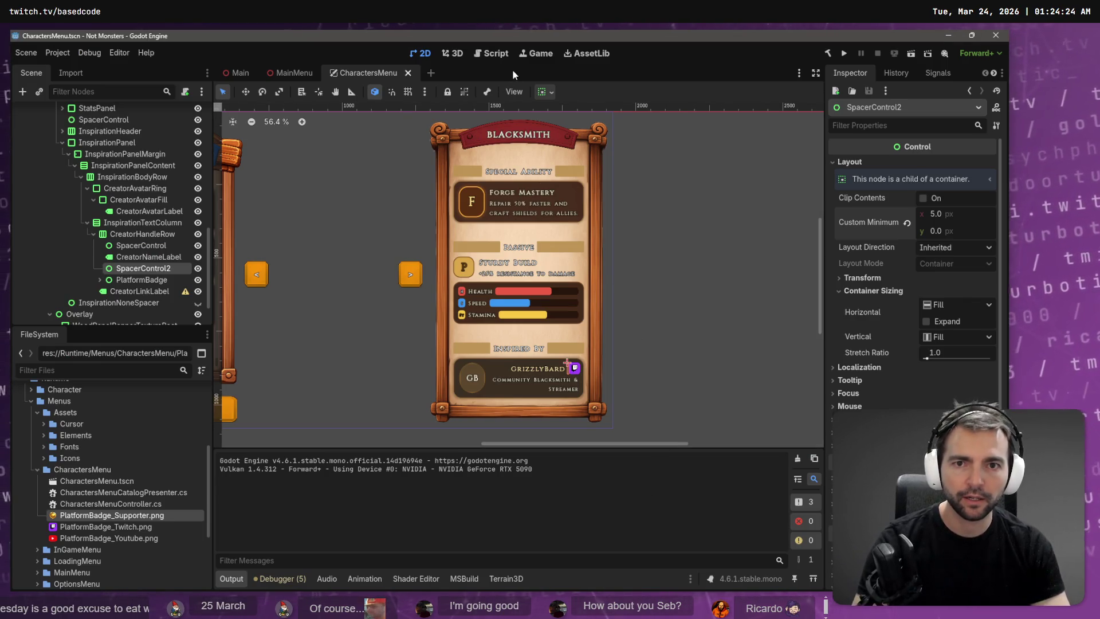
Step: Run the game from the Main scene and bring up the in-match pause menu
{"action": "key", "text": "F5"}
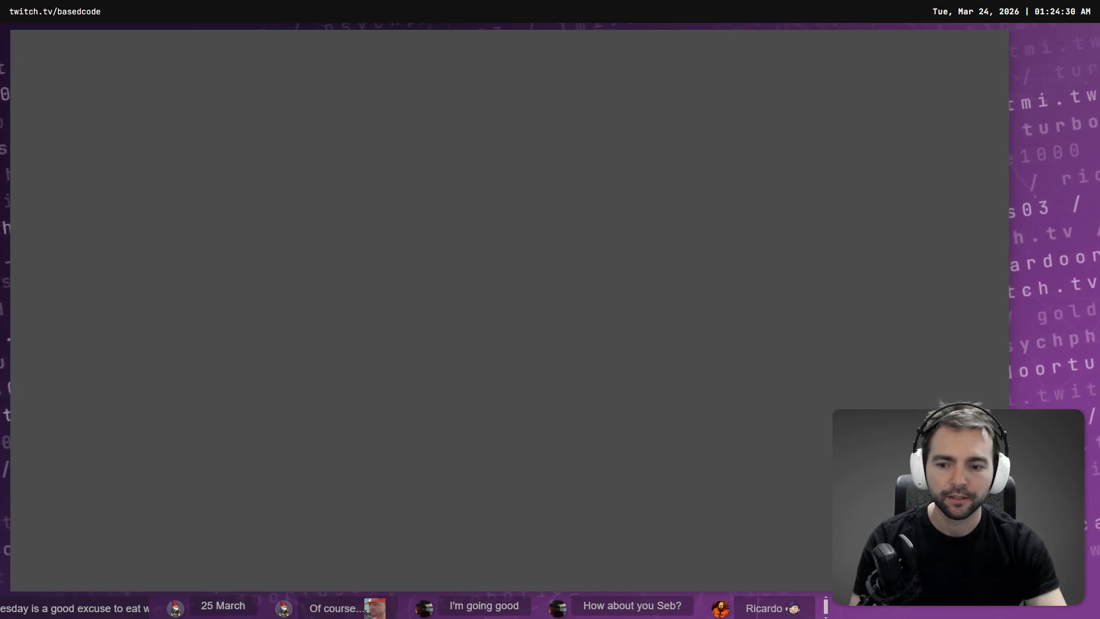
{"action": "key", "text": "F8"}
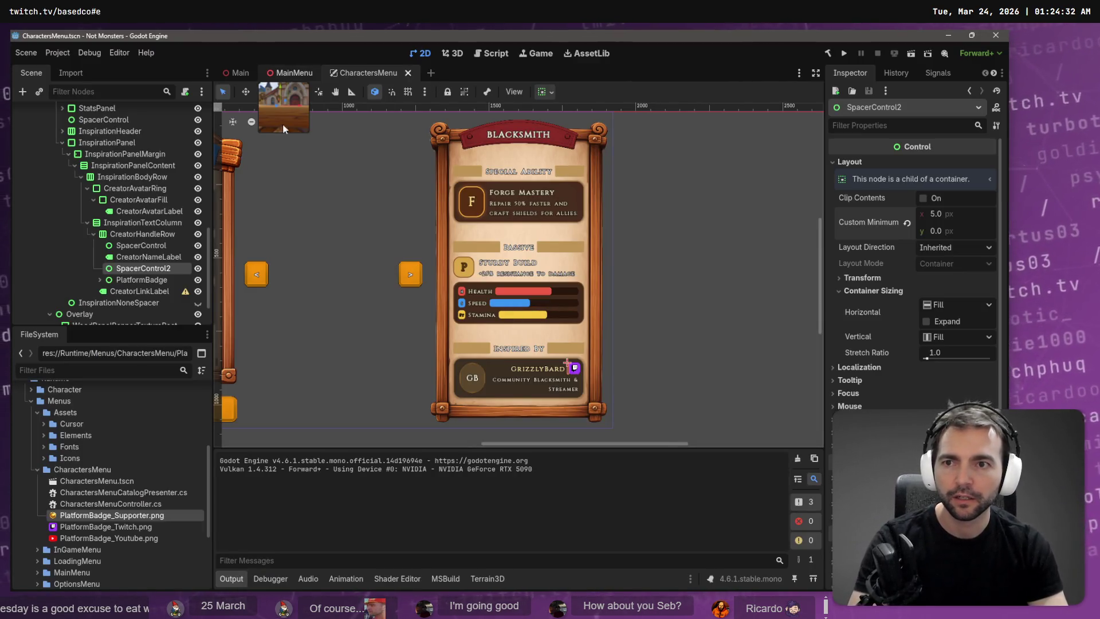
{"action": "left_click", "coordinate": [283, 125]}
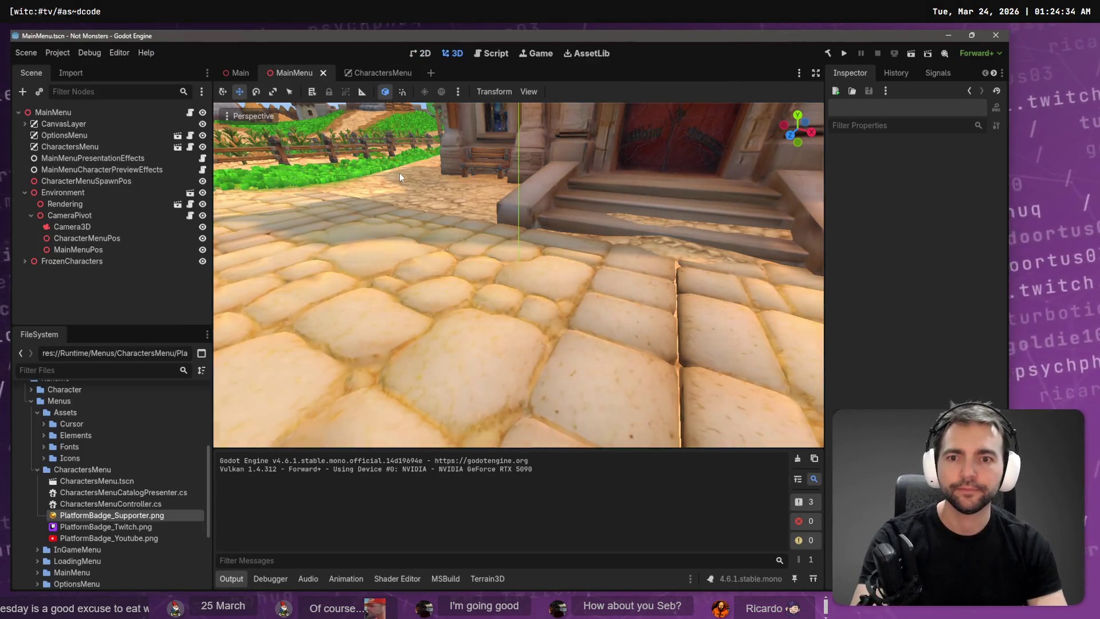
{"action": "left_click", "coordinate": [281, 125]}
{"action": "key", "text": "F5"}
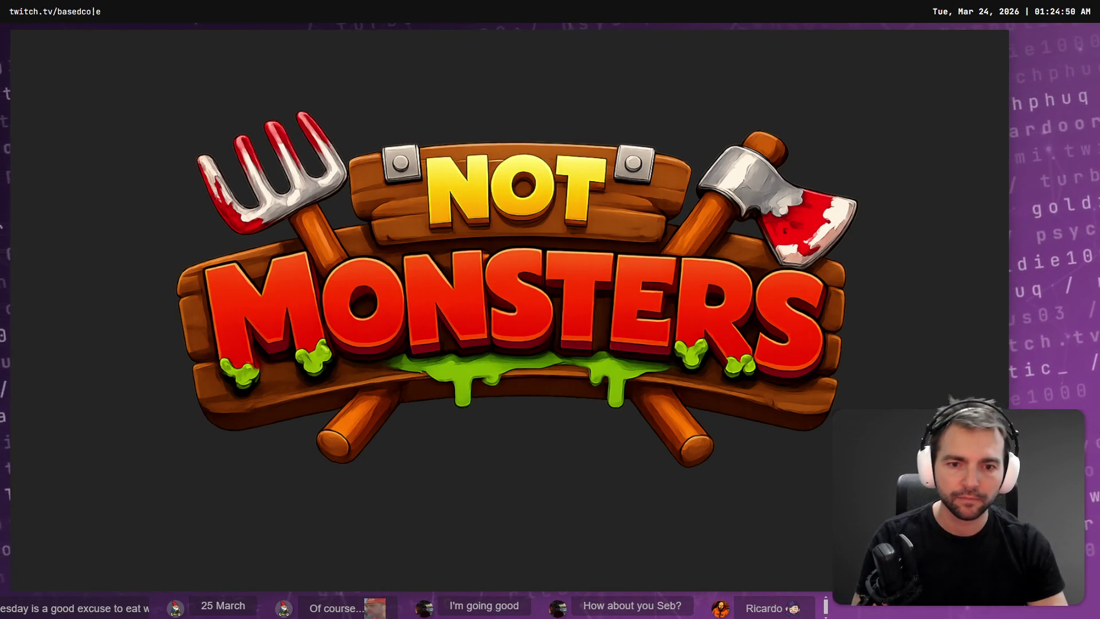
{"action": "key", "text": "Escape"}
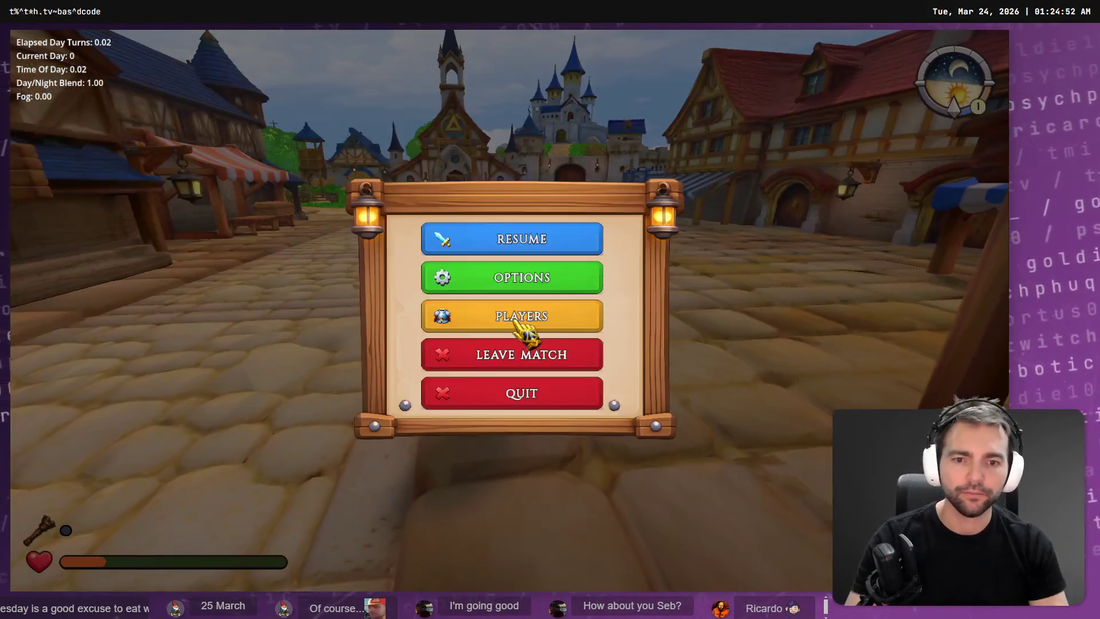
Step: Leave the match, open Characters and preview Barbarian, Maiden, Shepherd and King
{"action": "left_click", "coordinate": [515, 356]}
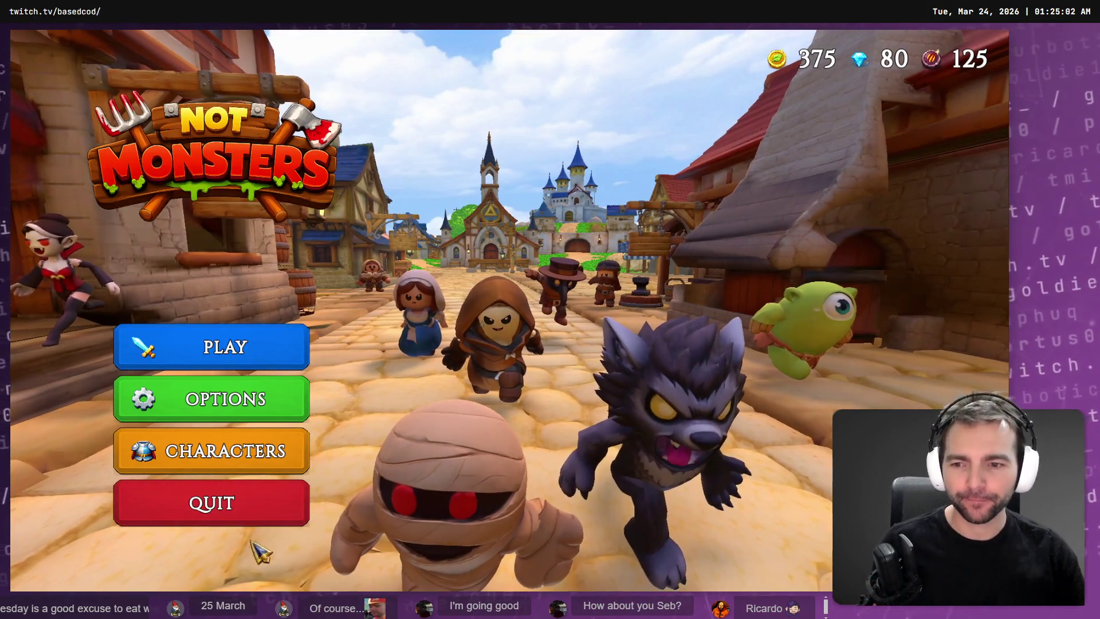
{"action": "left_click", "coordinate": [242, 461]}
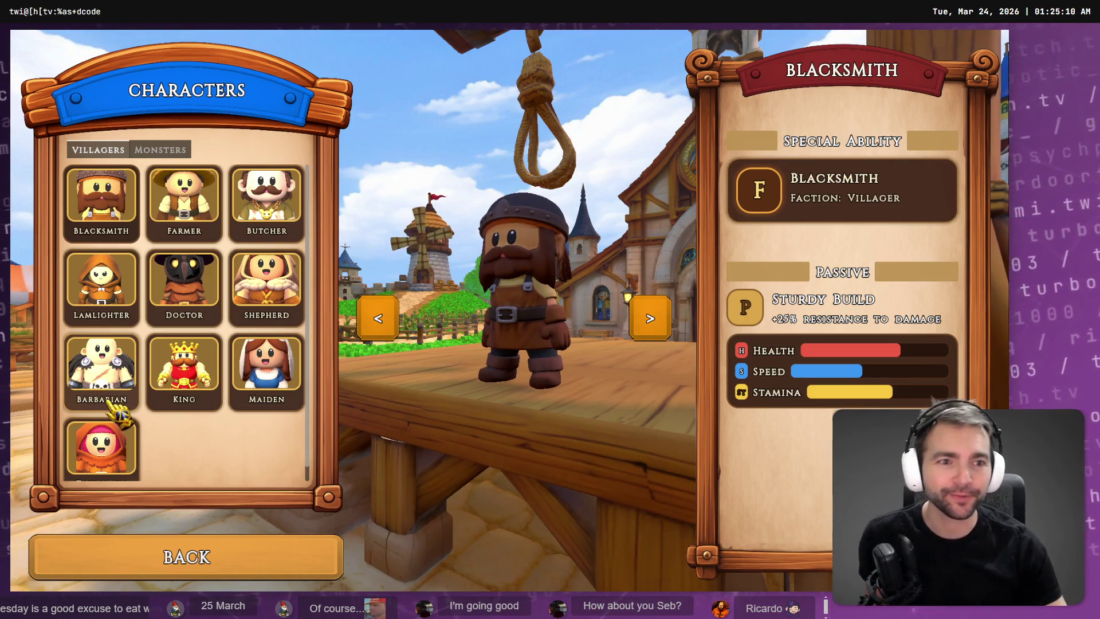
{"action": "left_click", "coordinate": [133, 401]}
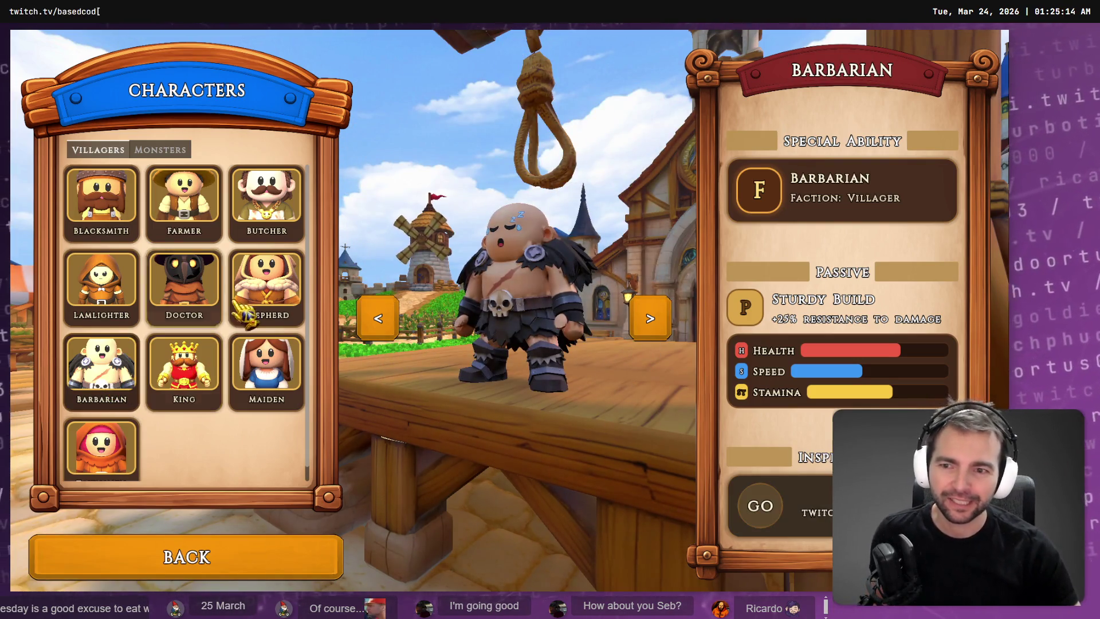
{"action": "left_click", "coordinate": [292, 379]}
{"action": "left_click", "coordinate": [287, 313]}
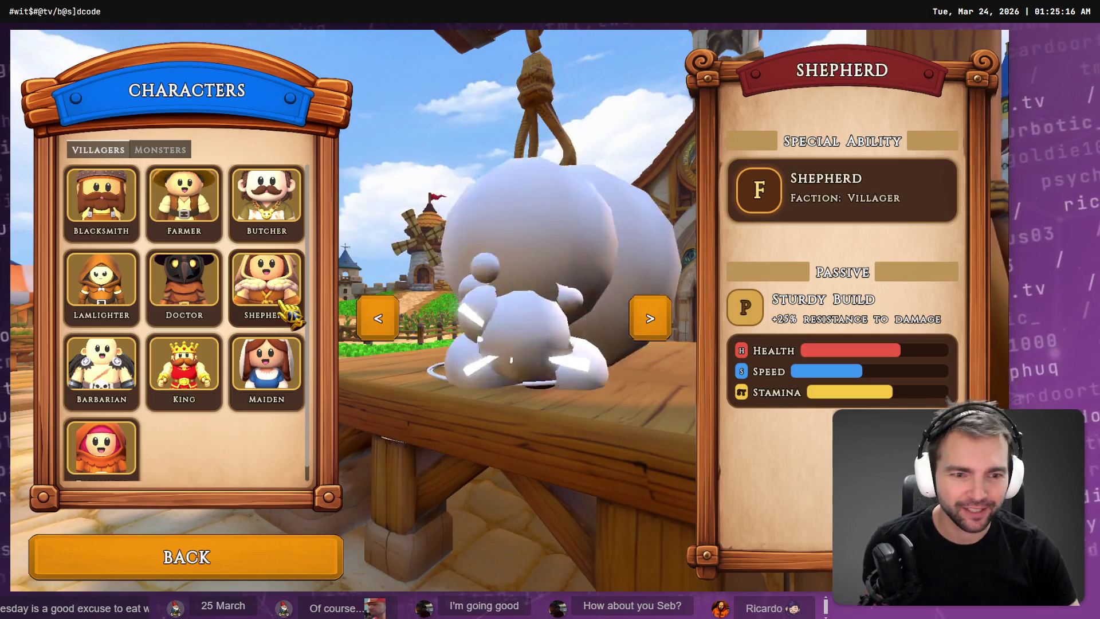
{"action": "left_click", "coordinate": [217, 376]}
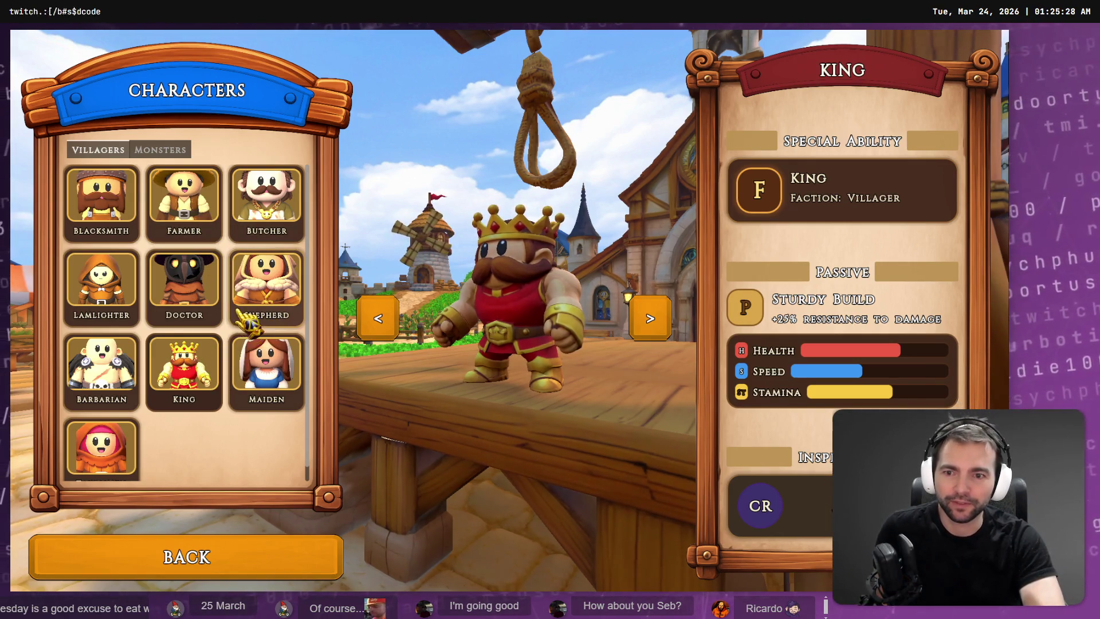
Step: Open the Monsters list and preview the Vampire, Alice, Cyclops and Worm cards
{"action": "left_click", "coordinate": [161, 150]}
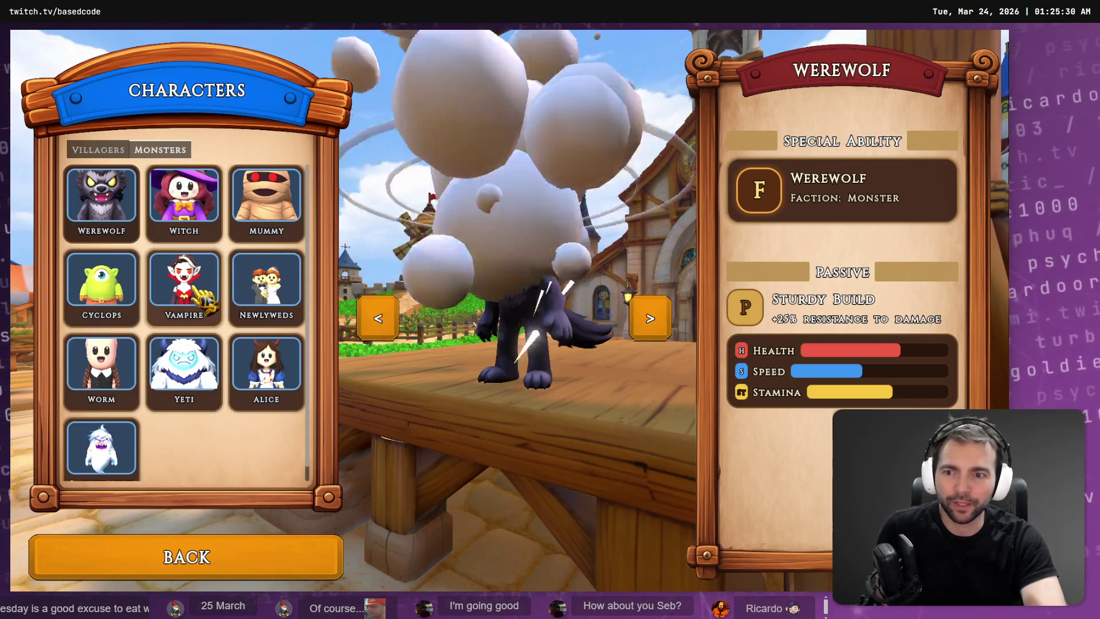
{"action": "left_click", "coordinate": [198, 291]}
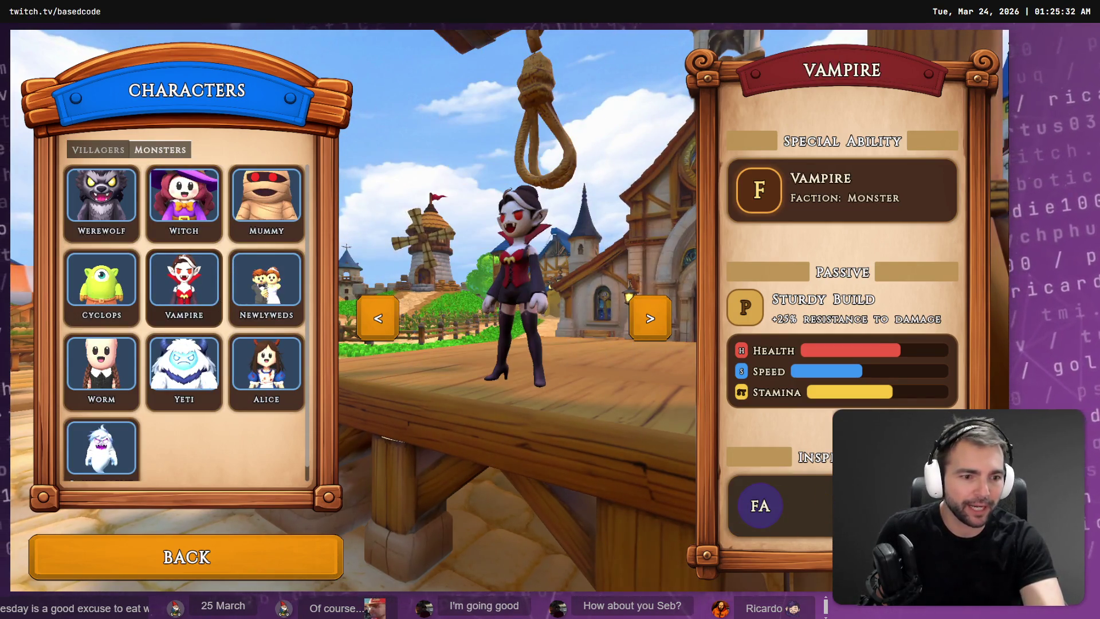
{"action": "left_click", "coordinate": [267, 369]}
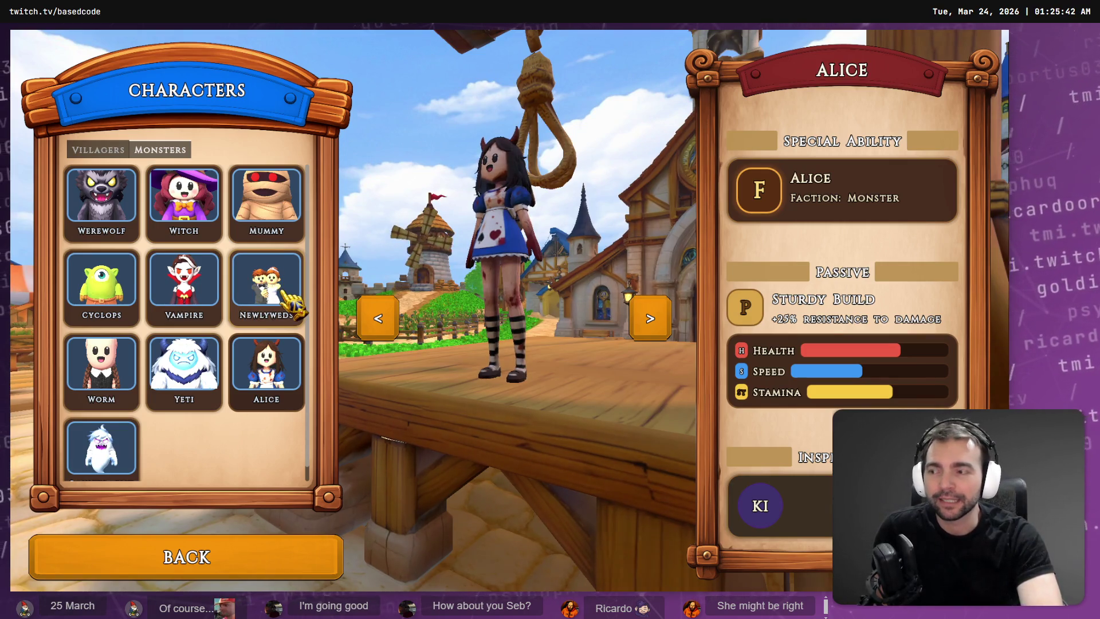
{"action": "left_click", "coordinate": [117, 318]}
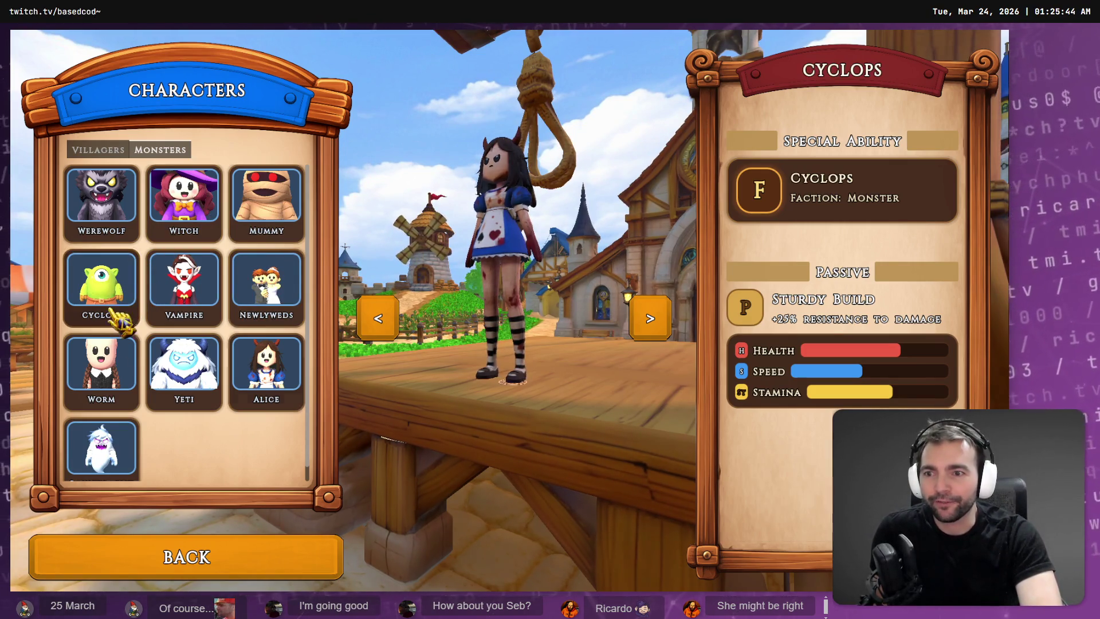
{"action": "left_click", "coordinate": [101, 367]}
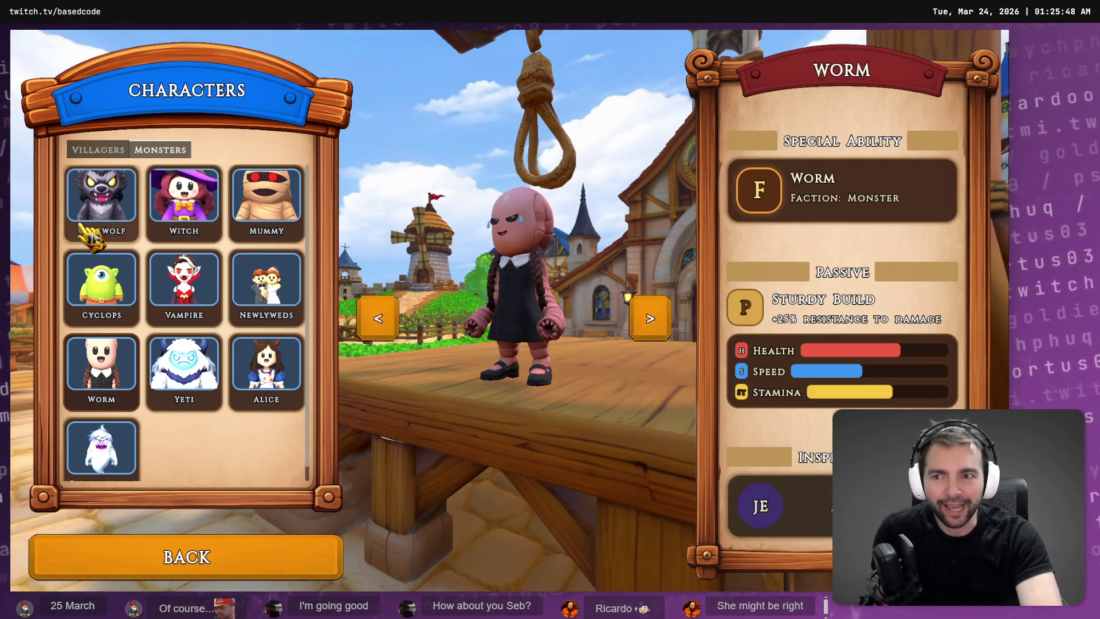
Step: Preview the Werewolf, Witch, Mummy and Newlyweds cards, then stop the game and return to CharactersMenu
{"action": "left_click", "coordinate": [106, 216]}
{"action": "left_click", "coordinate": [184, 206]}
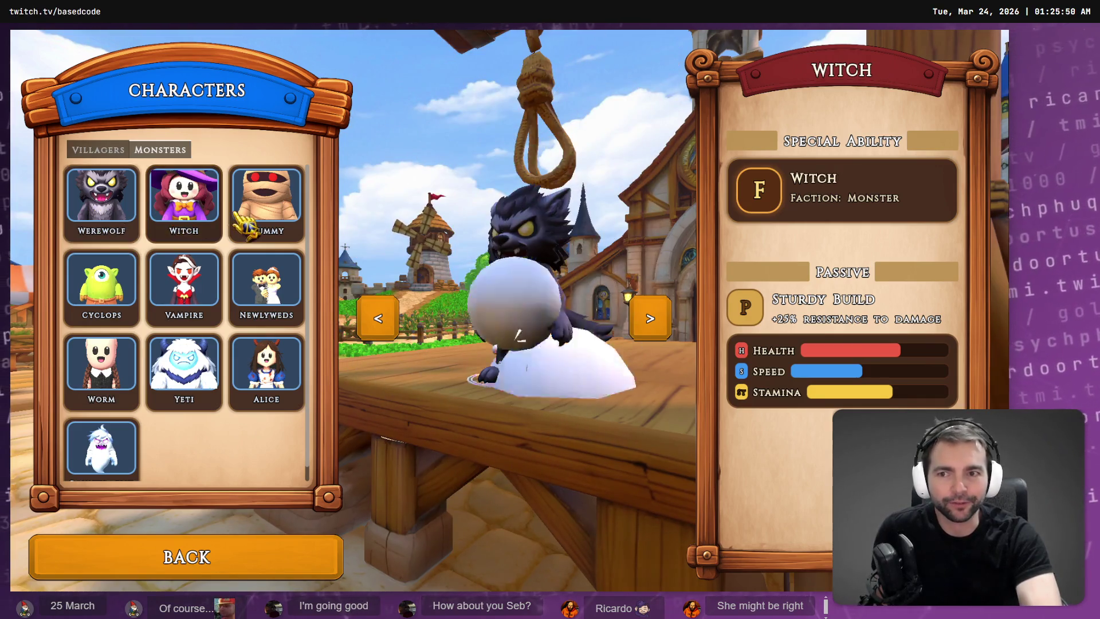
{"action": "left_click", "coordinate": [274, 219]}
{"action": "left_click", "coordinate": [266, 283]}
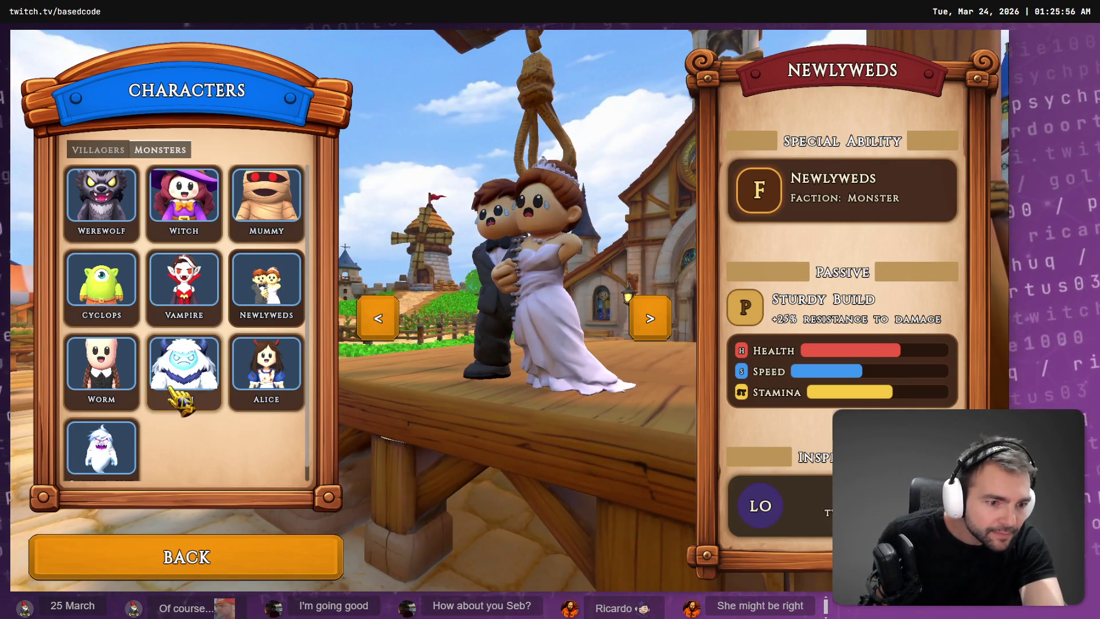
{"action": "left_click", "coordinate": [101, 369]}
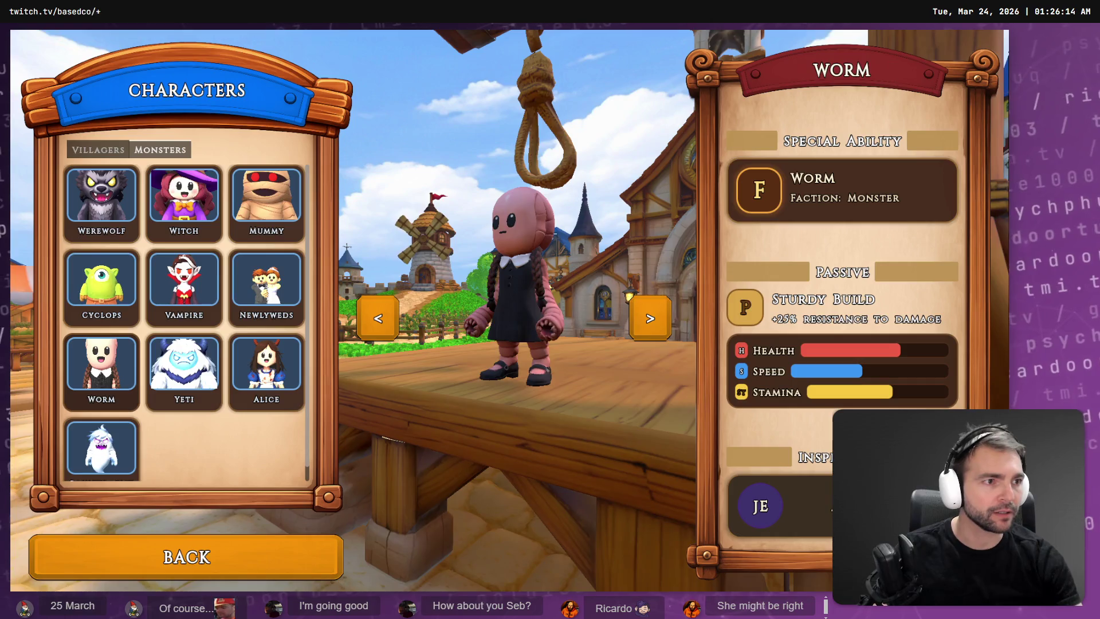
{"action": "key", "text": "F8"}
{"action": "left_click", "coordinate": [366, 71]}
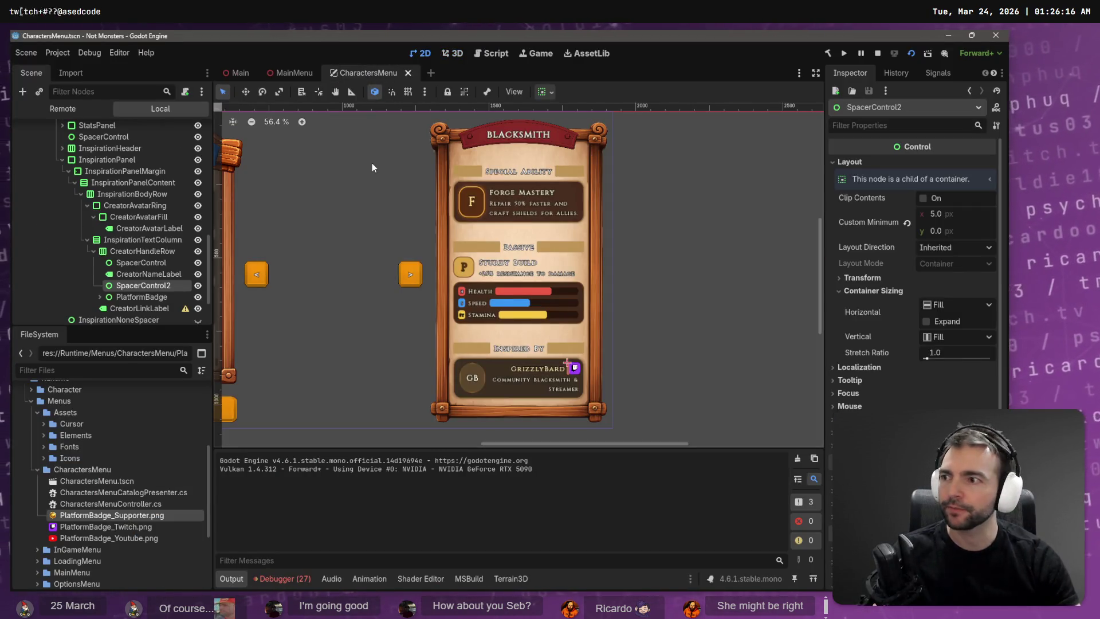
Step: Collapse CreatorHandleRow and expand StatsPanel down to its StatsPanelMargin and StatsPanelContent nodes
{"action": "left_click", "coordinate": [94, 250]}
{"action": "left_click", "coordinate": [149, 228]}
{"action": "left_click", "coordinate": [138, 217]}
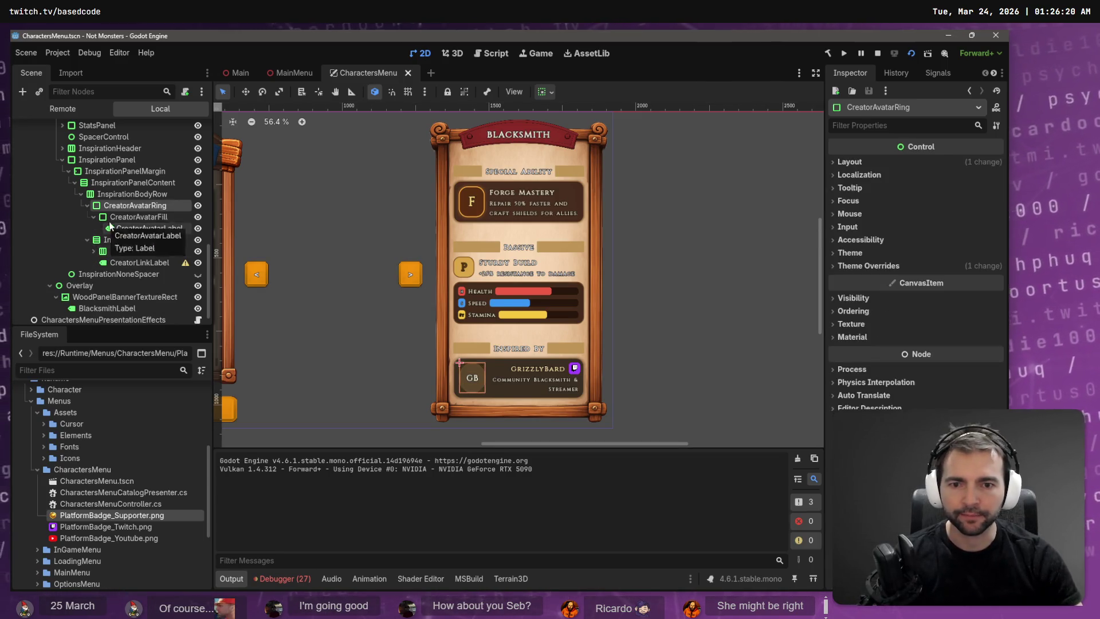
{"action": "left_click", "coordinate": [132, 193]}
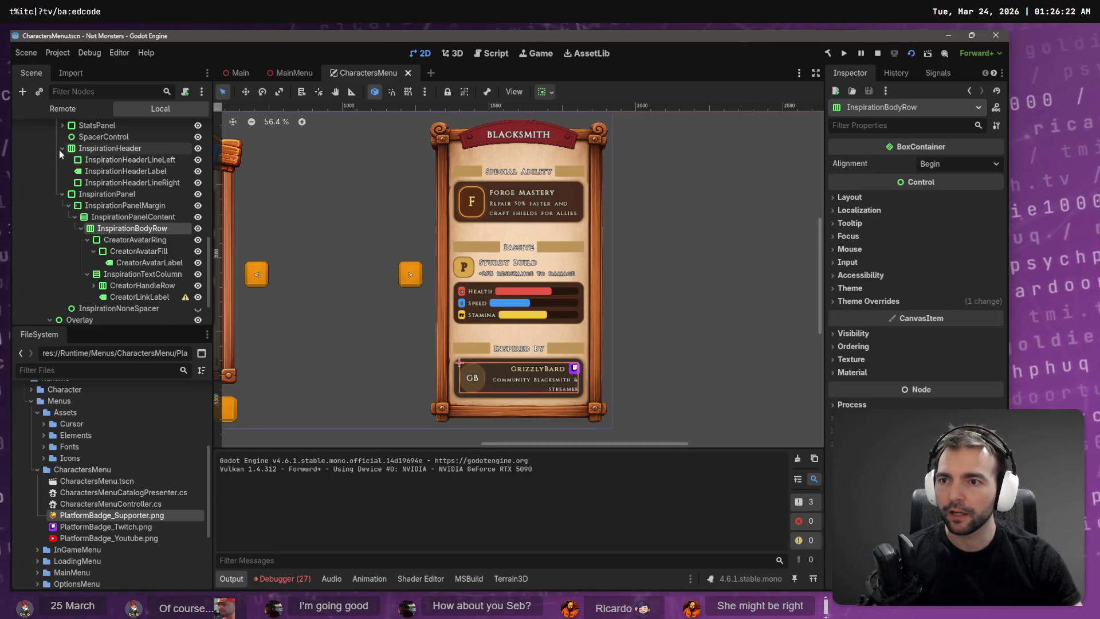
{"action": "scroll", "coordinate": [60, 150], "scroll_direction": "up", "scroll_amount": 3}
{"action": "left_click", "coordinate": [63, 174]}
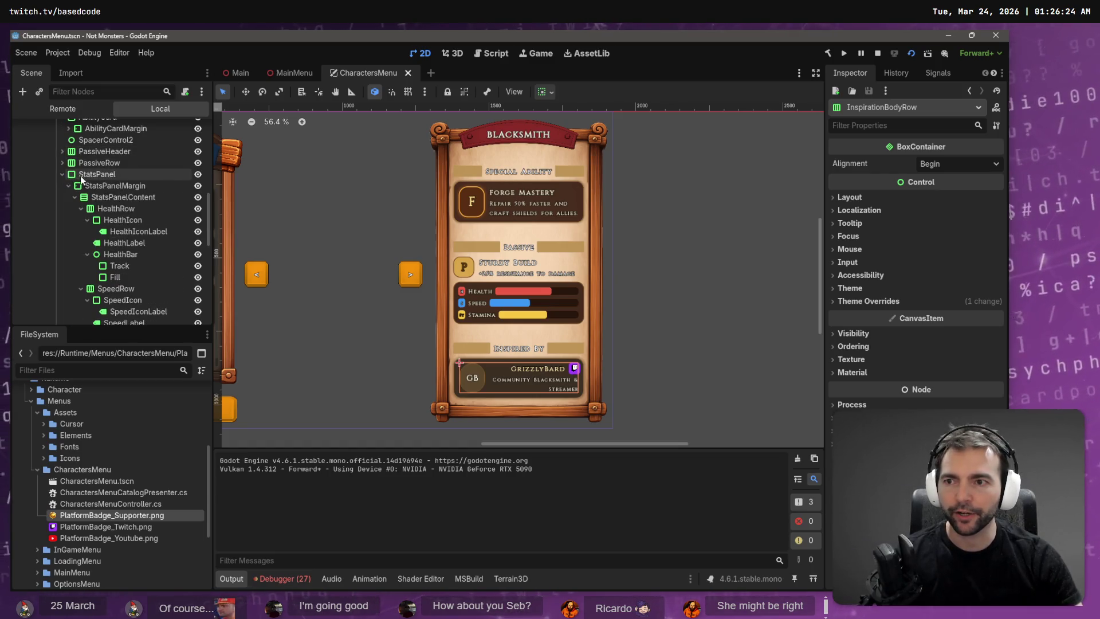
{"action": "left_click", "coordinate": [106, 185]}
{"action": "left_click", "coordinate": [105, 197]}
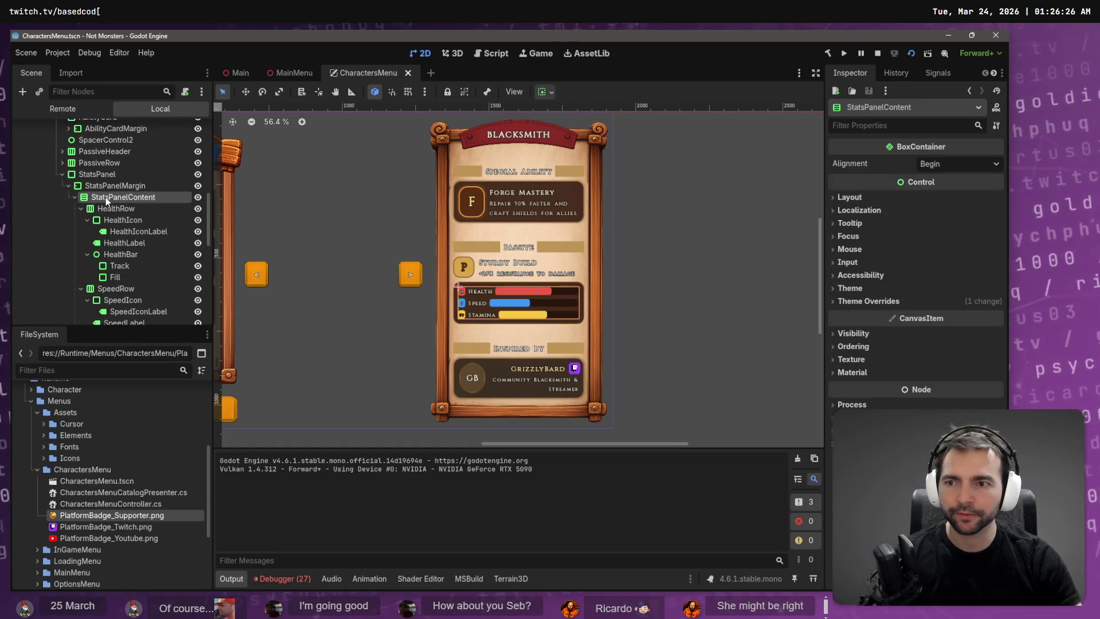
Step: Inspect HealthRow's HealthIcon, HealthIconLabel and HealthBar nodes
{"action": "left_click", "coordinate": [111, 210]}
{"action": "left_click", "coordinate": [117, 220]}
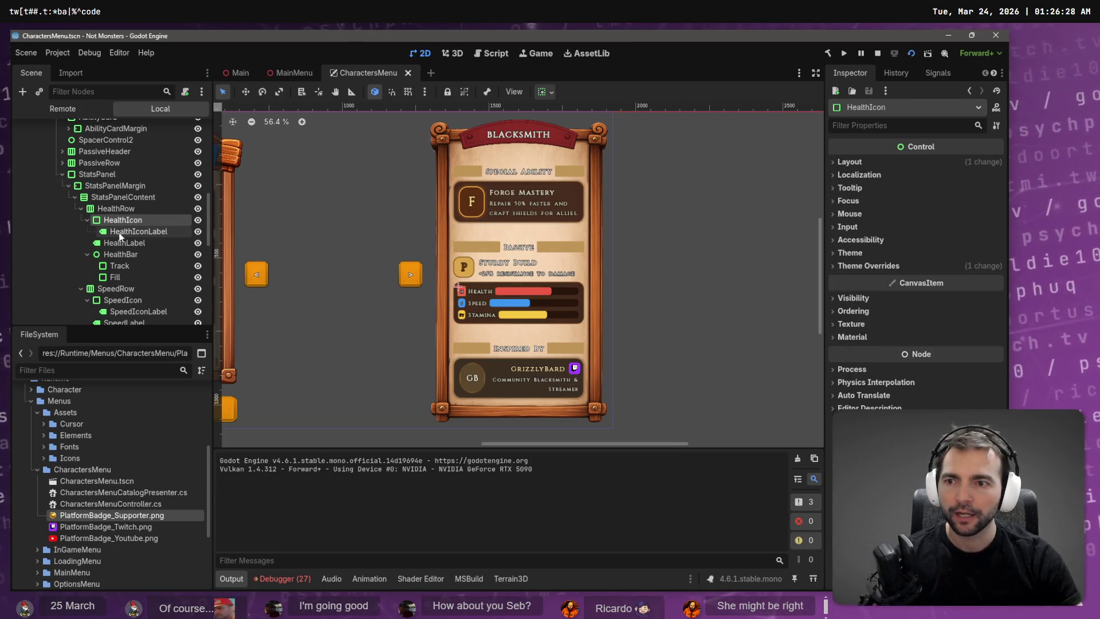
{"action": "left_click", "coordinate": [120, 231]}
{"action": "key", "text": "Left"}
{"action": "key", "text": "Left"}
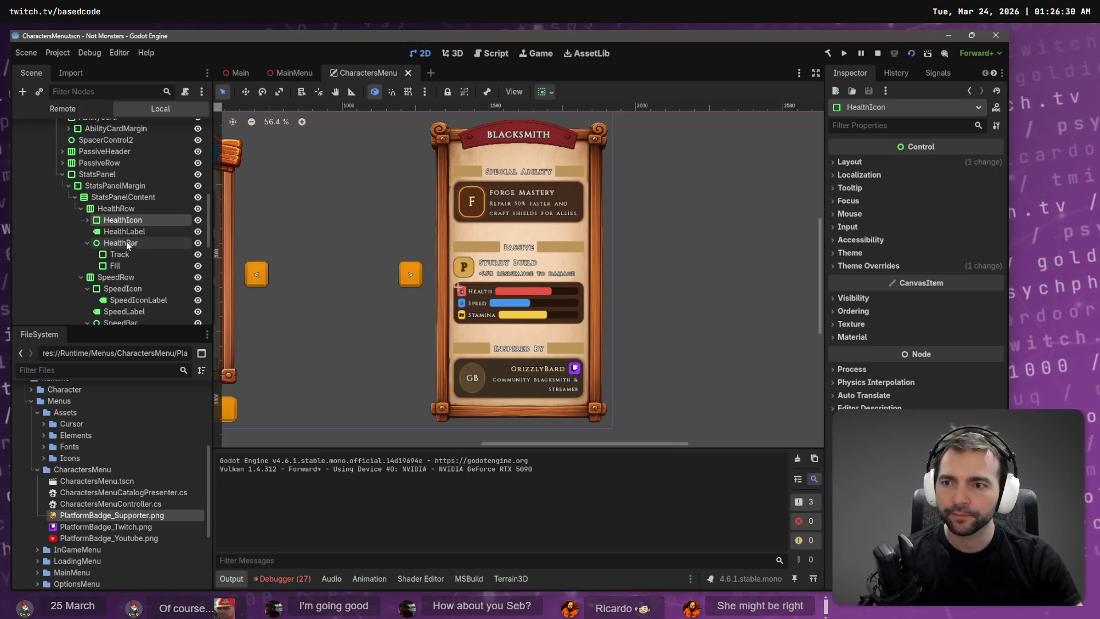
{"action": "left_click", "coordinate": [121, 243]}
{"action": "key", "text": "Left"}
Step: Inspect SpeedRow's SpeedIcon, SpeedBar and SpeedLabel nodes, then right-click SpeedRow
{"action": "left_click", "coordinate": [125, 259]}
{"action": "left_click", "coordinate": [124, 266]}
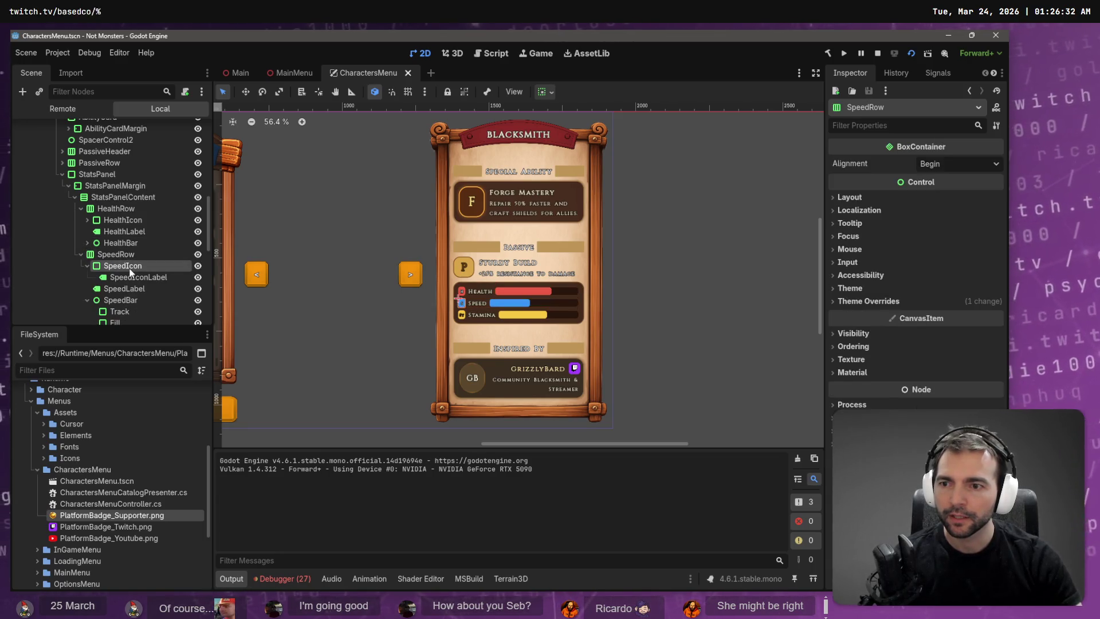
{"action": "key", "text": "Left"}
{"action": "left_click", "coordinate": [132, 288]}
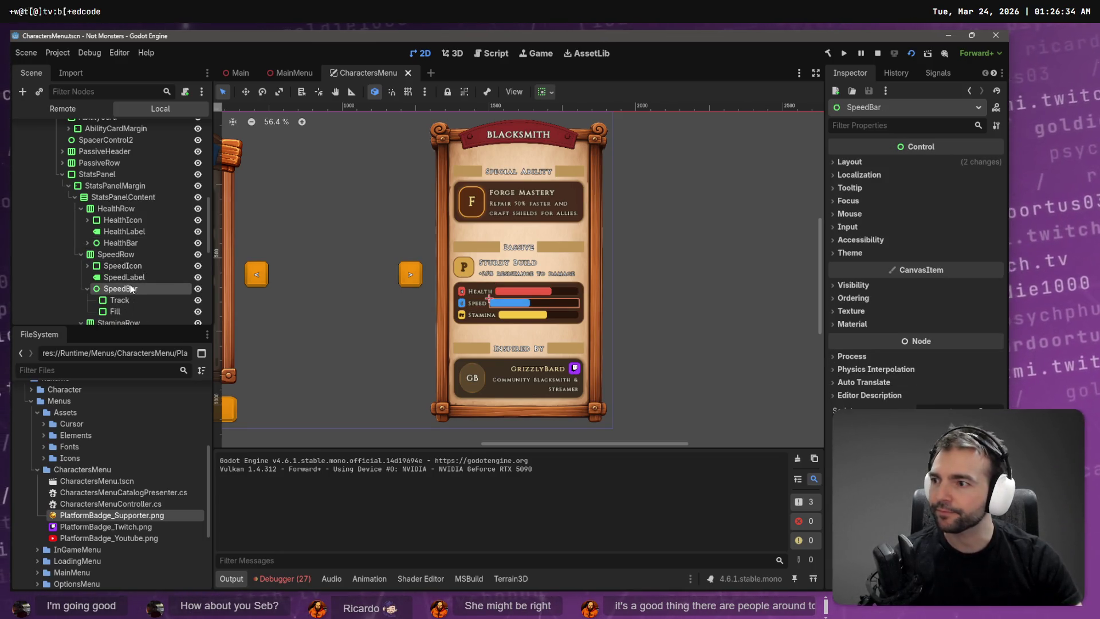
{"action": "key", "text": "Left"}
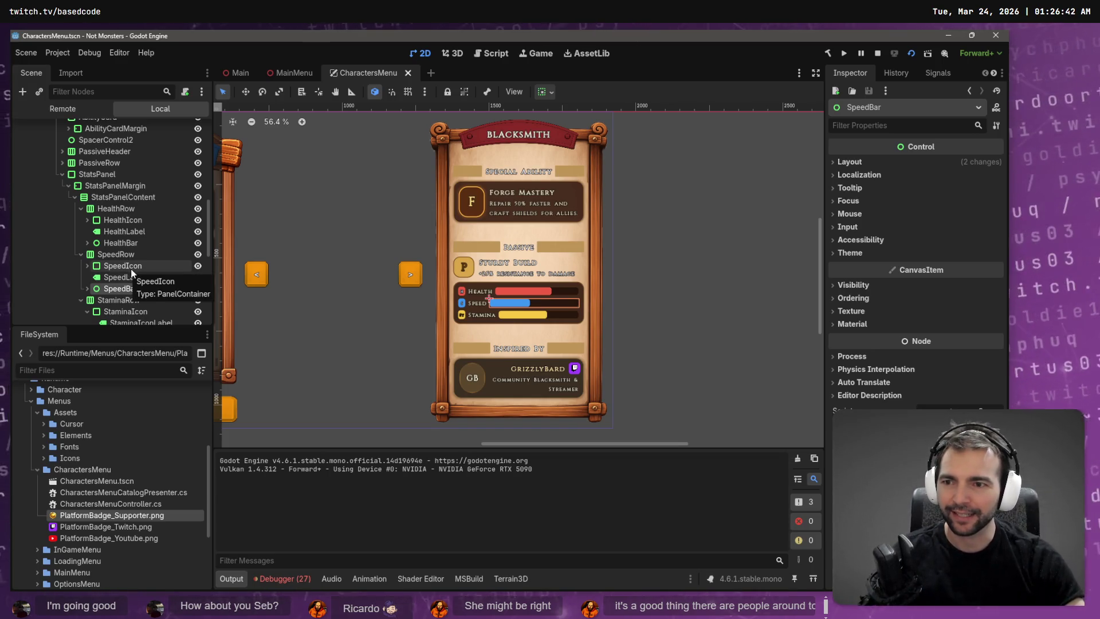
{"action": "left_click", "coordinate": [130, 279]}
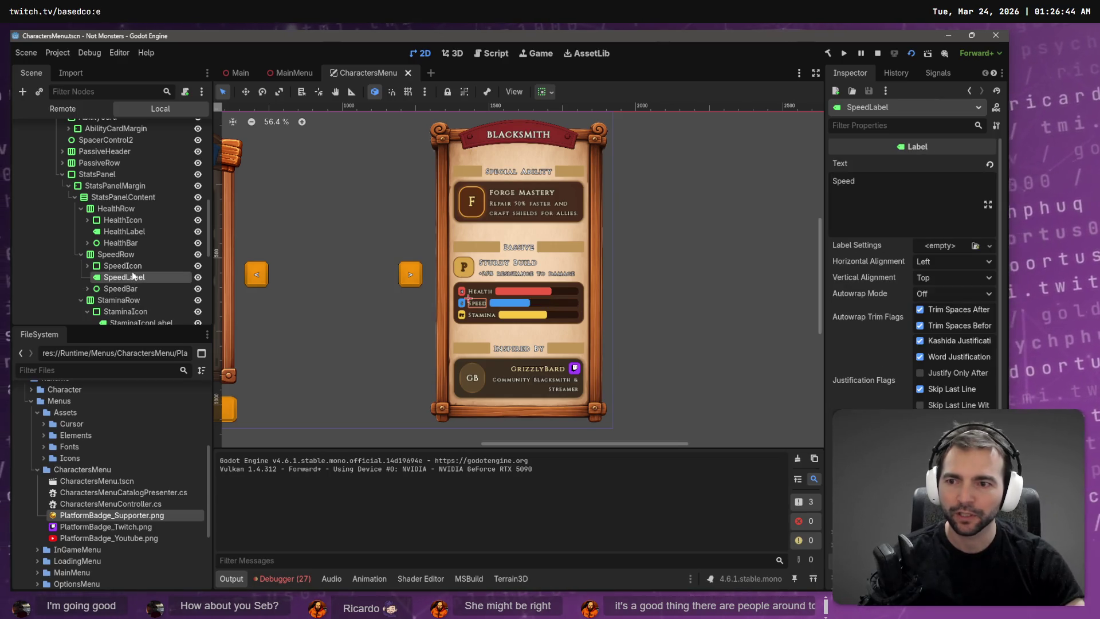
{"action": "left_click", "coordinate": [116, 255]}
{"action": "right_click", "coordinate": [117, 255]}
Step: Add a Control child to SpeedRow named SpacerControl and move it above SpeedBar
{"action": "left_click", "coordinate": [173, 268]}
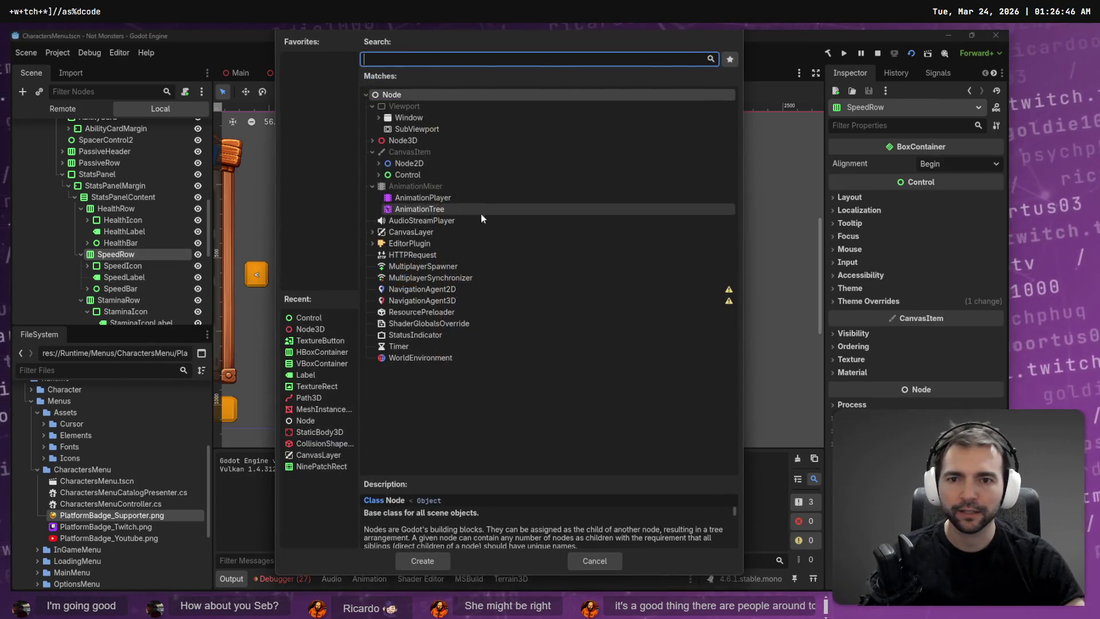
{"action": "double_click", "coordinate": [413, 176]}
{"action": "left_click", "coordinate": [121, 300]}
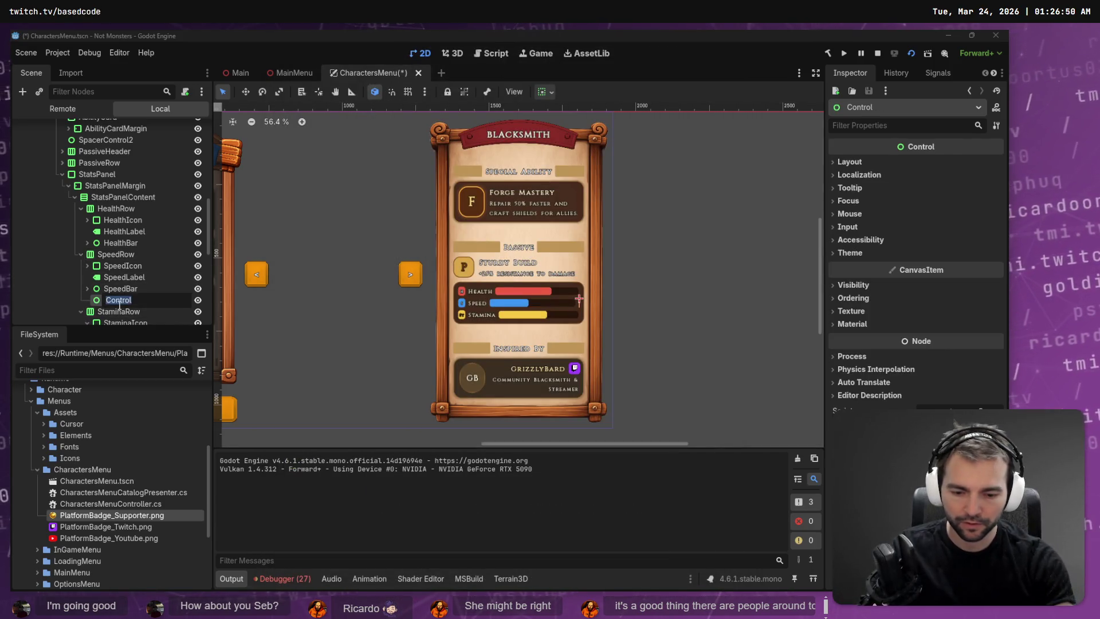
{"action": "type", "text": "Spacer"}
{"action": "key", "text": "Return"}
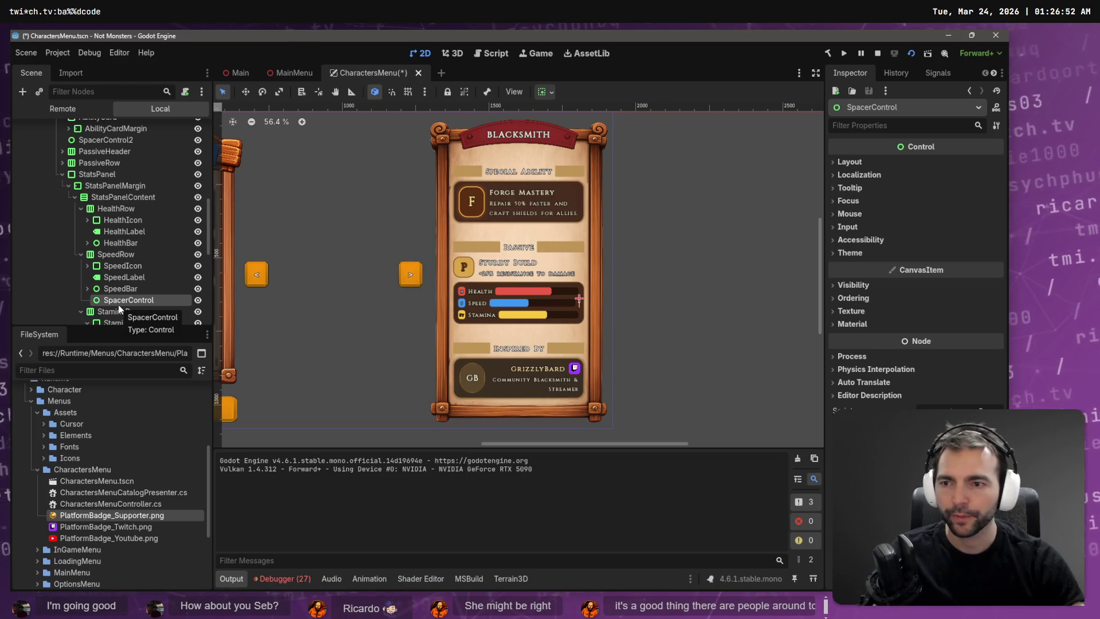
{"action": "left_click_drag", "start_coordinate": [132, 285], "coordinate": [133, 286]}
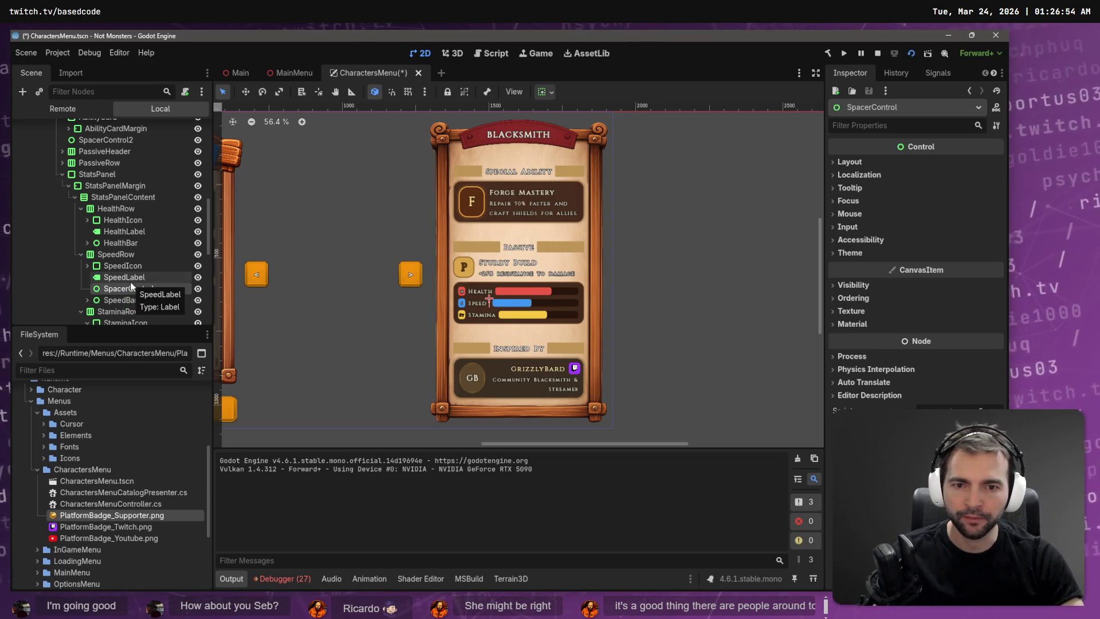
Step: Turn on Horizontal Expand in SpacerControl's Container Sizing layout settings
{"action": "left_click", "coordinate": [849, 162]}
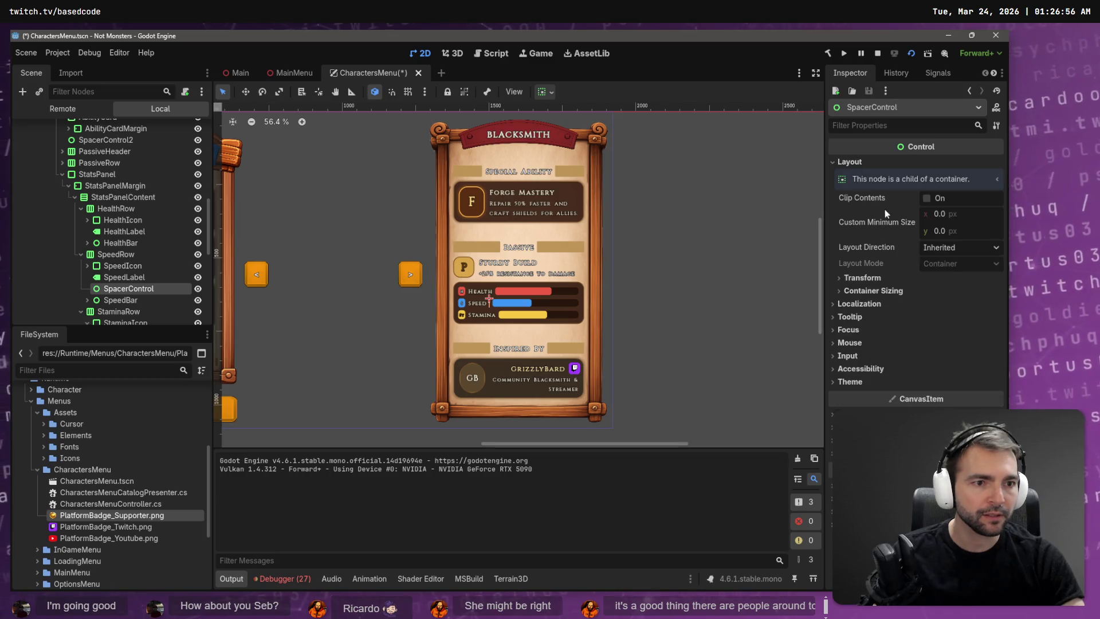
{"action": "left_click", "coordinate": [871, 290]}
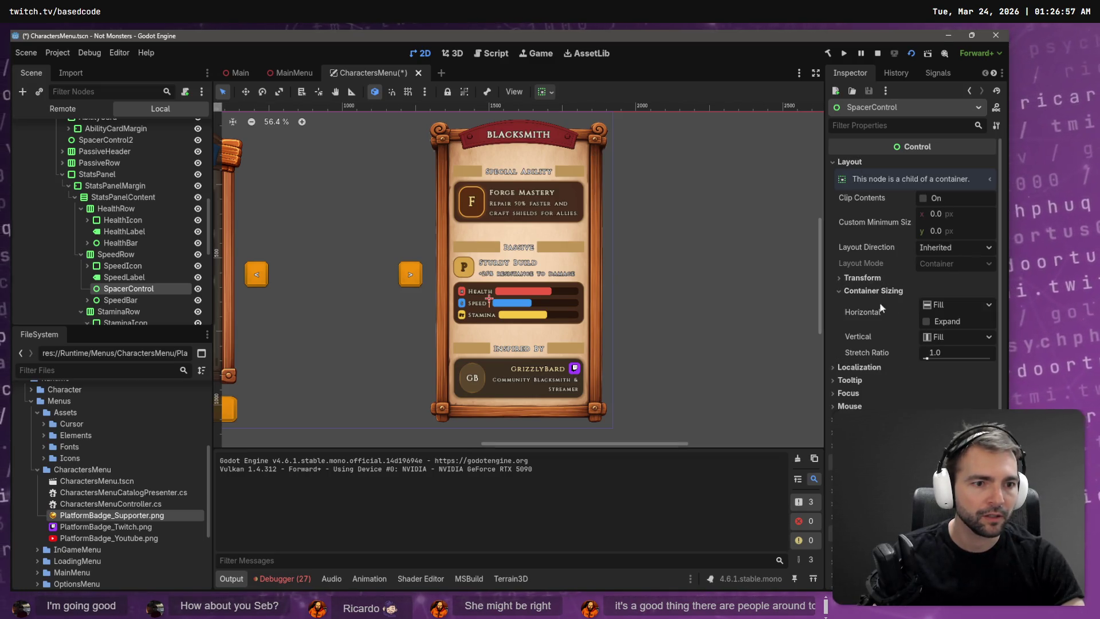
{"action": "left_click", "coordinate": [926, 321]}
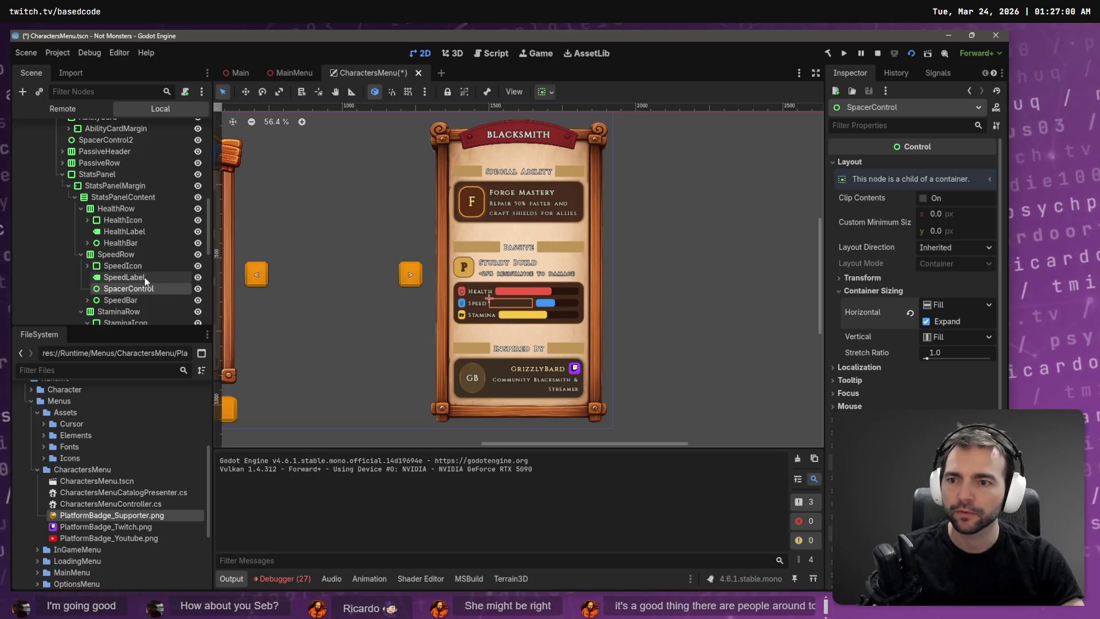
{"action": "left_click", "coordinate": [126, 302]}
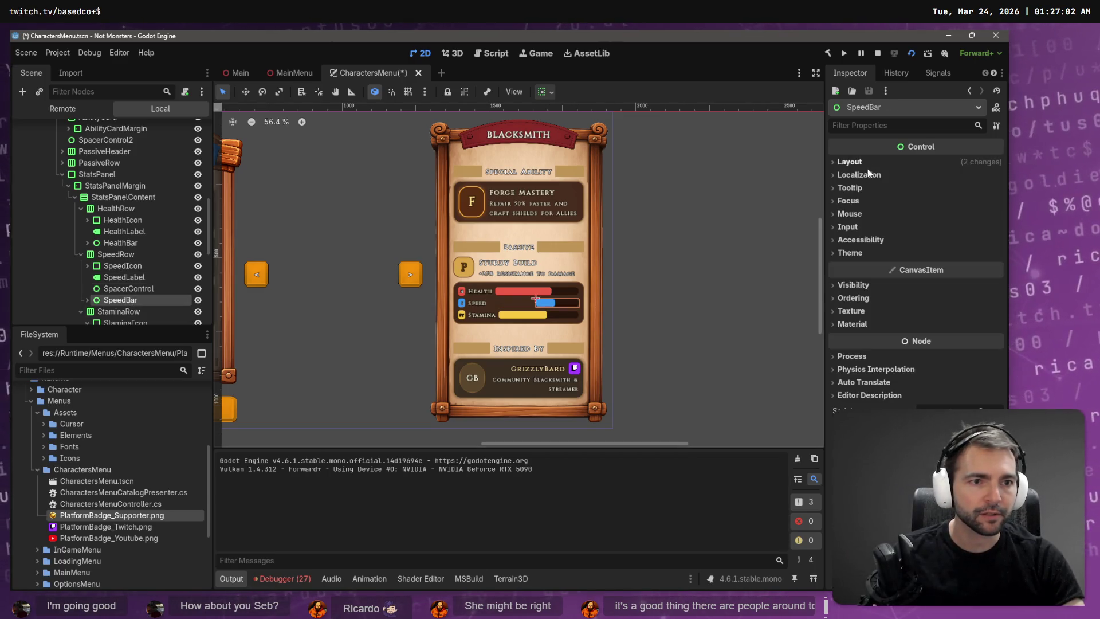
Step: Try a 55 px minimum height on SpeedBar, revert it to 18, and set width 38
{"action": "left_click", "coordinate": [850, 162]}
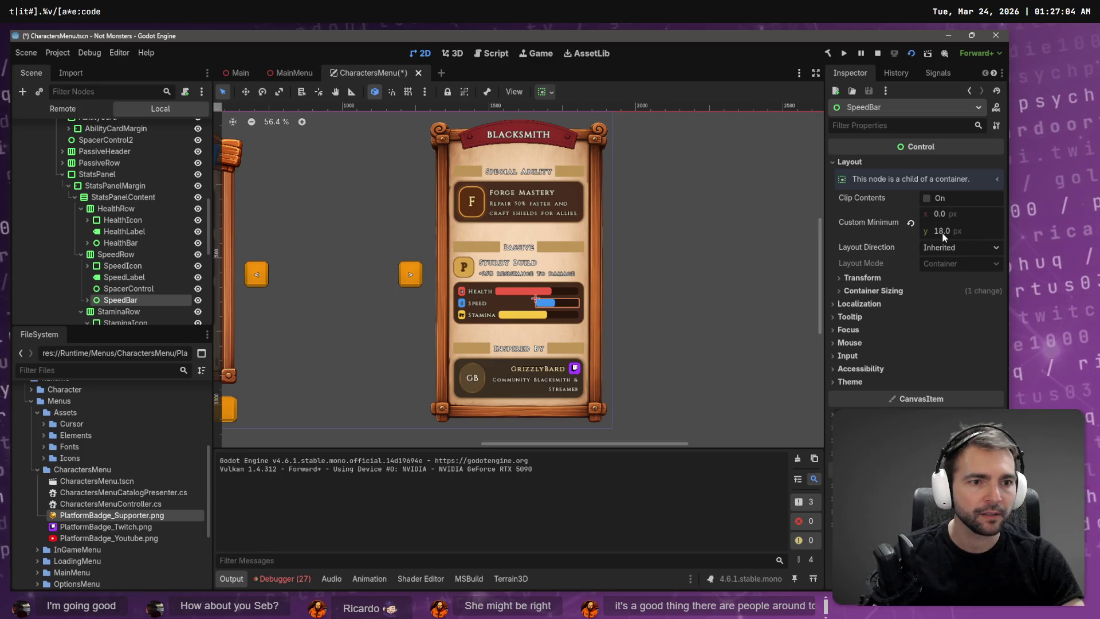
{"action": "left_click", "coordinate": [943, 232]}
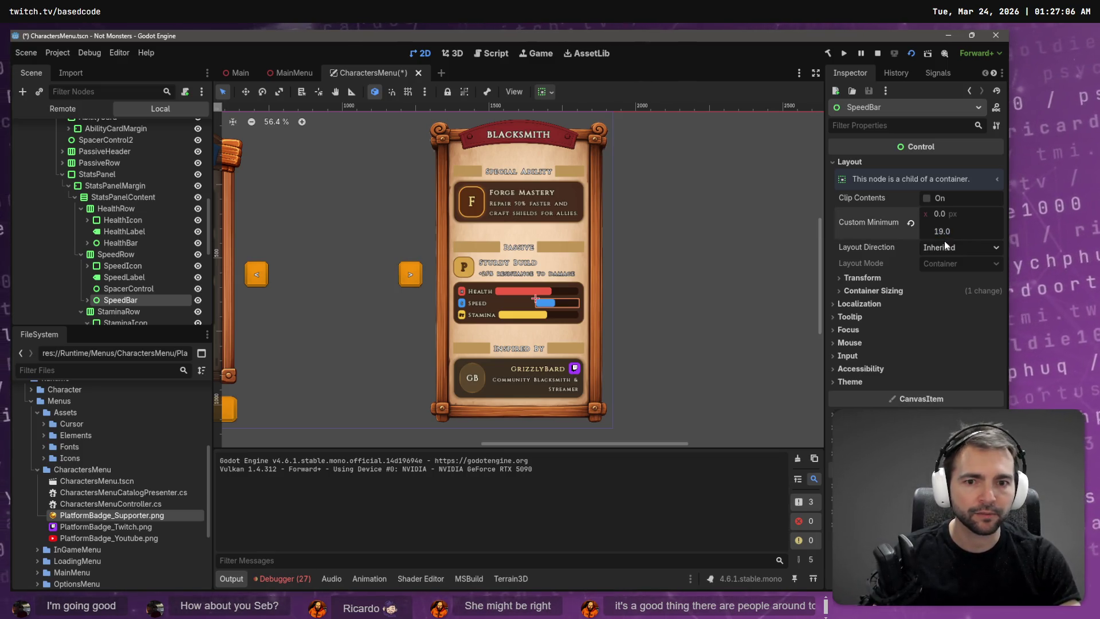
{"action": "type", "text": "55"}
{"action": "key", "text": "Return"}
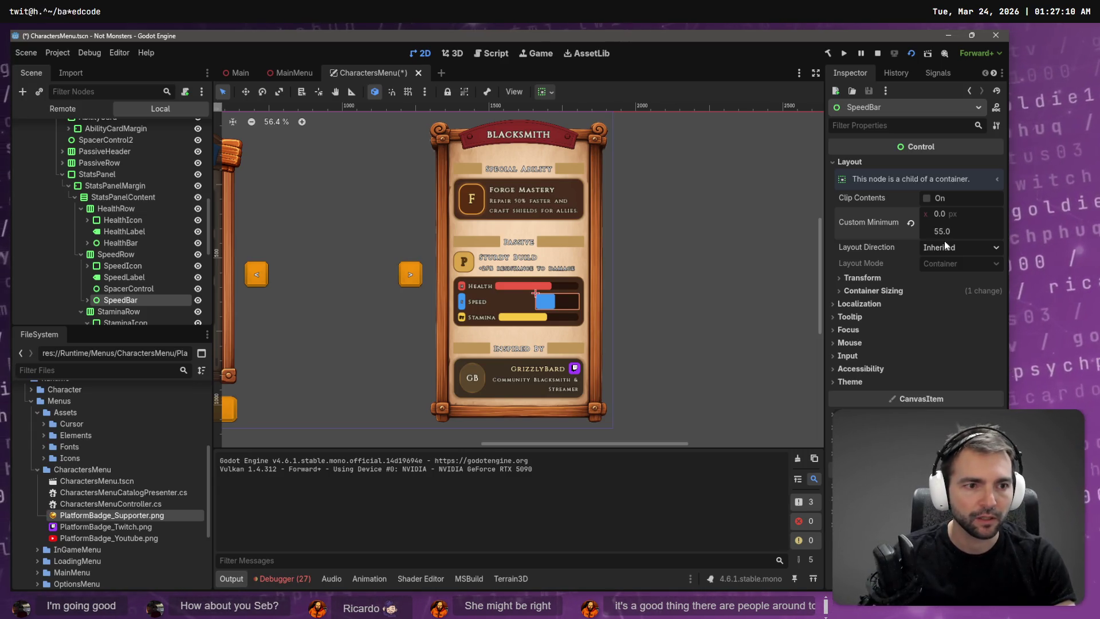
{"action": "key", "text": "ctrl+a"}
{"action": "type", "text": "18"}
{"action": "key", "text": "shift+Tab"}
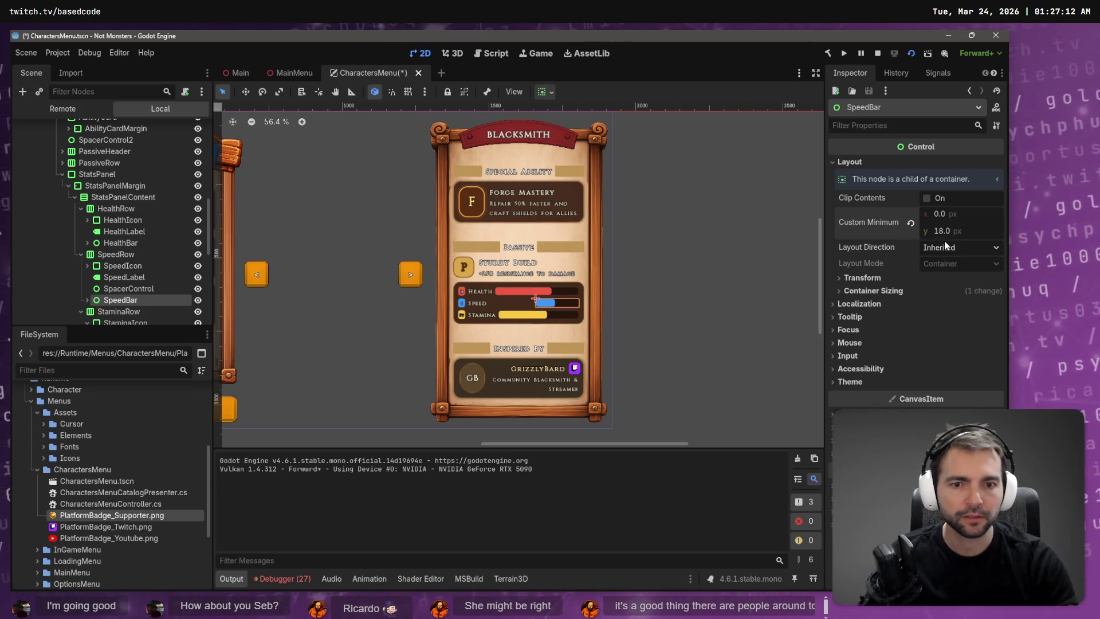
{"action": "type", "text": "38"}
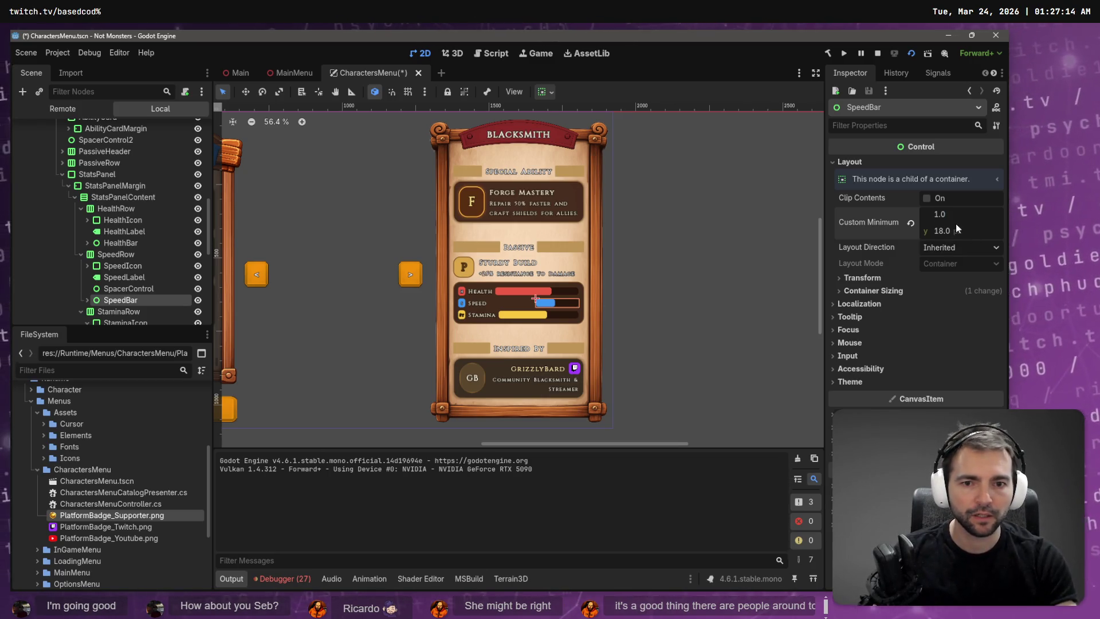
{"action": "type", "text": "53"}
{"action": "key", "text": "Return"}
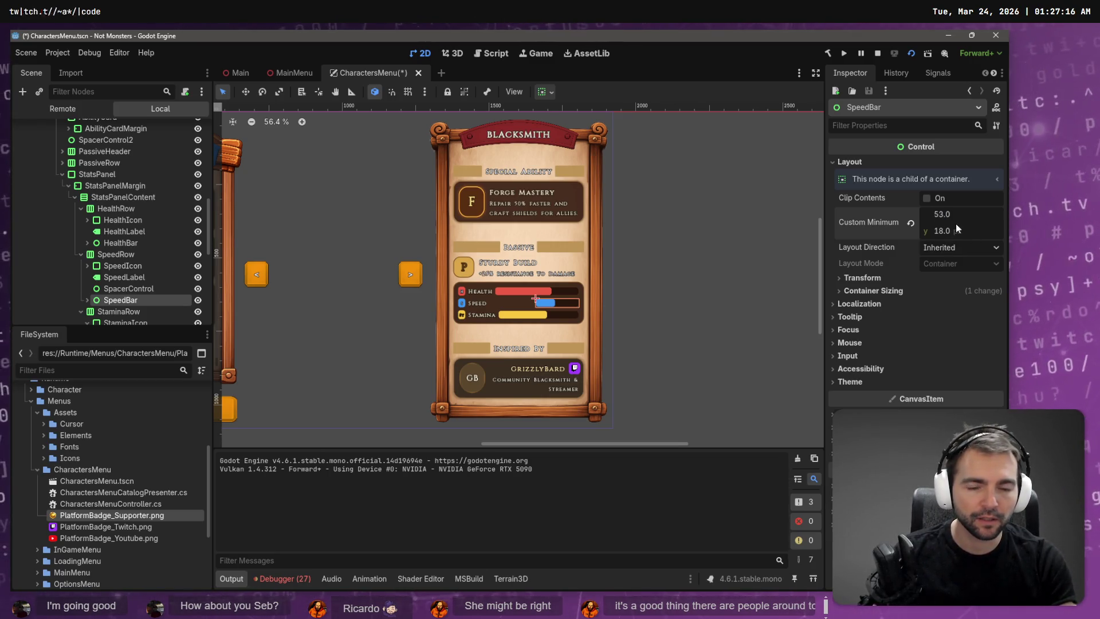
Step: Widen SpeedBar's minimum width through 98, 159 and 219, settling on 275
{"action": "key", "text": "ctrl+a"}
{"action": "type", "text": "98"}
{"action": "key", "text": "Return"}
{"action": "key", "text": "ctrl+a"}
{"action": "type", "text": "159"}
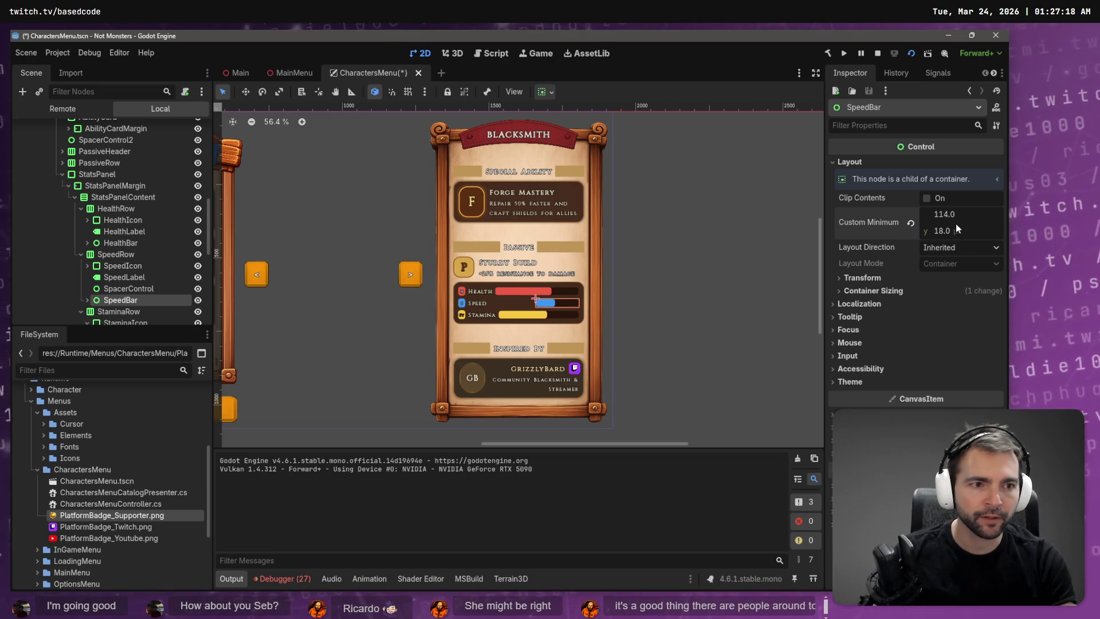
{"action": "type", "text": "174"}
{"action": "key", "text": "Return"}
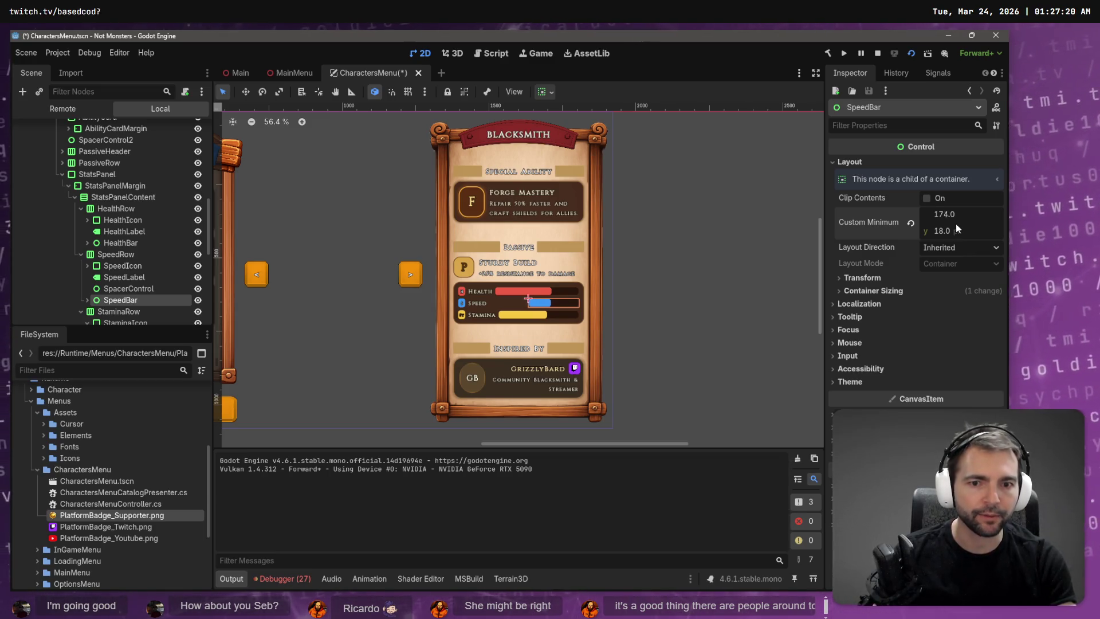
{"action": "key", "text": "ctrl+a"}
{"action": "type", "text": "219"}
{"action": "key", "text": "Return"}
{"action": "key", "text": "Up"}
{"action": "key", "text": "Up"}
{"action": "key", "text": "Up"}
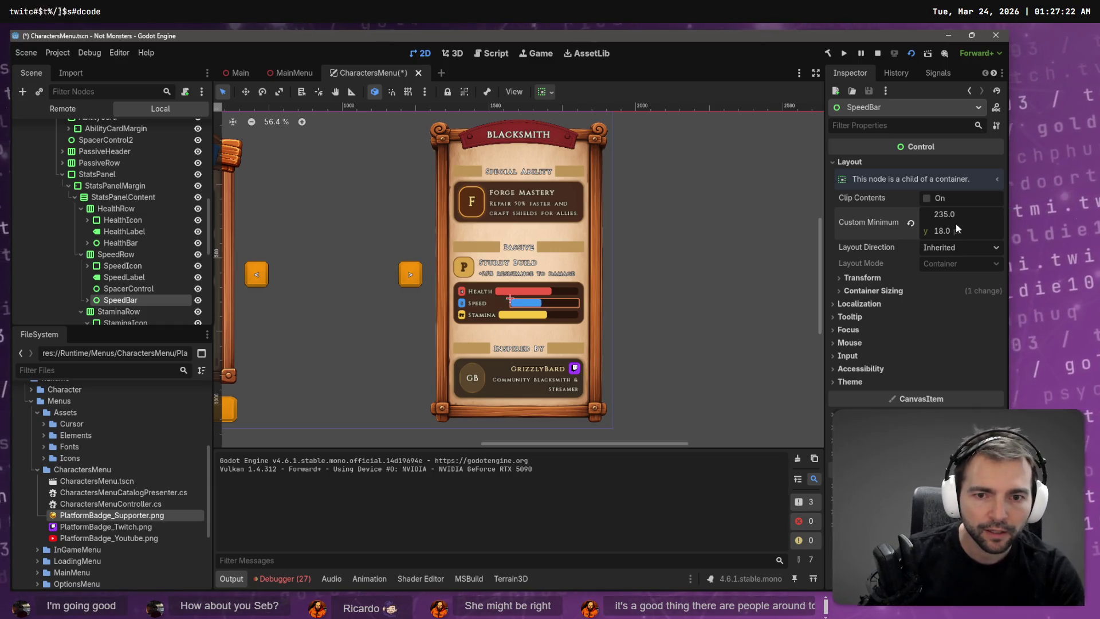
{"action": "key", "text": "Up"}
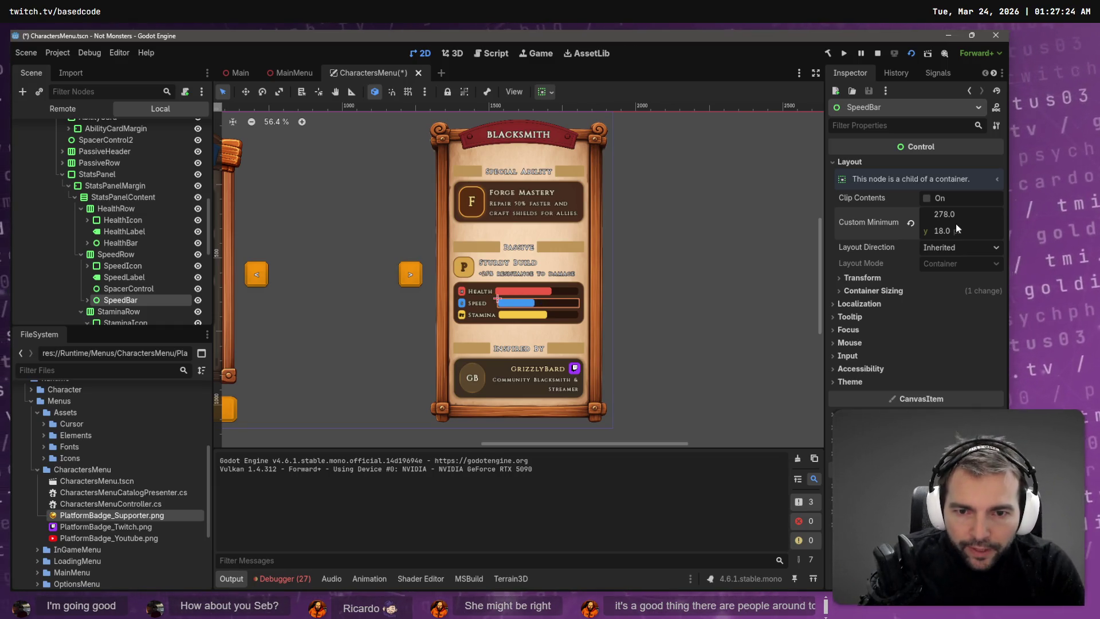
{"action": "key", "text": "Down"}
{"action": "key", "text": "Down"}
{"action": "key", "text": "Down"}
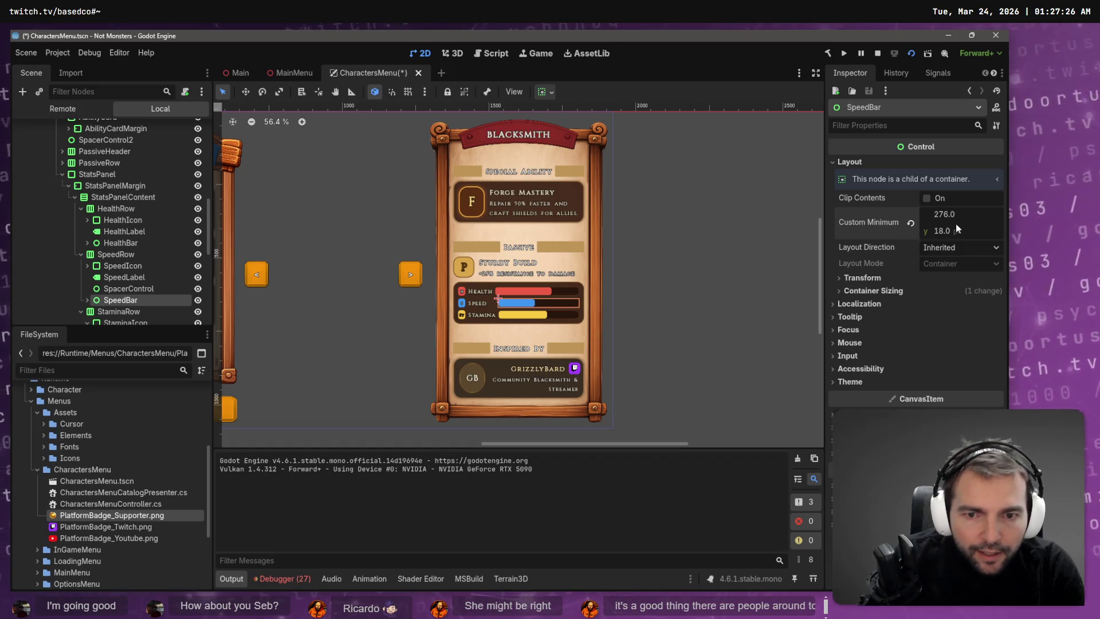
{"action": "key", "text": "ctrl+a"}
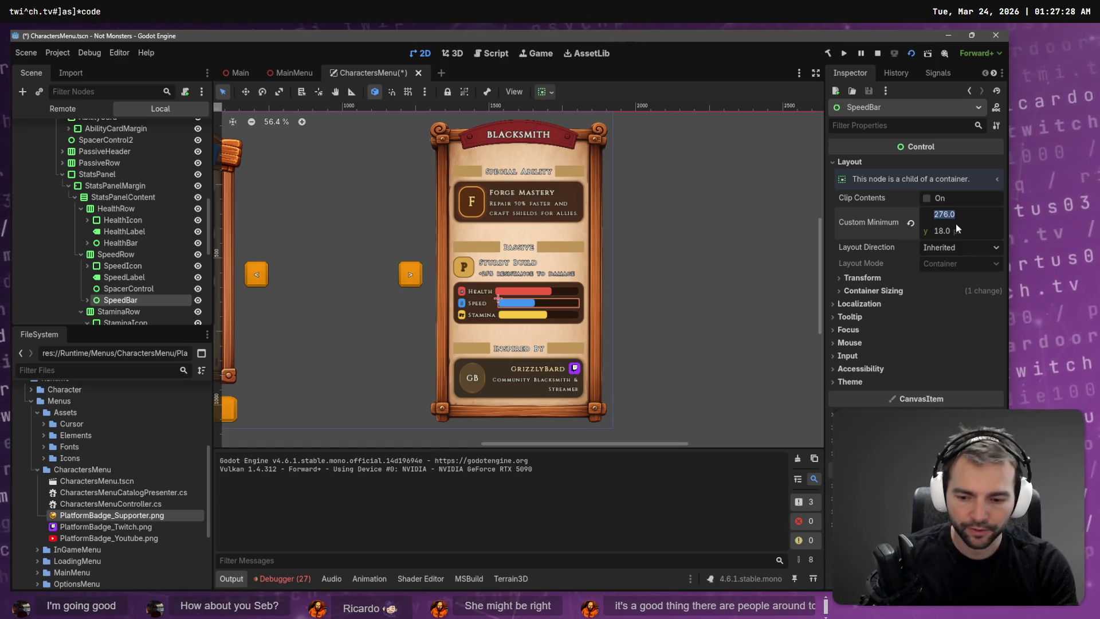
{"action": "type", "text": "27"}
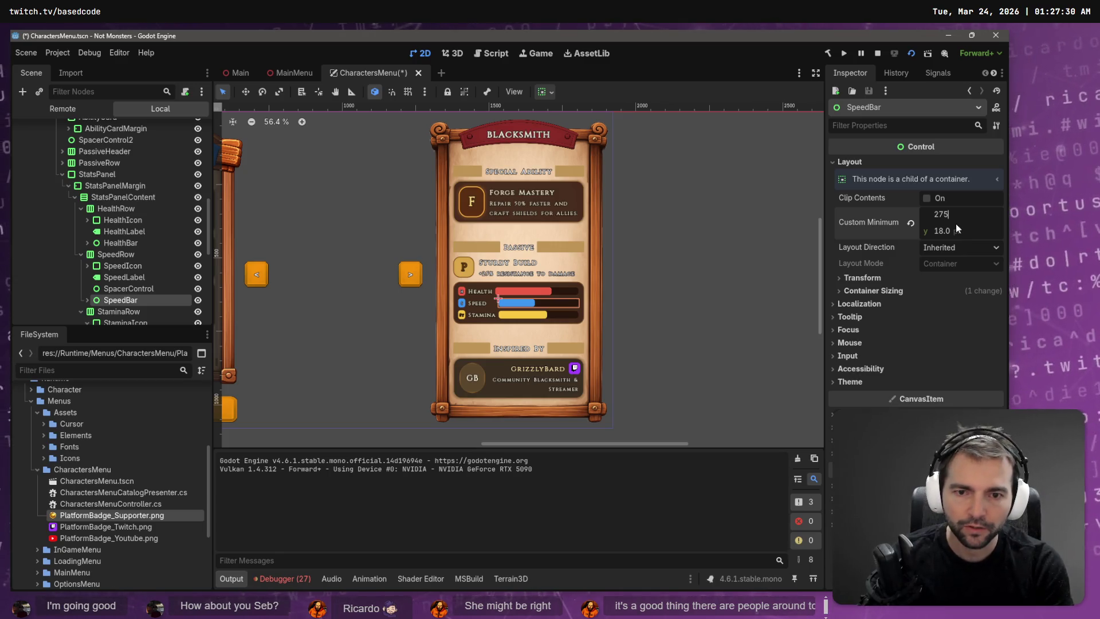
{"action": "type", "text": "5"}
{"action": "key", "text": "Return"}
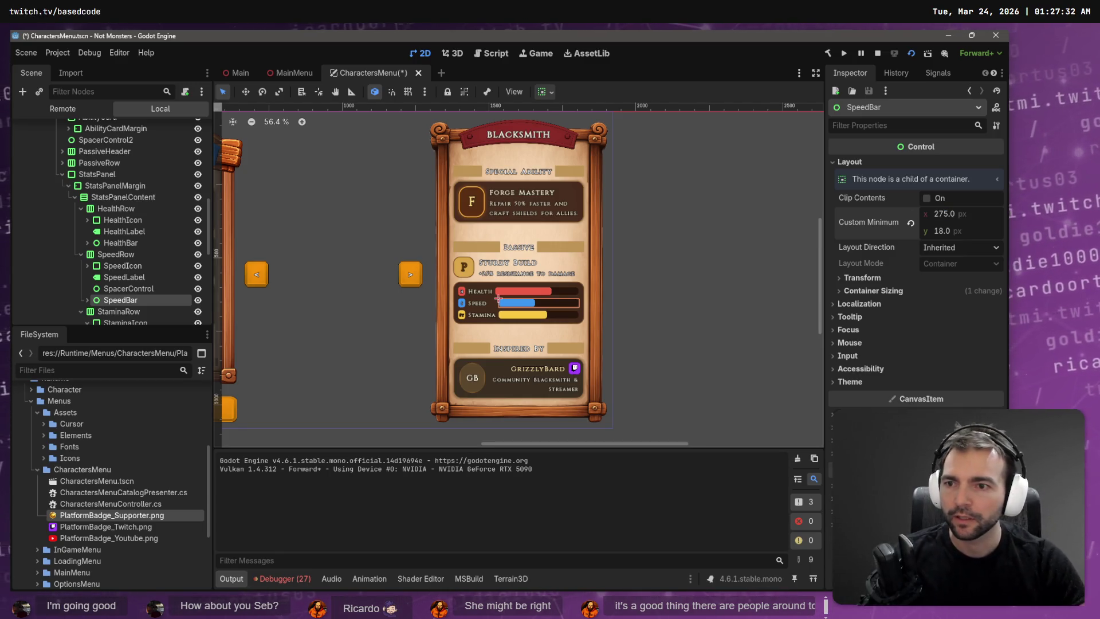
Step: Give HealthBar a 275 px custom minimum width
{"action": "left_click", "coordinate": [117, 254]}
{"action": "left_click", "coordinate": [122, 245]}
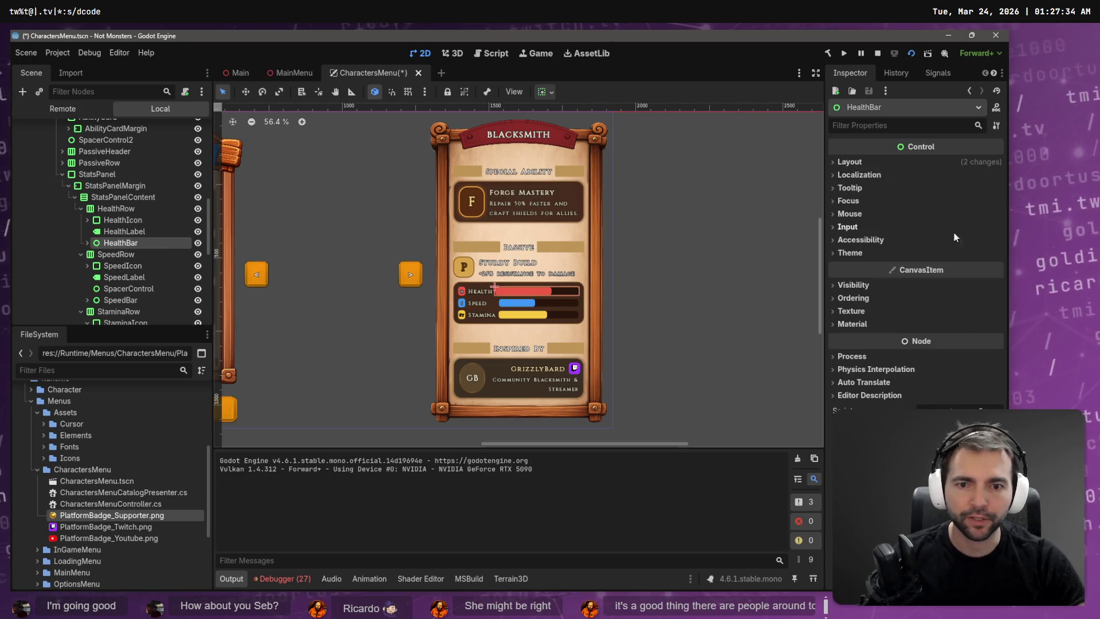
{"action": "left_click", "coordinate": [850, 162]}
{"action": "left_click", "coordinate": [942, 214]}
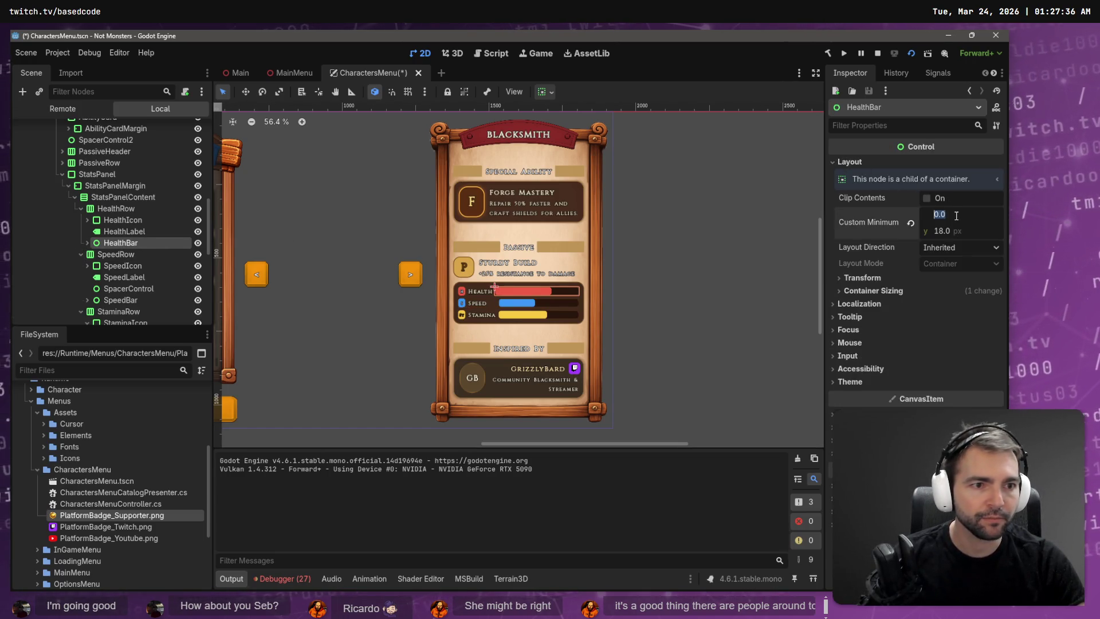
{"action": "type", "text": "275"}
{"action": "key", "text": "Return"}
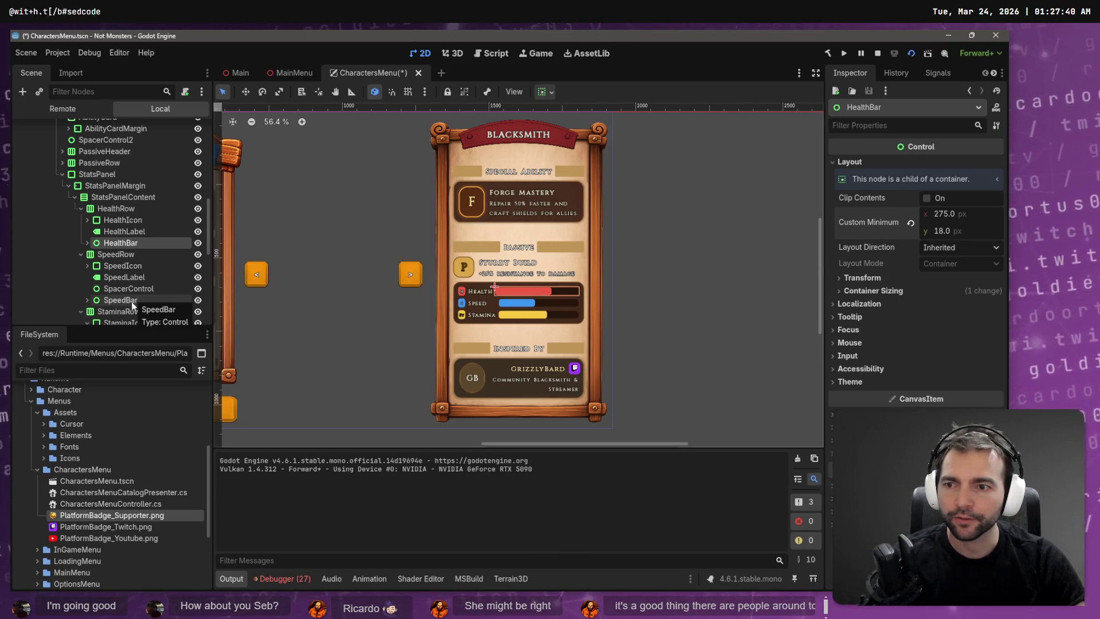
Step: Give StaminaBar a 275 px custom minimum width
{"action": "scroll", "coordinate": [144, 304], "scroll_direction": "down", "scroll_amount": 2}
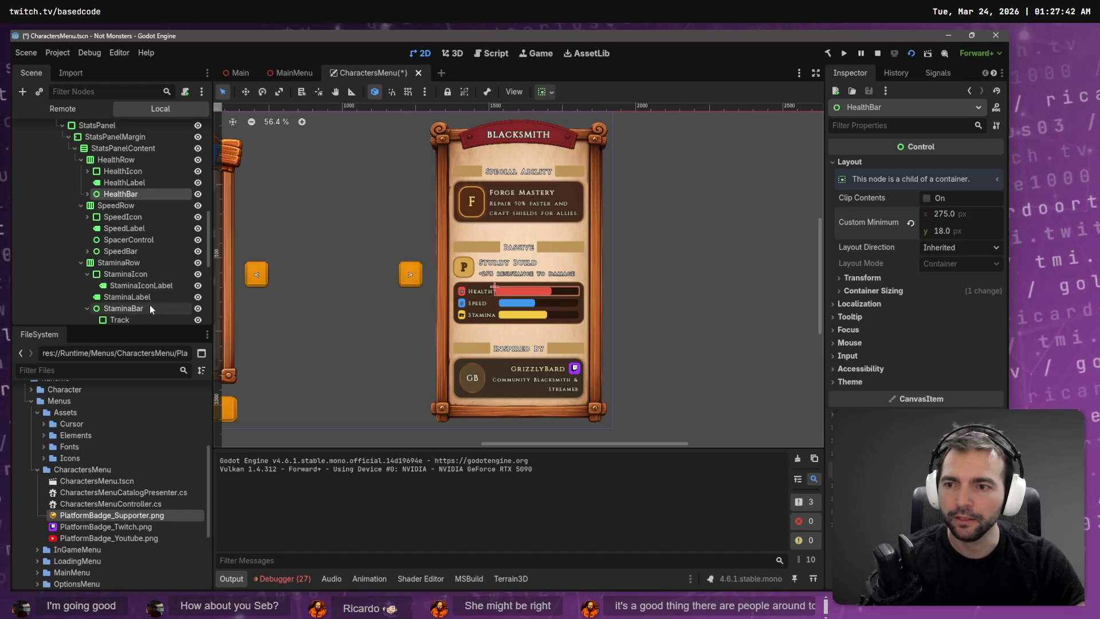
{"action": "scroll", "coordinate": [149, 305], "scroll_direction": "down", "scroll_amount": 1}
{"action": "left_click", "coordinate": [150, 286]}
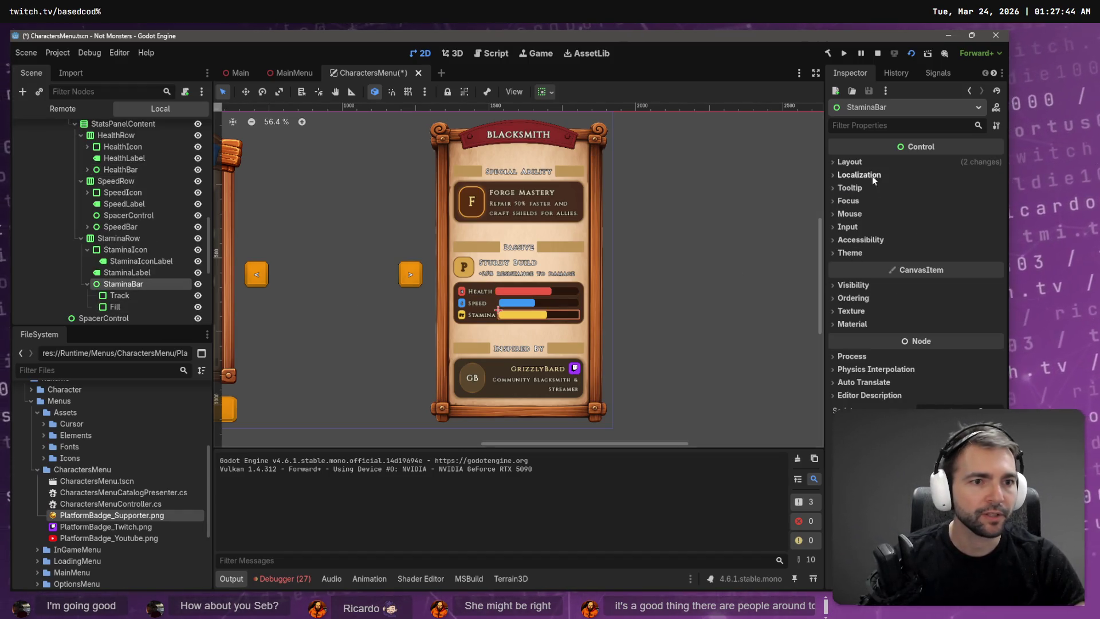
{"action": "left_click", "coordinate": [870, 160]}
{"action": "left_click", "coordinate": [940, 216]}
{"action": "type", "text": "275"}
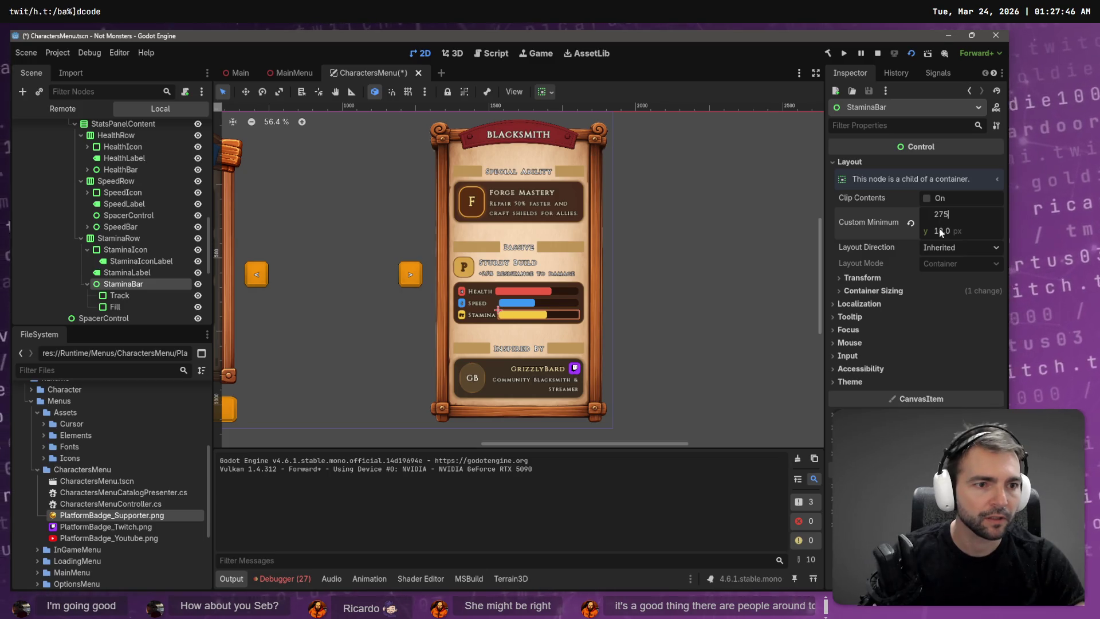
{"action": "key", "text": "Return"}
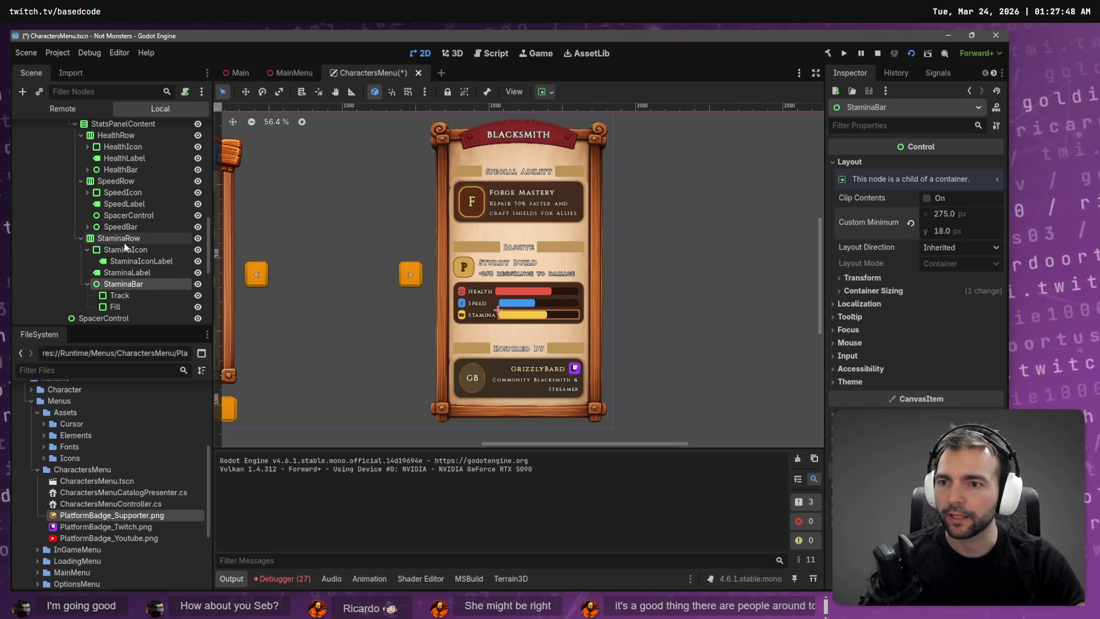
{"action": "left_click", "coordinate": [126, 216]}
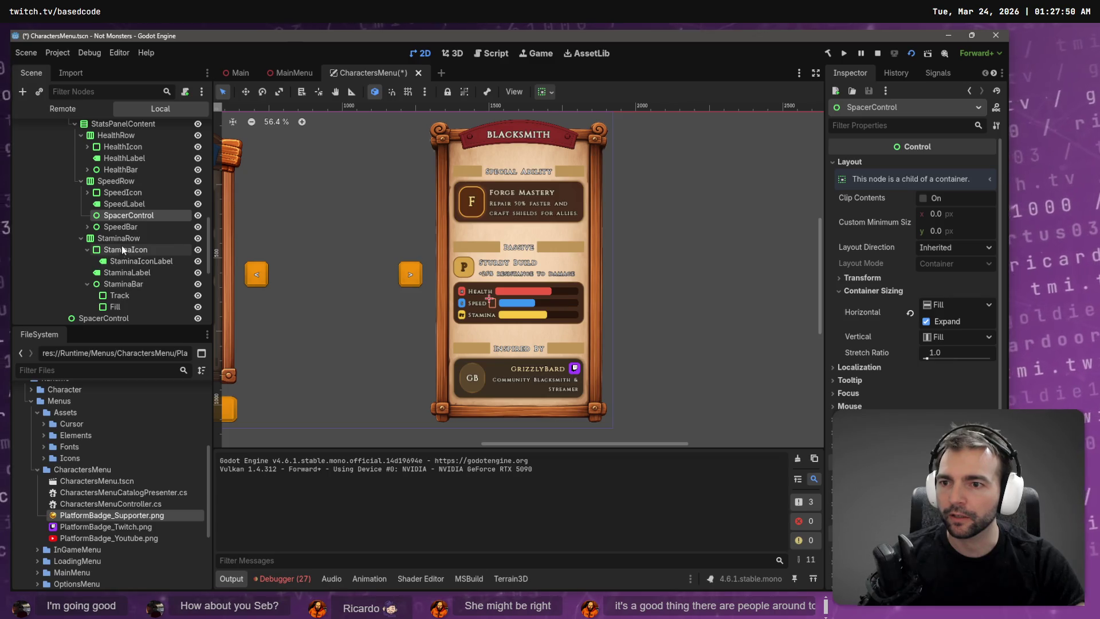
Step: Copy SpeedRow's SpacerControl into StaminaRow and place it before StaminaBar
{"action": "left_click", "coordinate": [87, 249]}
{"action": "left_click", "coordinate": [88, 272]}
{"action": "key", "text": "ctrl+c"}
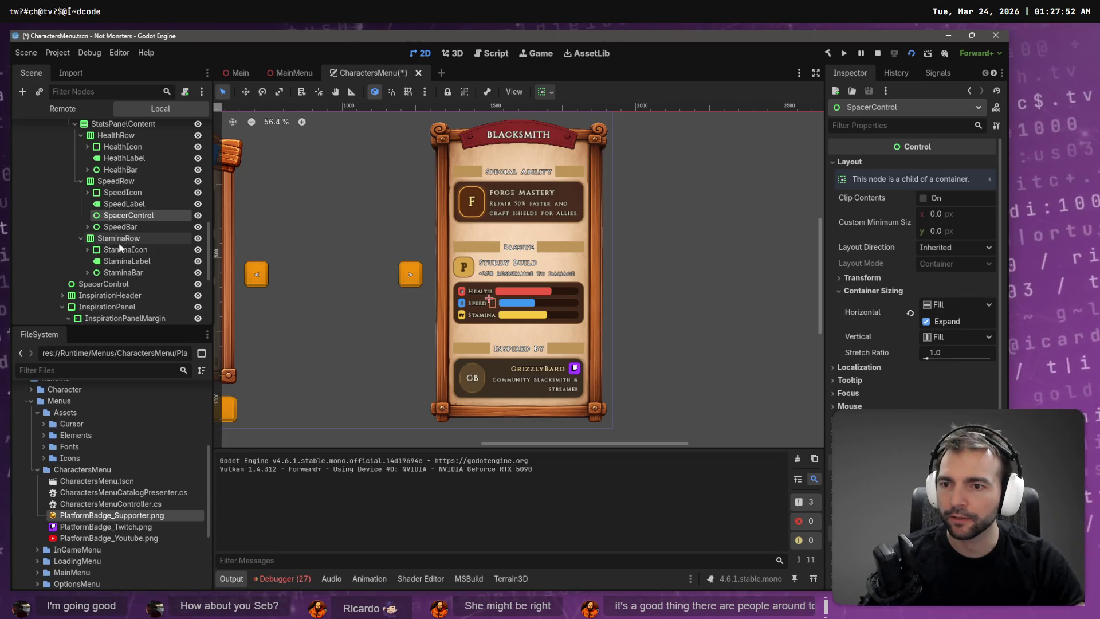
{"action": "left_click", "coordinate": [132, 272]}
{"action": "key", "text": "ctrl+shift+v"}
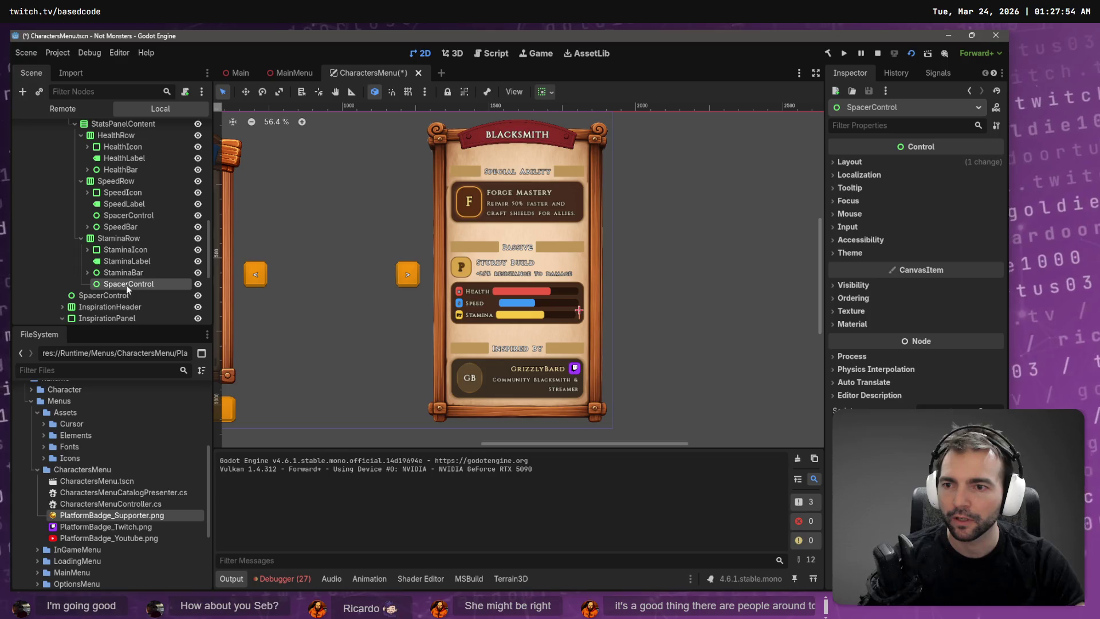
{"action": "left_click_drag", "start_coordinate": [126, 284], "coordinate": [129, 264]}
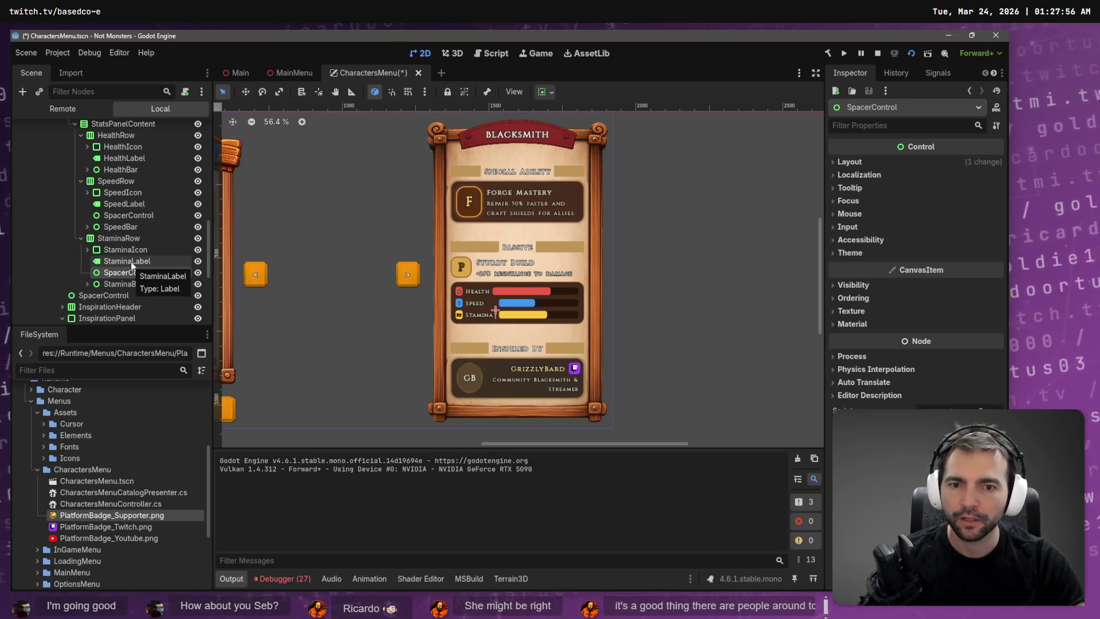
Step: Paste another spacer into HealthRow before HealthBar and save the CharactersMenu scene
{"action": "left_click", "coordinate": [118, 135]}
{"action": "key", "text": "ctrl+v"}
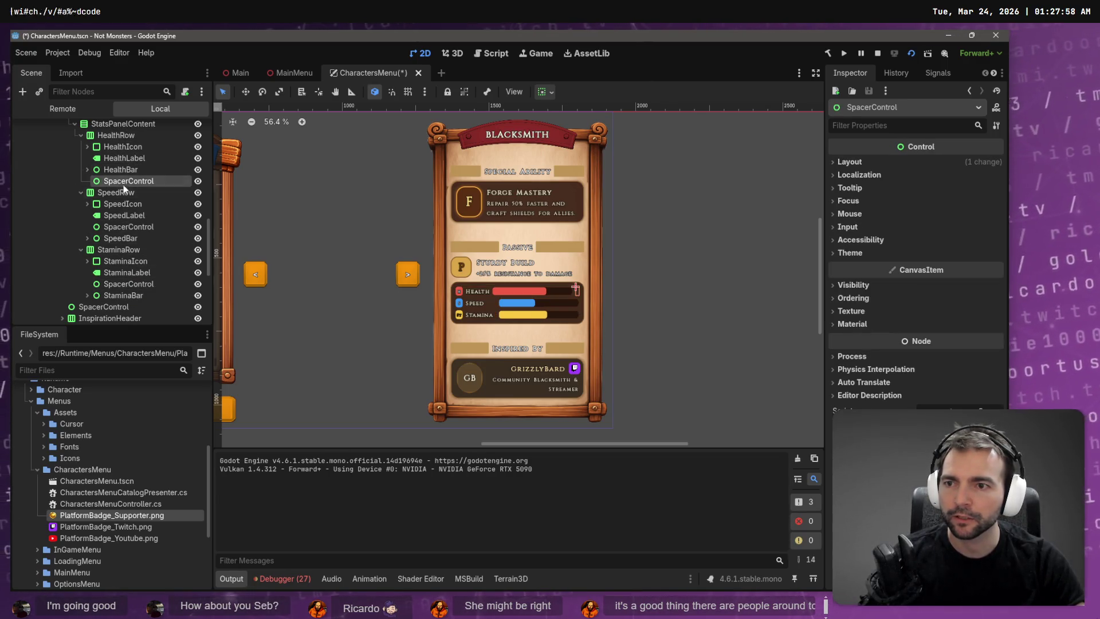
{"action": "left_click_drag", "start_coordinate": [145, 180], "coordinate": [138, 167]}
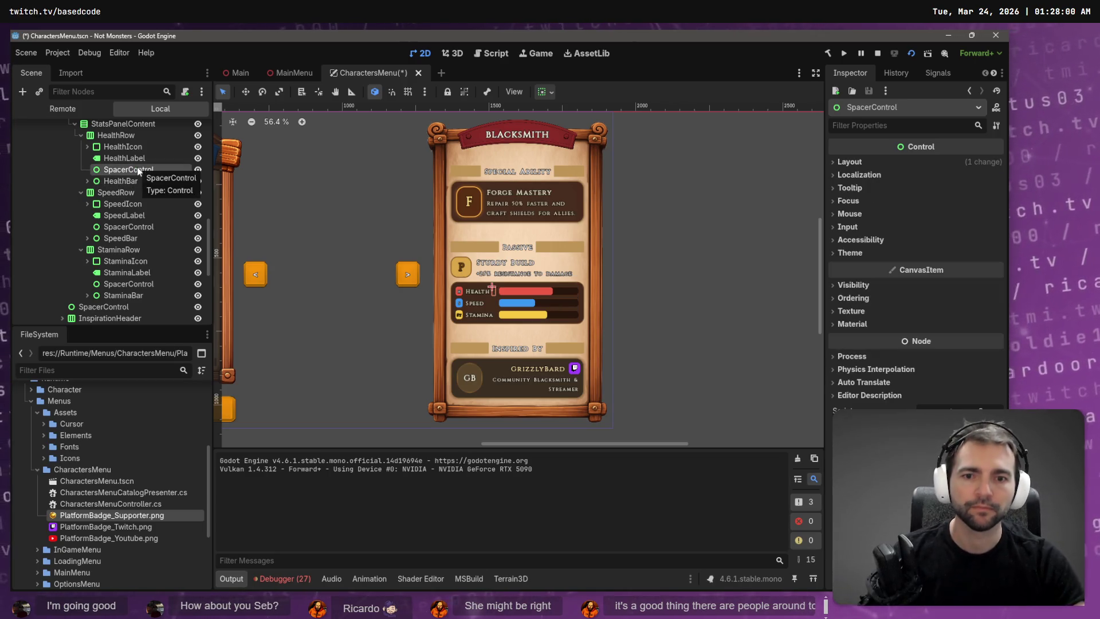
{"action": "left_click", "coordinate": [654, 248]}
{"action": "key", "text": "ctrl+s"}
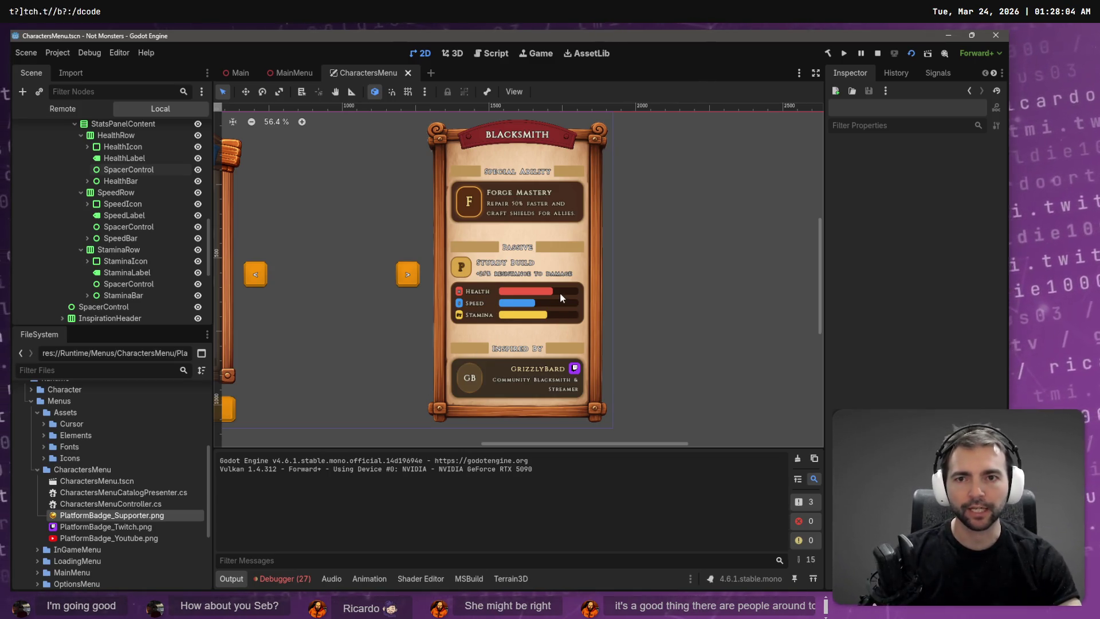
Step: Read Codex's full reply in VS Code about making InspirationPanel open the normalized creator link
{"action": "key", "text": "alt+Tab"}
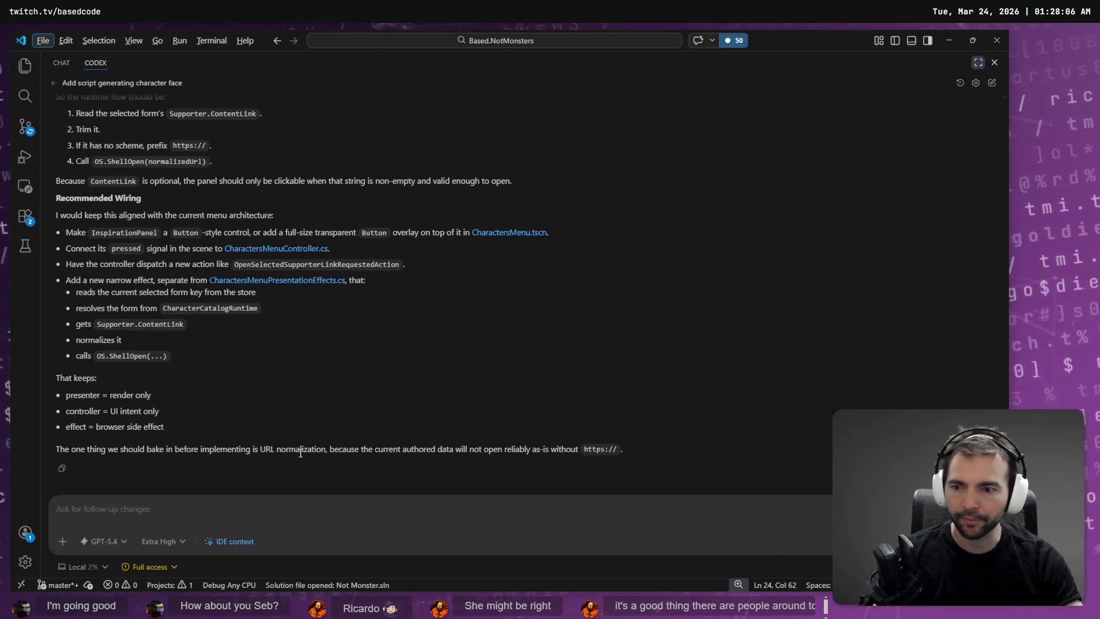
{"action": "scroll", "coordinate": [225, 448], "scroll_direction": "up", "scroll_amount": 5}
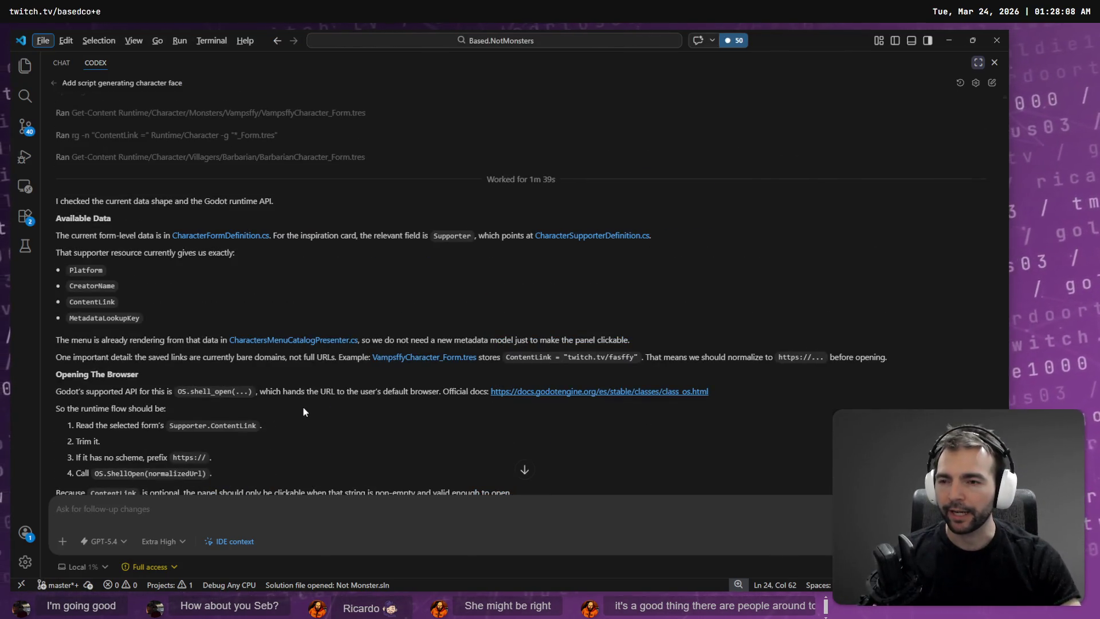
{"action": "scroll", "coordinate": [126, 303], "scroll_direction": "up", "scroll_amount": 2}
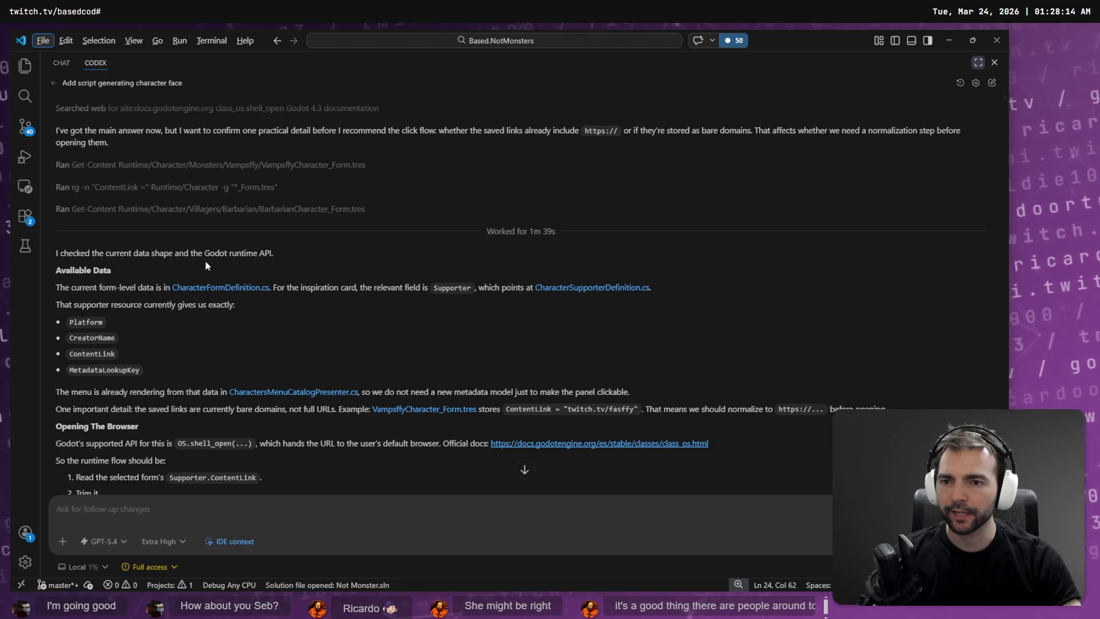
{"action": "scroll", "coordinate": [96, 268], "scroll_direction": "down", "scroll_amount": 2}
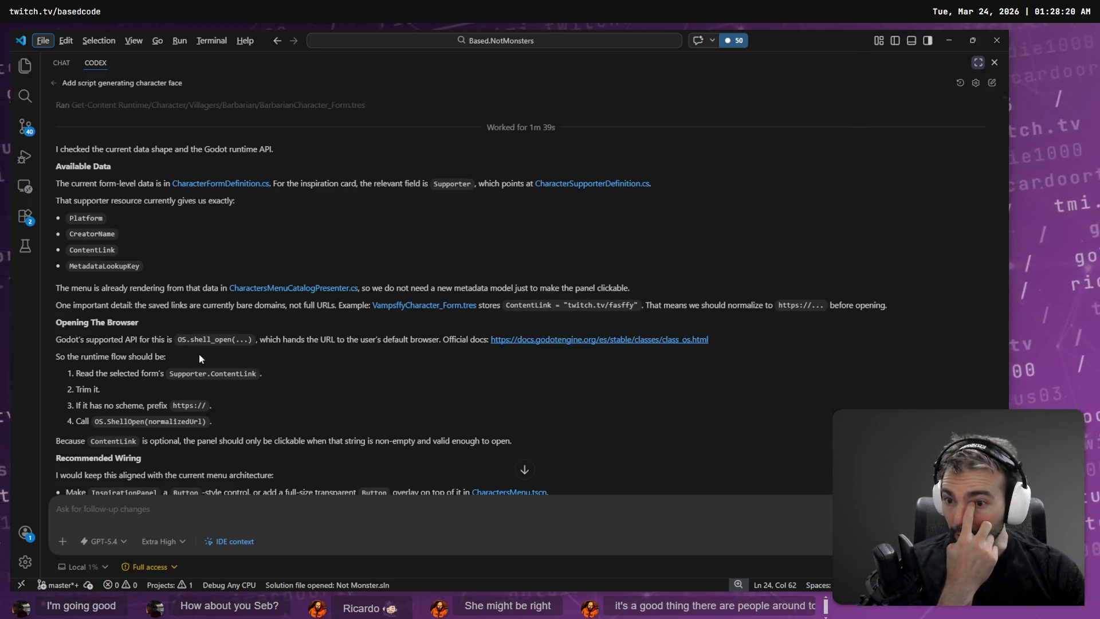
{"action": "scroll", "coordinate": [198, 355], "scroll_direction": "down", "scroll_amount": 1}
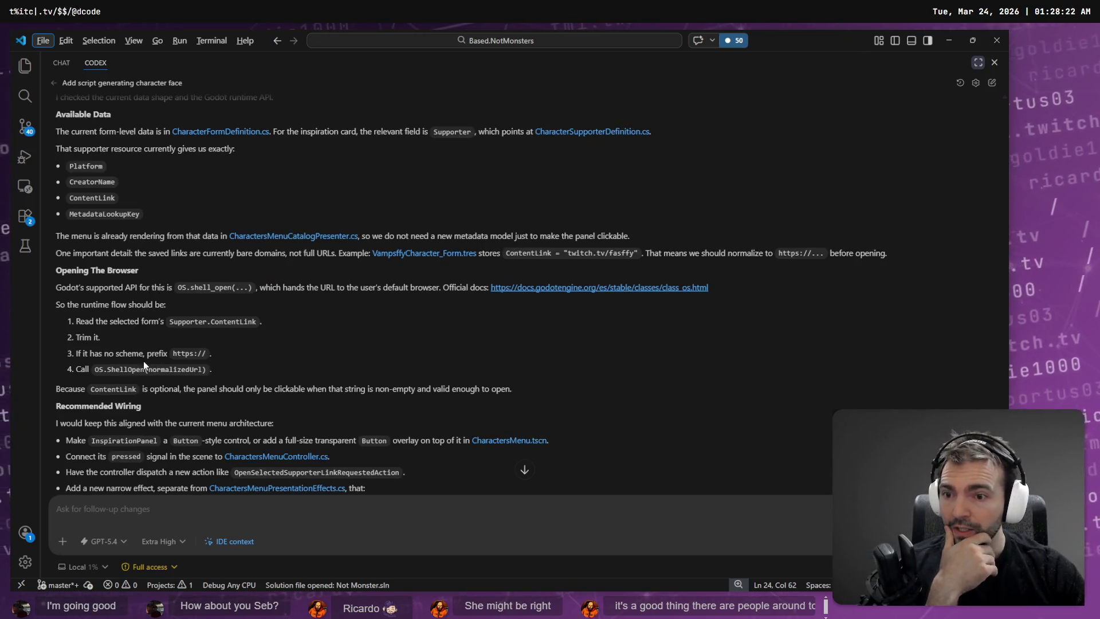
{"action": "scroll", "coordinate": [198, 352], "scroll_direction": "down", "scroll_amount": 3}
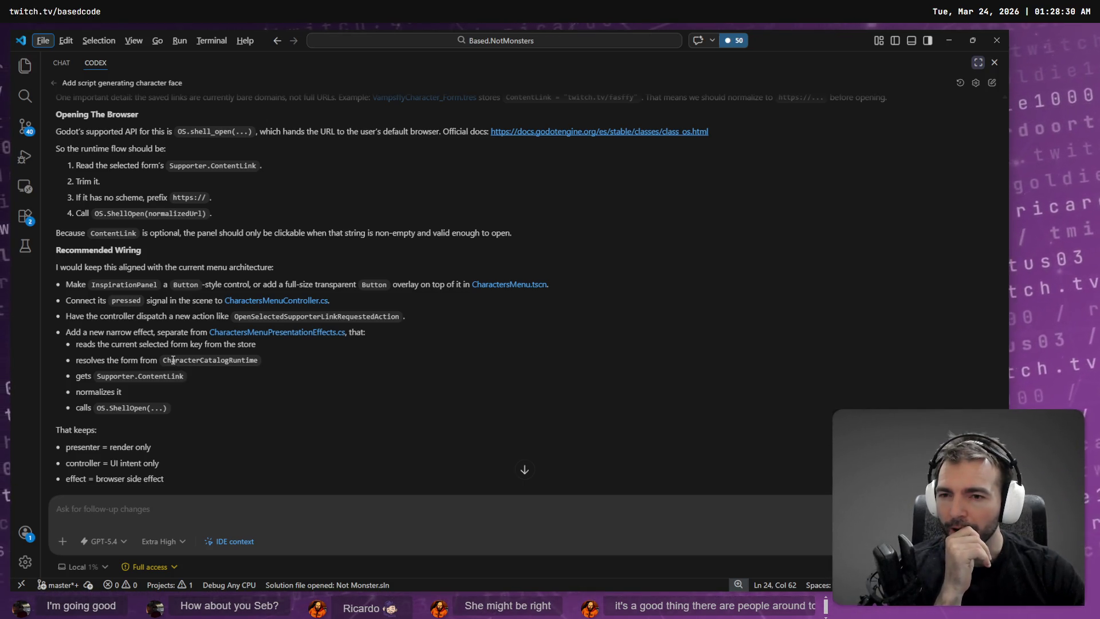
{"action": "left_click", "coordinate": [179, 514]}
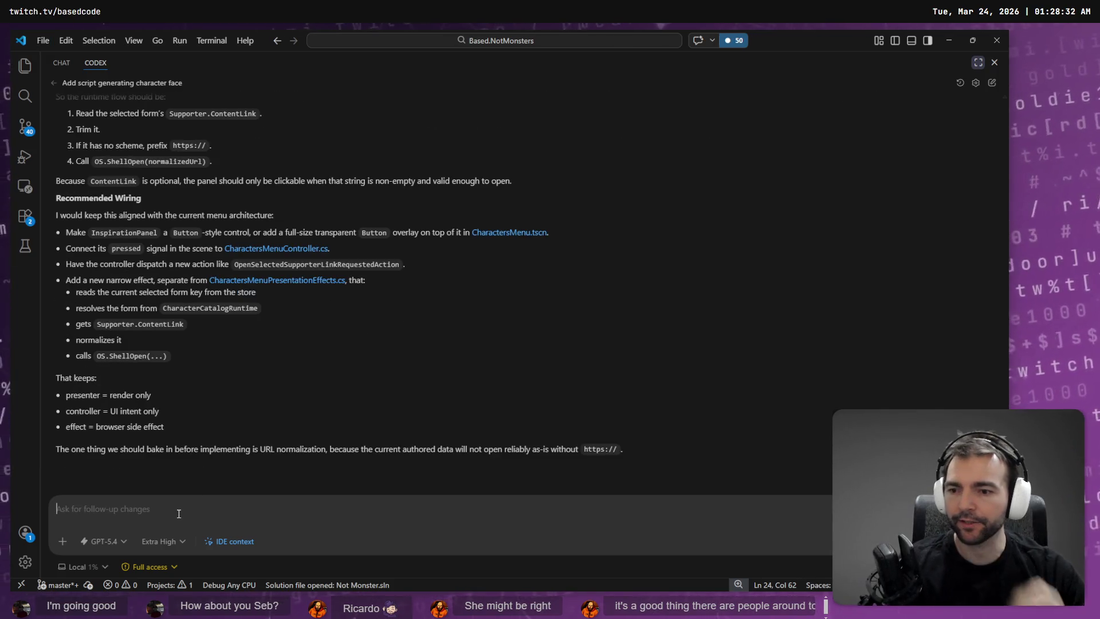
Step: Dictate the Twitch-link follow-up by voice and paste `ContentLink` after 'with'
{"action": "key", "text": "super+h"}
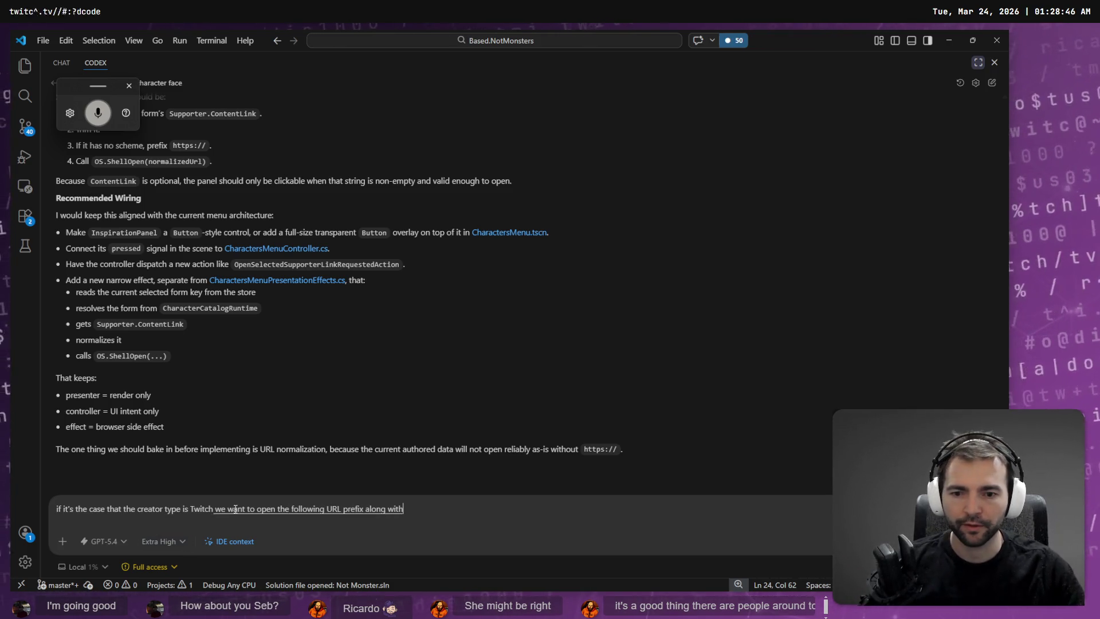
{"action": "scroll", "coordinate": [325, 333], "scroll_direction": "up", "scroll_amount": 6}
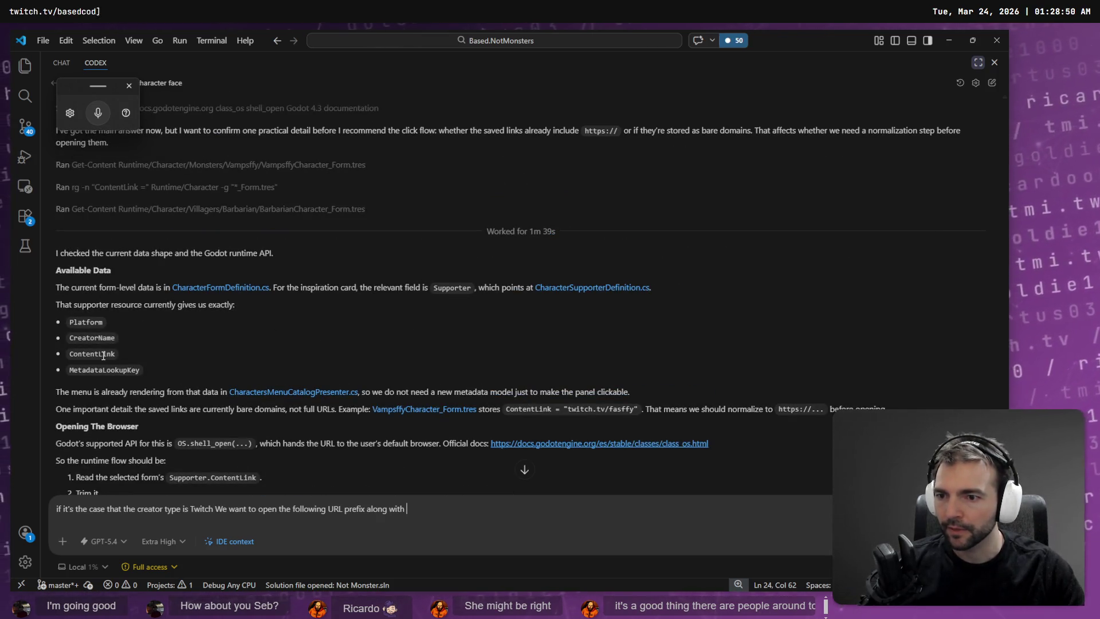
{"action": "double_click", "coordinate": [103, 354]}
{"action": "left_click", "coordinate": [437, 516]}
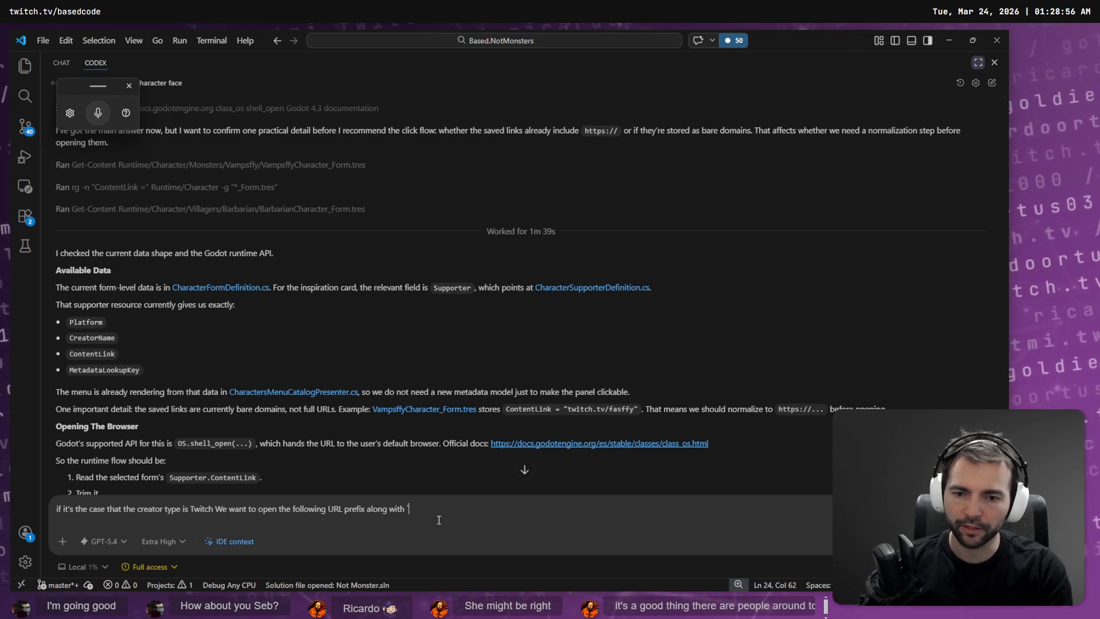
{"action": "type", "text": "`ContentLink`"}
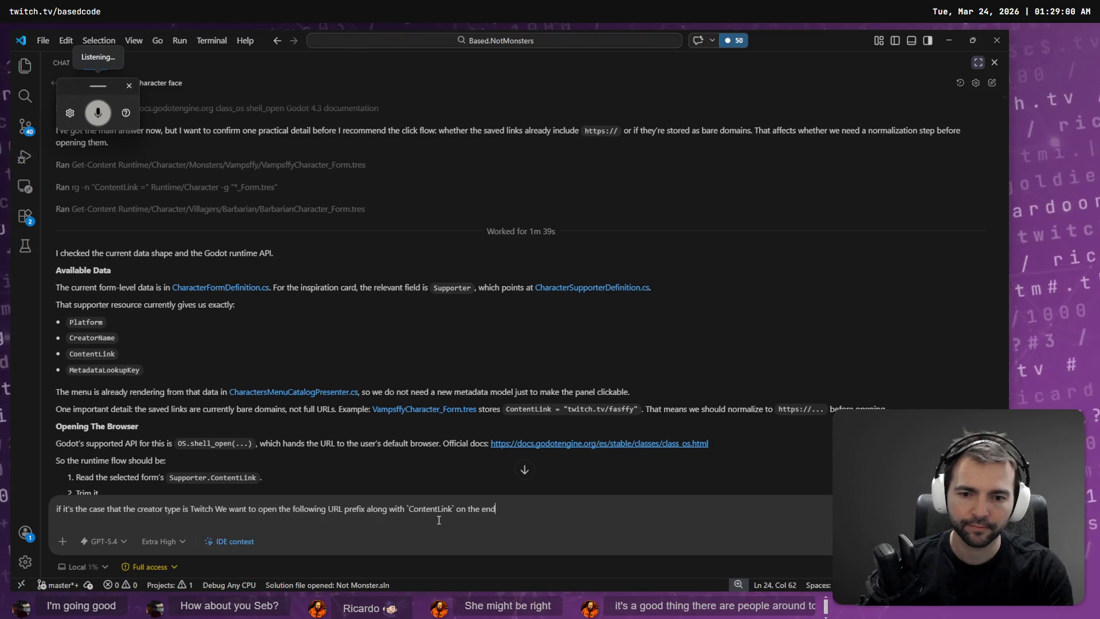
Step: End the sentence with a period, start a new line beginning 'If', then move to Chrome
{"action": "type", "text": "."}
{"action": "key", "text": "shift+Return"}
{"action": "type", "text": "FOr "}
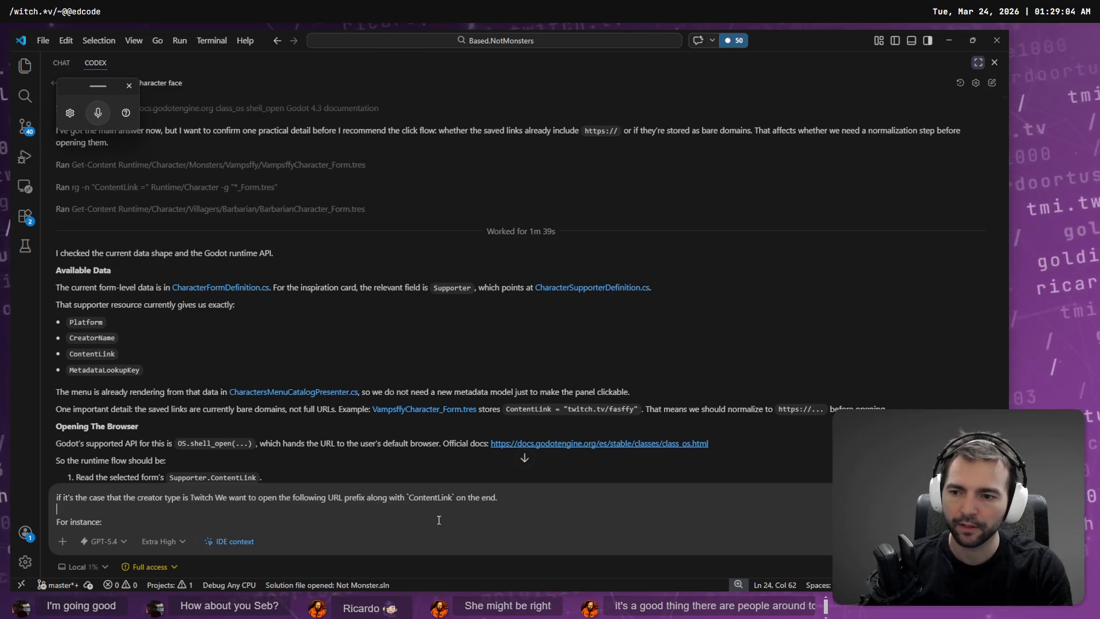
{"action": "type", "text": "I"}
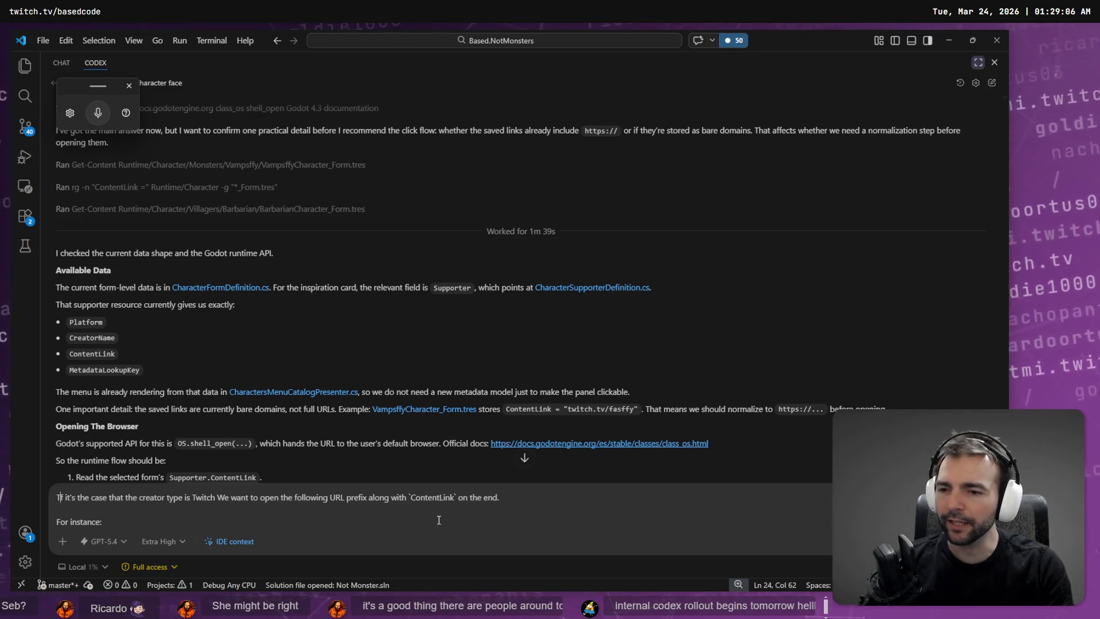
{"action": "key", "text": "BackSpace"}
{"action": "type", "text": "I"}
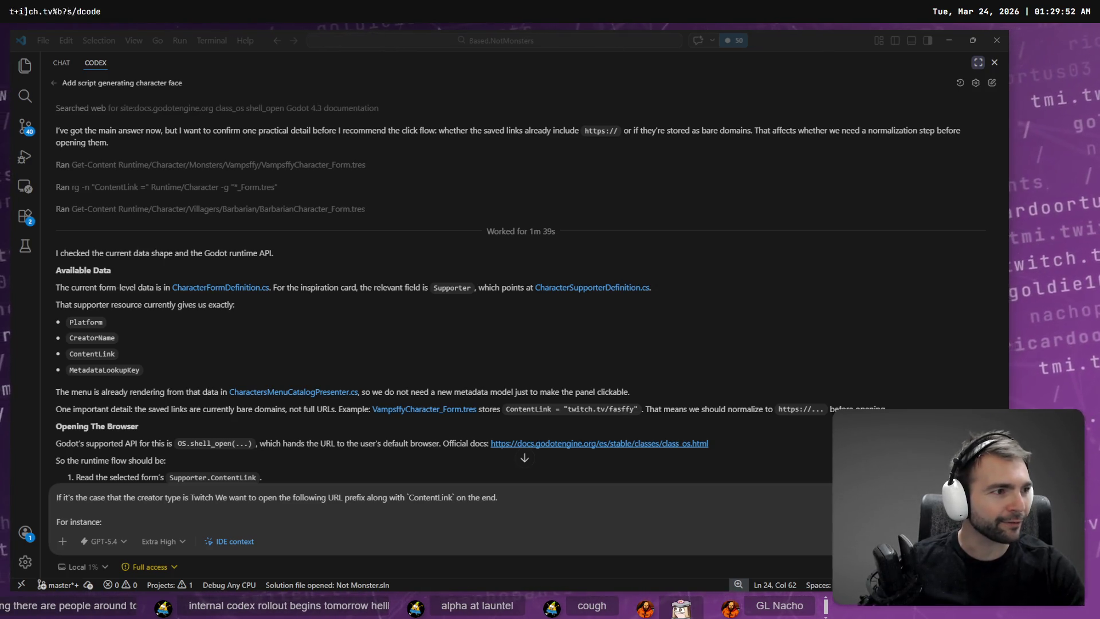
{"action": "key", "text": "alt+Tab"}
{"action": "left_click", "coordinate": [979, 64]}
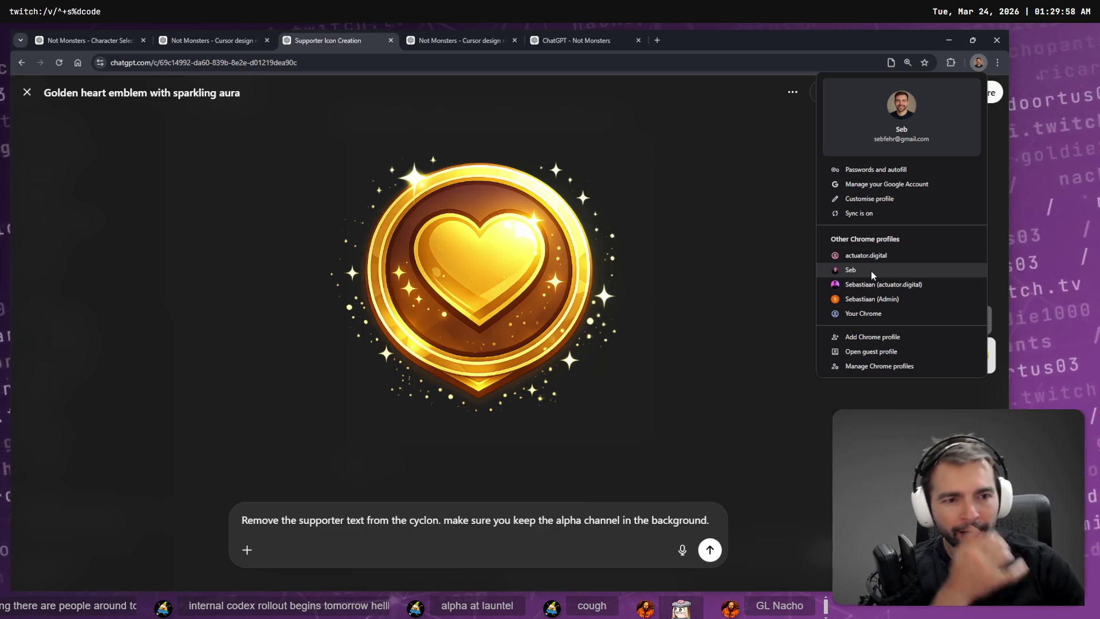
Step: In another Chrome profile, open the Research bookmark's AI Benchmark Tool fullscreen and zoomed in
{"action": "left_click", "coordinate": [871, 271]}
{"action": "key", "text": "ctrl+t"}
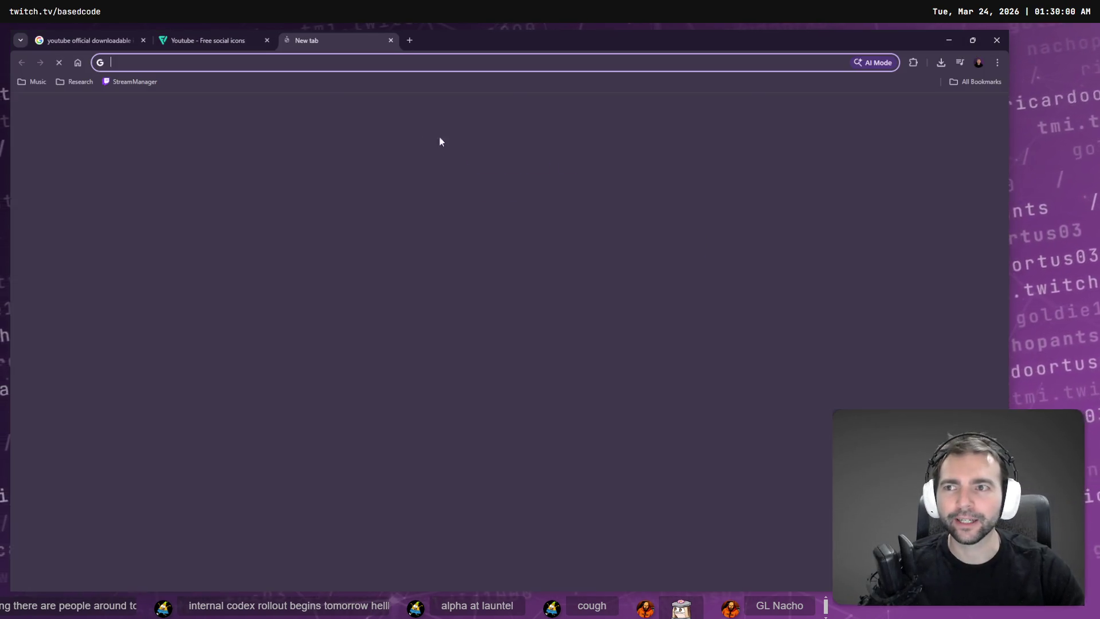
{"action": "left_click", "coordinate": [64, 82]}
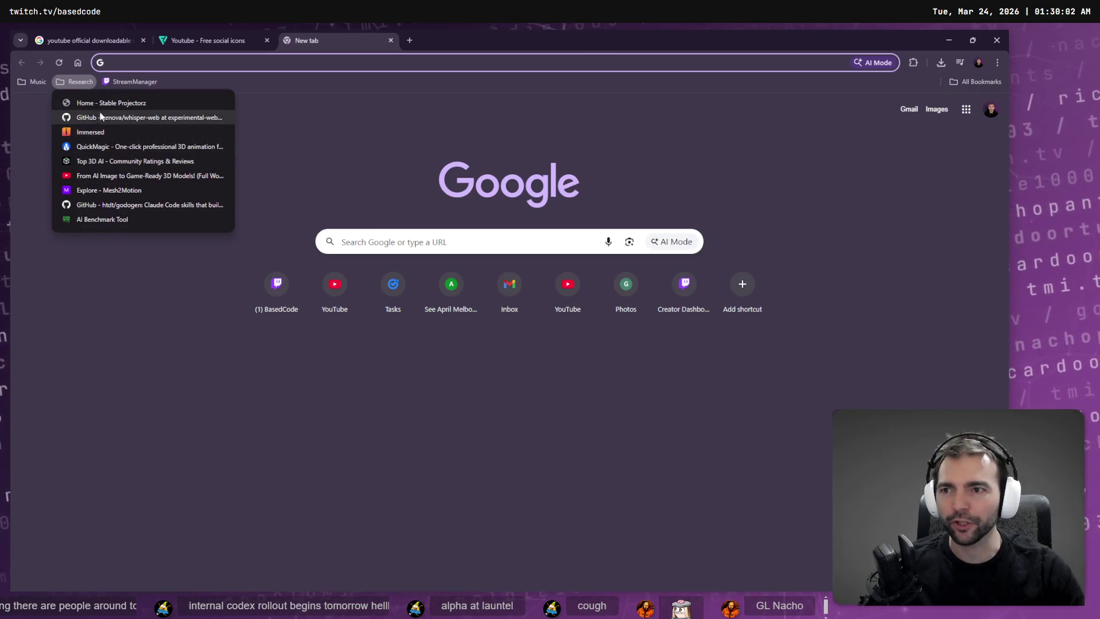
{"action": "left_click", "coordinate": [100, 218]}
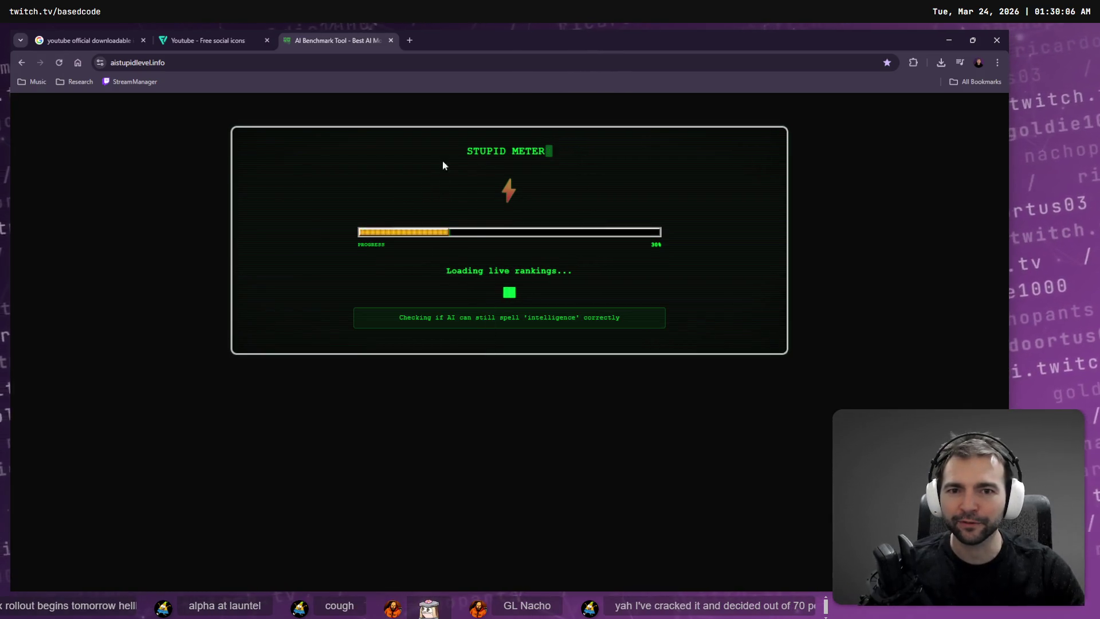
{"action": "scroll", "coordinate": [387, 308], "scroll_direction": "down", "scroll_amount": 1}
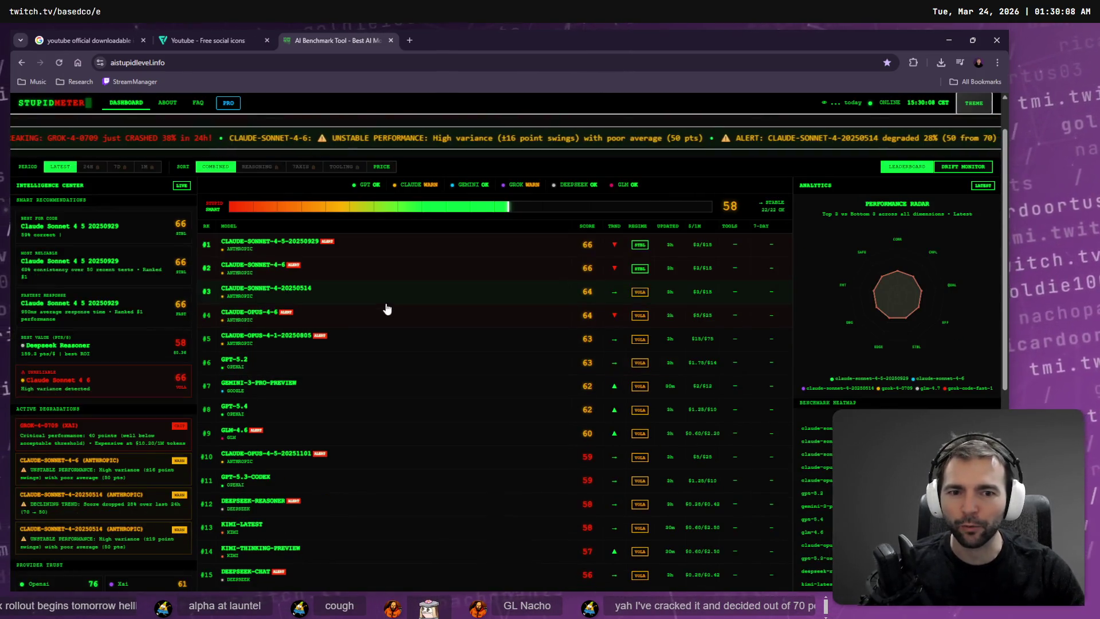
{"action": "key", "text": "F11"}
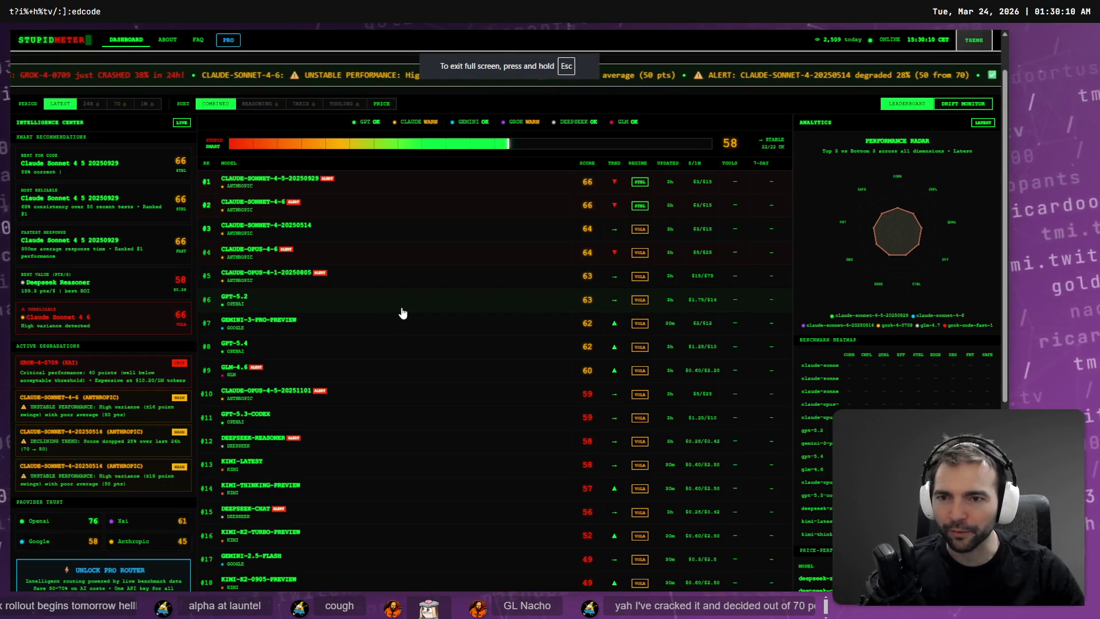
{"action": "key", "text": "ctrl+plus"}
{"action": "key", "text": "ctrl+plus"}
{"action": "key", "text": "ctrl+plus"}
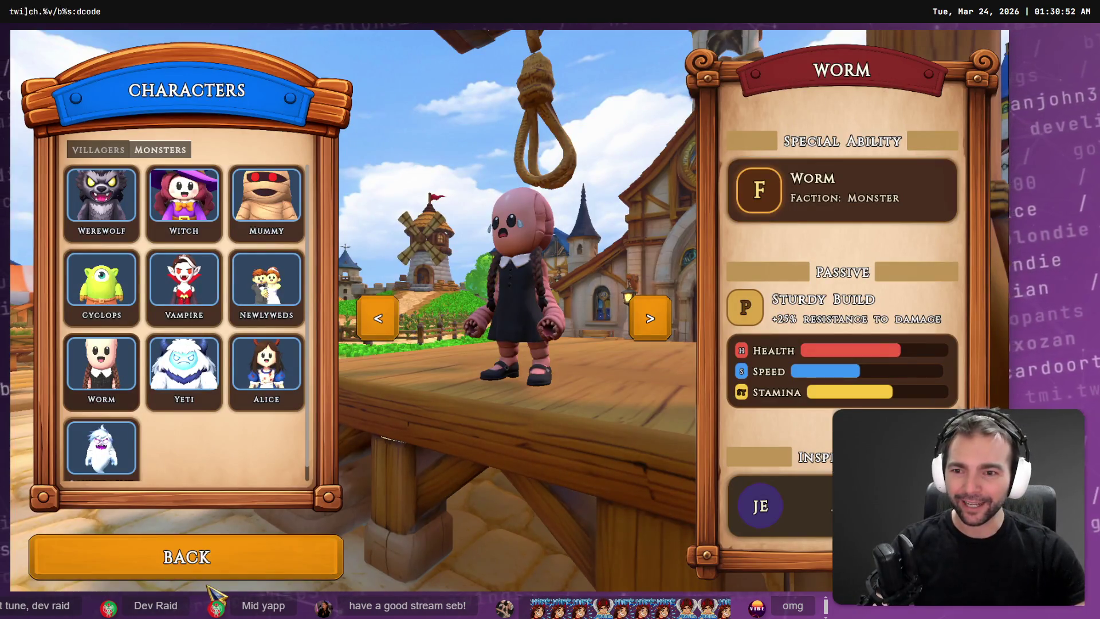
Step: Go back to the main menu, open Characters' Villagers list, and view Blacksmith and Farmer
{"action": "left_click", "coordinate": [264, 554]}
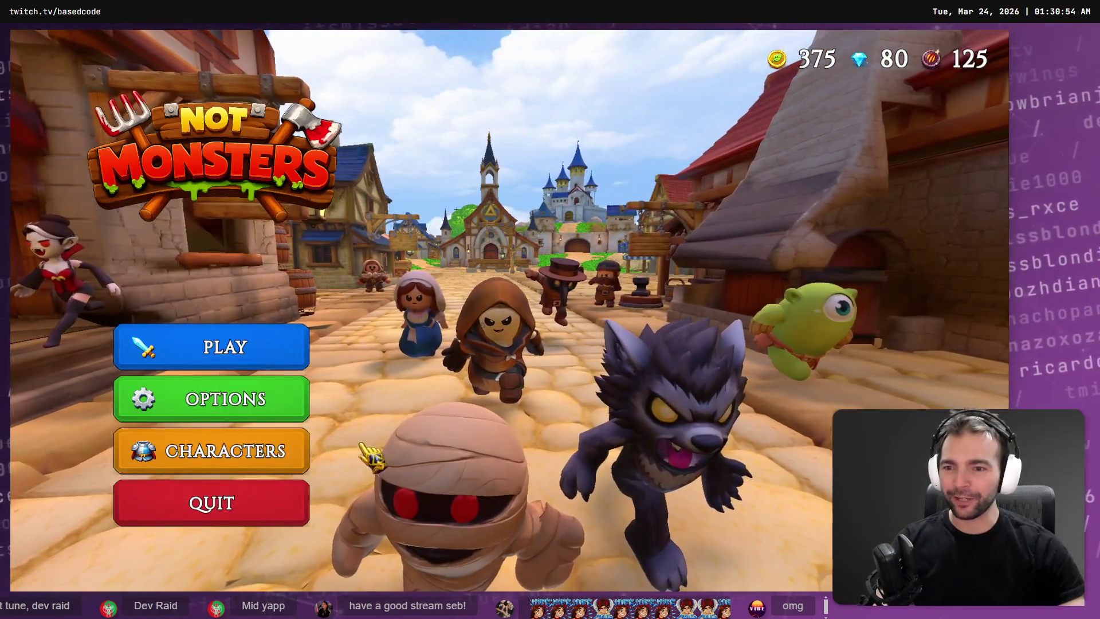
{"action": "left_click", "coordinate": [252, 452]}
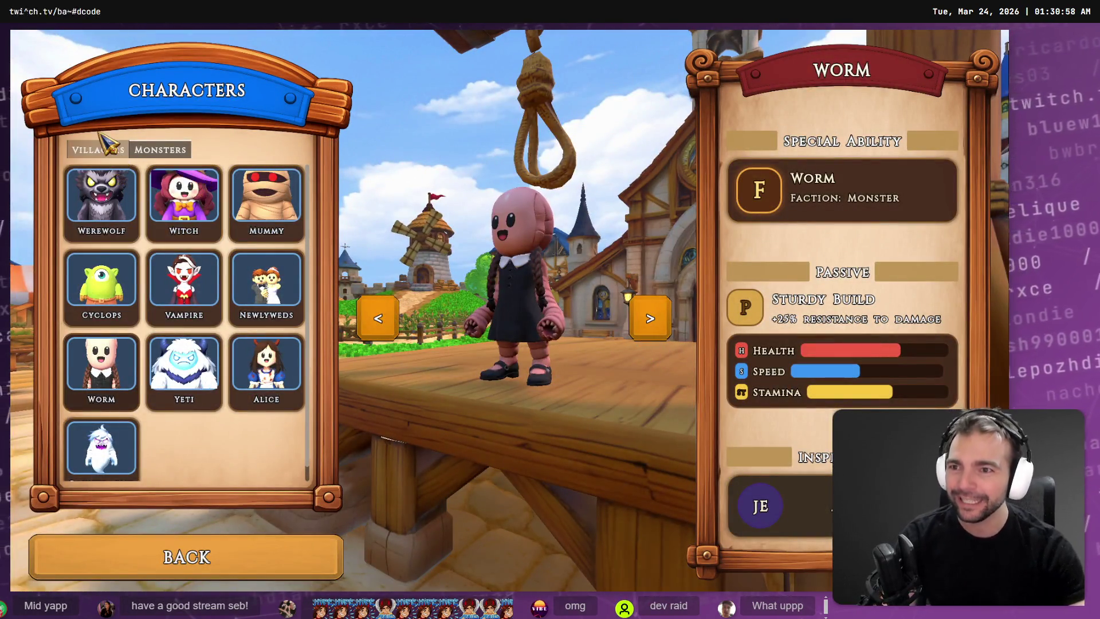
{"action": "left_click", "coordinate": [98, 150]}
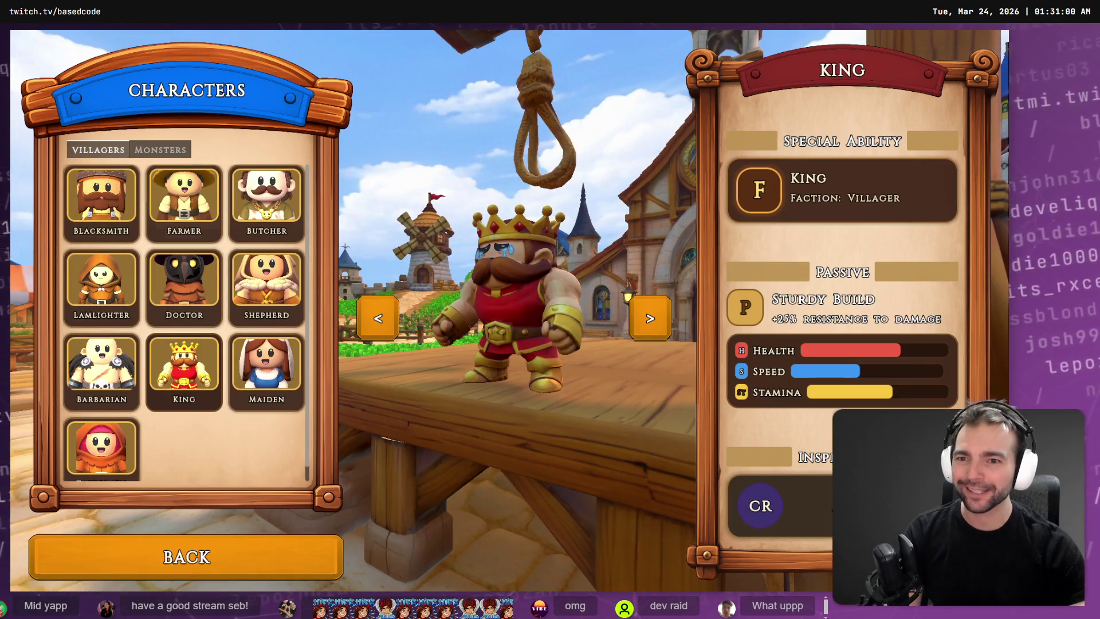
{"action": "left_click", "coordinate": [106, 226]}
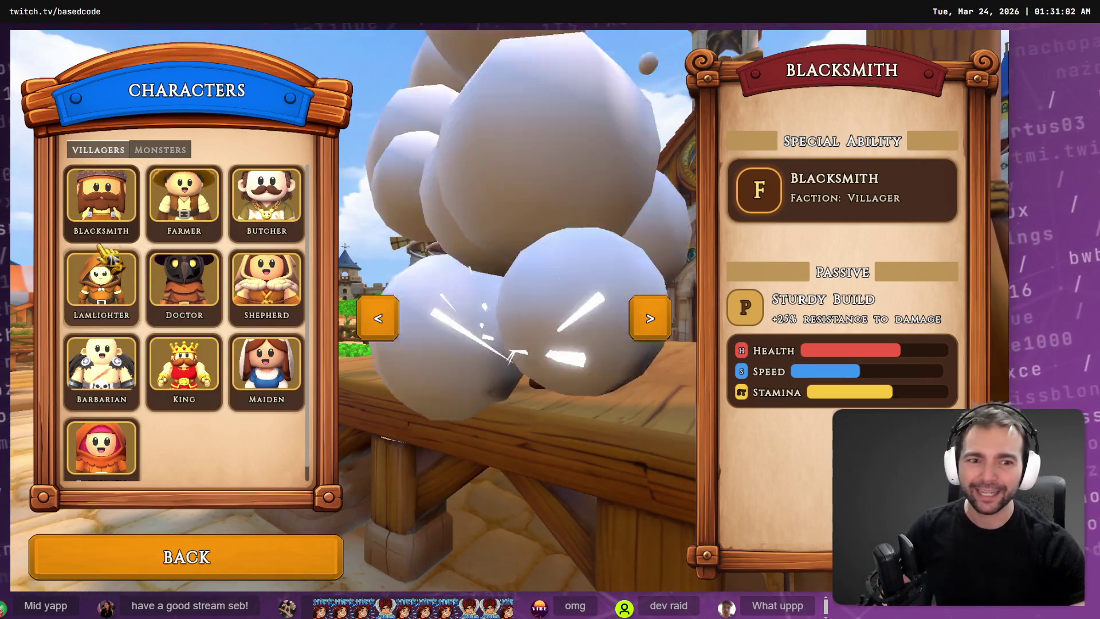
{"action": "left_click", "coordinate": [184, 197]}
Step: View the Butcher, Lamplighter and King cards, then return and open Options
{"action": "left_click", "coordinate": [266, 203]}
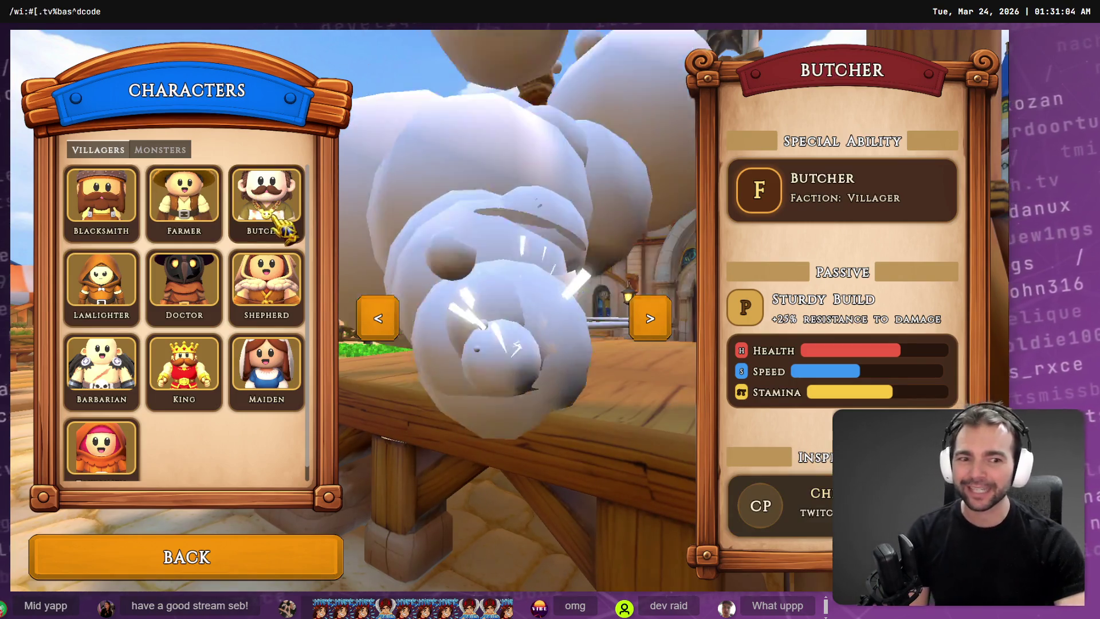
{"action": "left_click", "coordinate": [115, 295]}
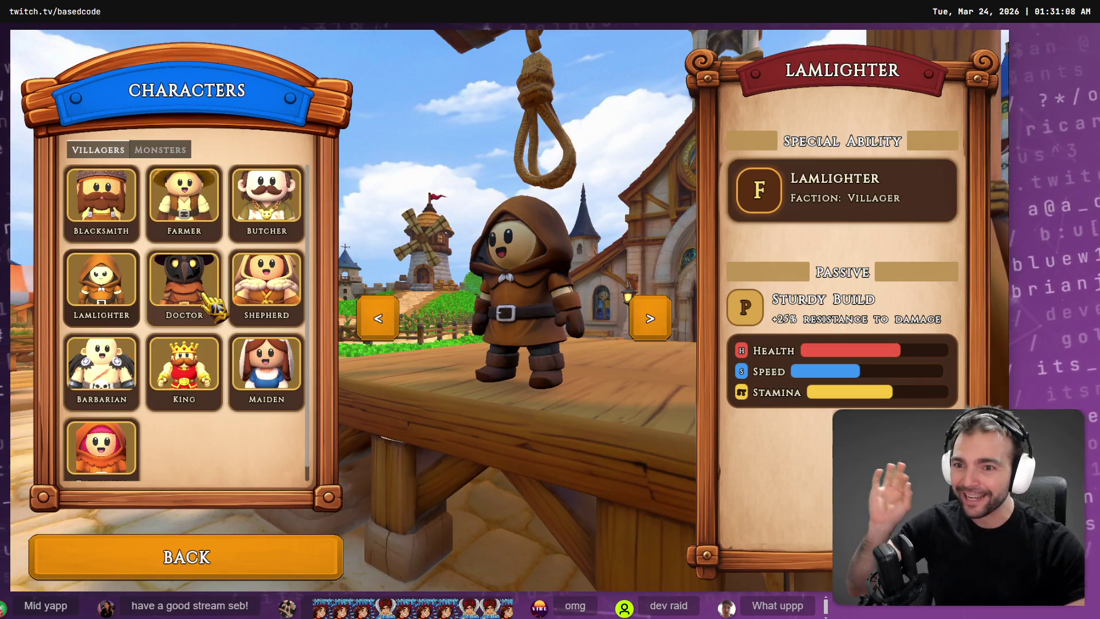
{"action": "left_click", "coordinate": [213, 396]}
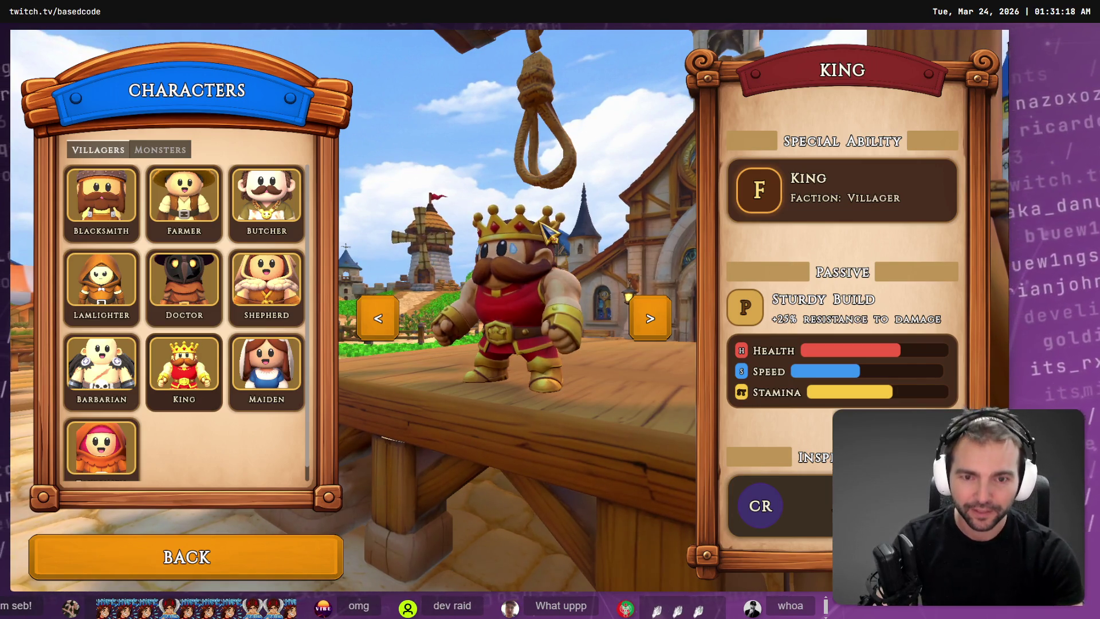
{"action": "left_click", "coordinate": [167, 554]}
{"action": "left_click", "coordinate": [266, 397]}
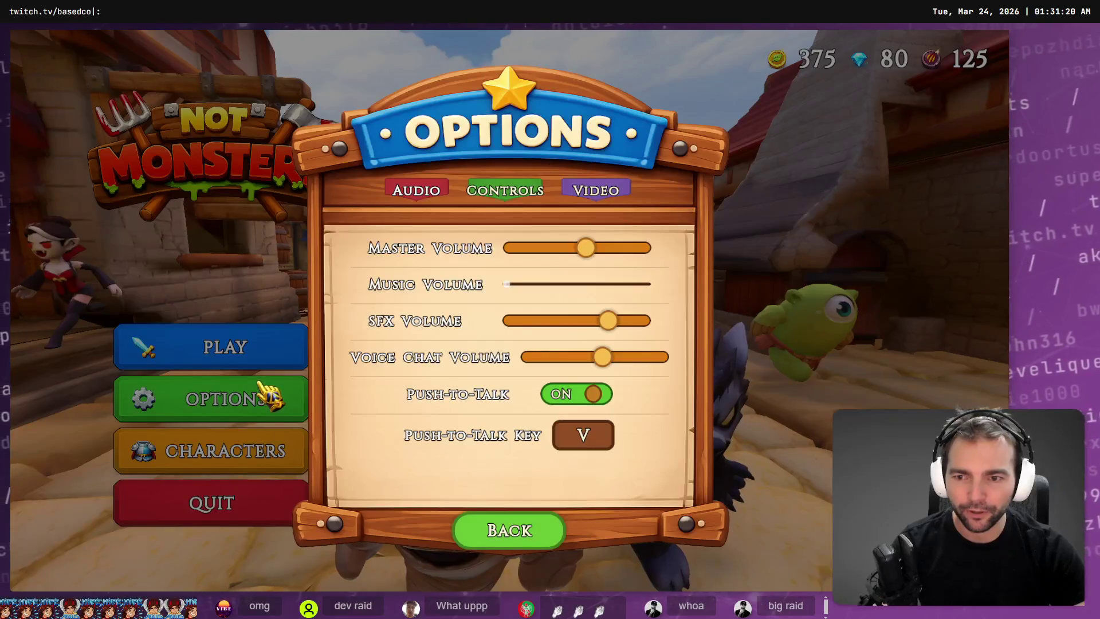
Step: Set the game's video resolution to 1280 x 720 in windowed display mode
{"action": "left_click", "coordinate": [593, 189]}
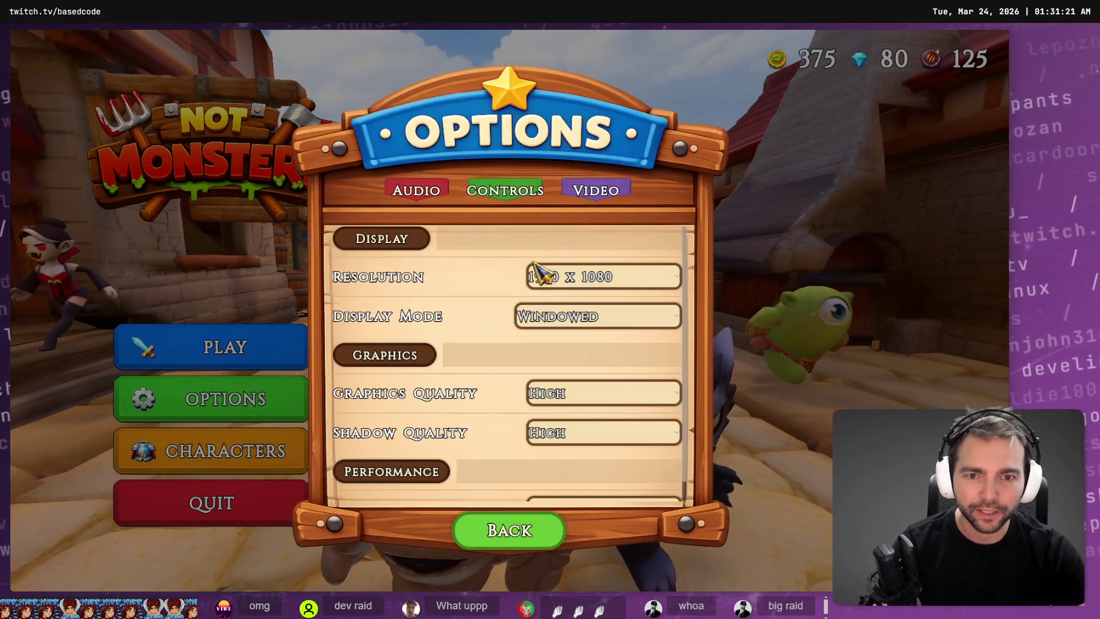
{"action": "left_click", "coordinate": [590, 327]}
{"action": "left_click", "coordinate": [584, 339]}
{"action": "left_click", "coordinate": [601, 278]}
{"action": "left_click", "coordinate": [590, 295]}
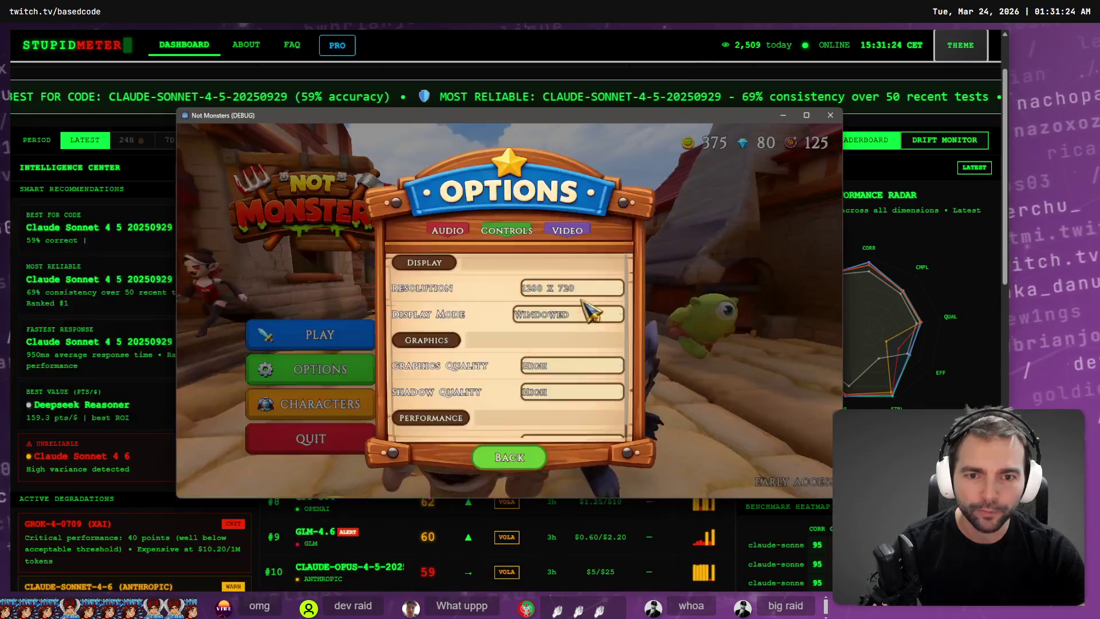
Step: Move the game window left, minimize the dashboard browser, and switch to the code editor
{"action": "left_click_drag", "start_coordinate": [539, 115], "coordinate": [431, 112]}
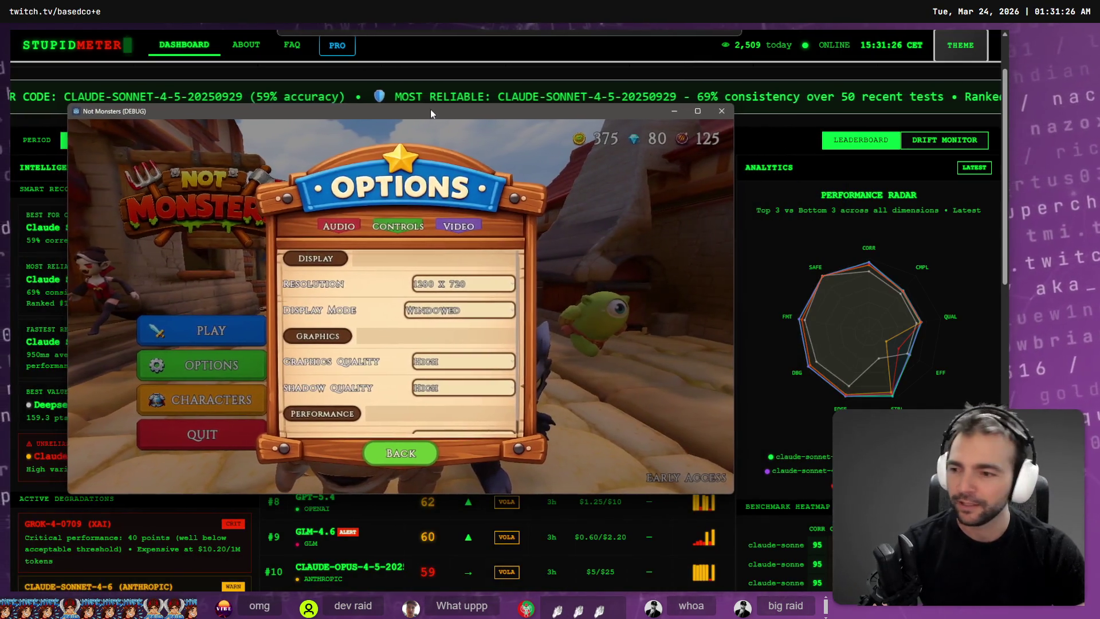
{"action": "key", "text": "alt+F4"}
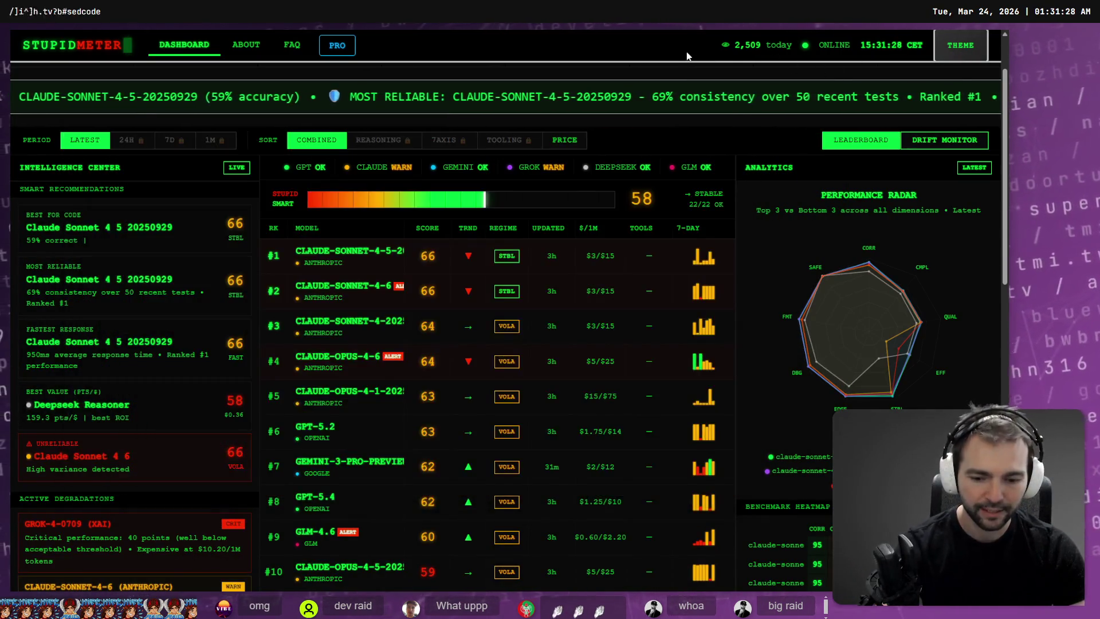
{"action": "key", "text": "F11"}
{"action": "left_click", "coordinate": [947, 39]}
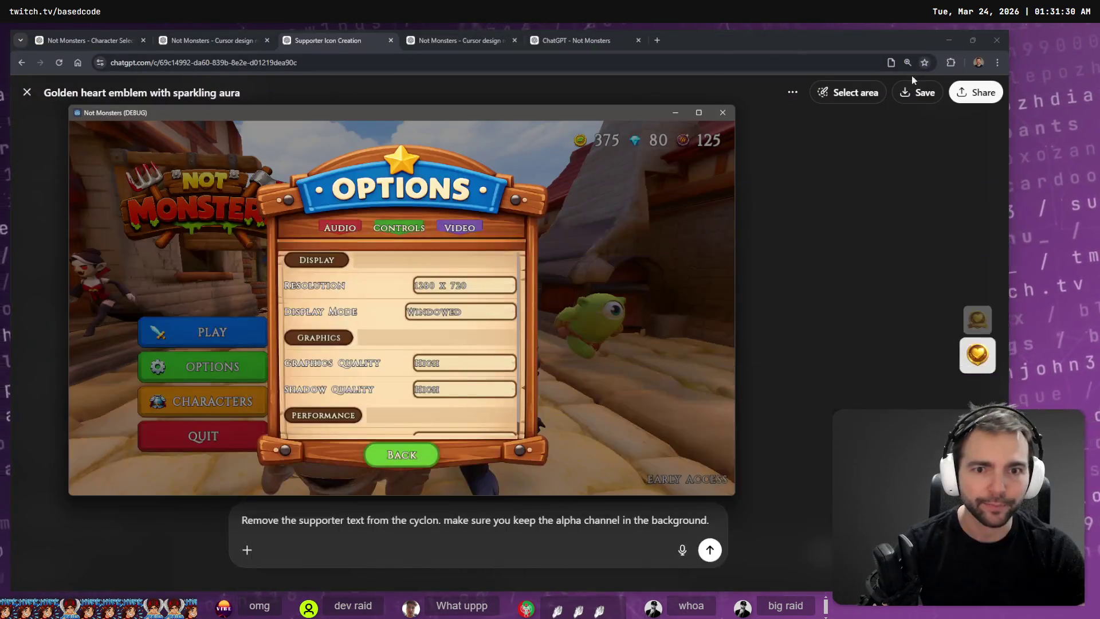
{"action": "left_click", "coordinate": [823, 166]}
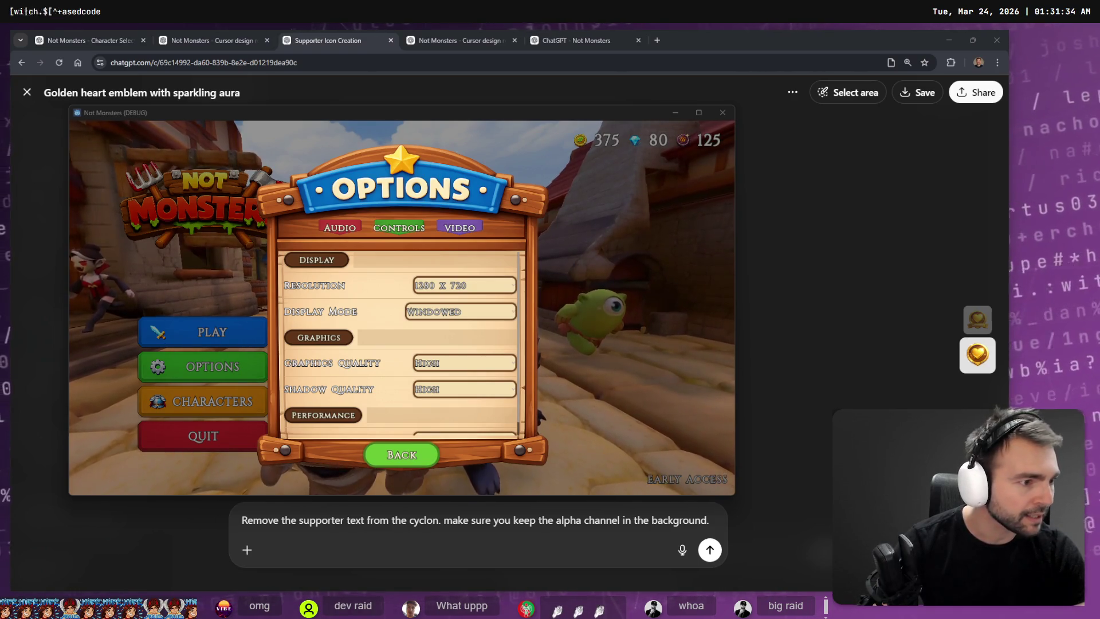
{"action": "key", "text": "alt+Tab"}
{"action": "key", "text": "alt+Tab"}
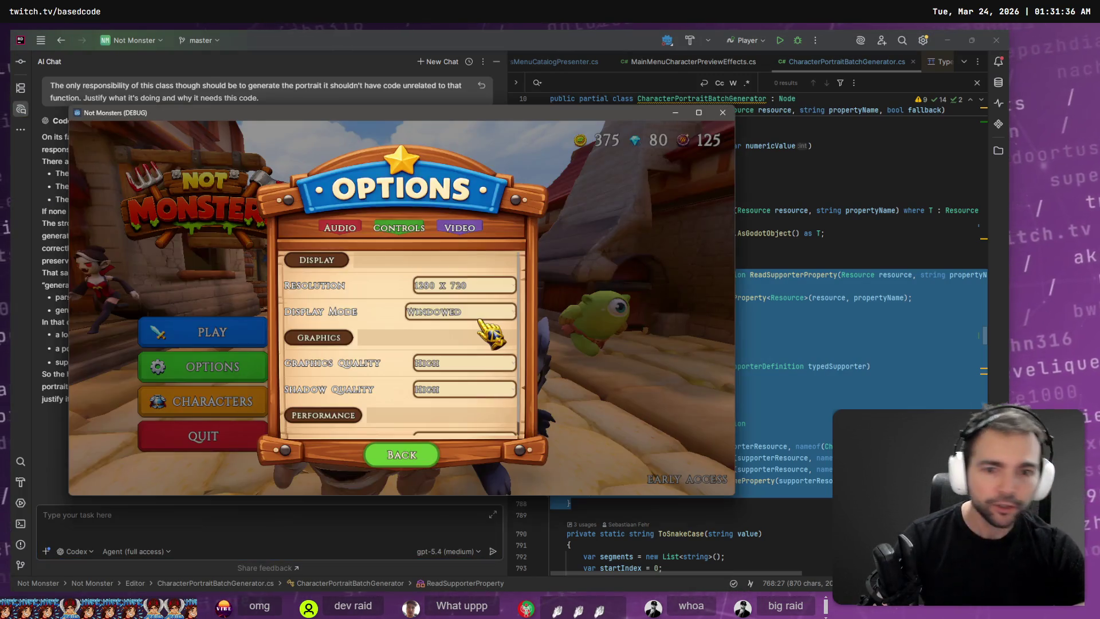
Step: Go from Options to the Characters screen, enlarge the game window by its corners, then switch to the tldraw board
{"action": "left_click", "coordinate": [421, 455]}
{"action": "left_click", "coordinate": [229, 401]}
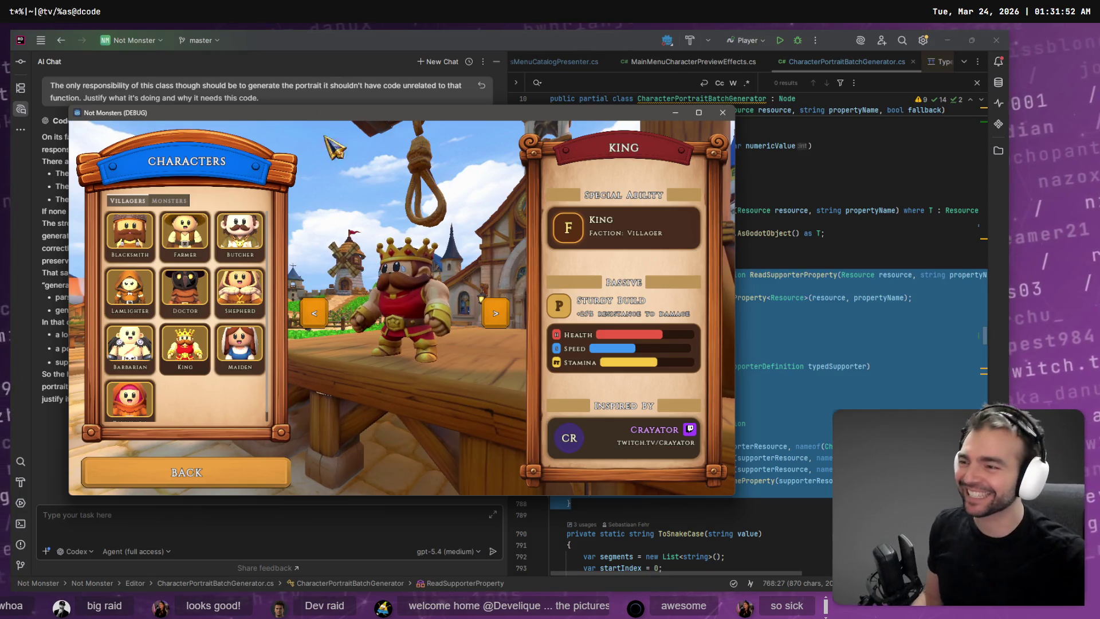
{"action": "left_click_drag", "start_coordinate": [69, 106], "coordinate": [27, 61]}
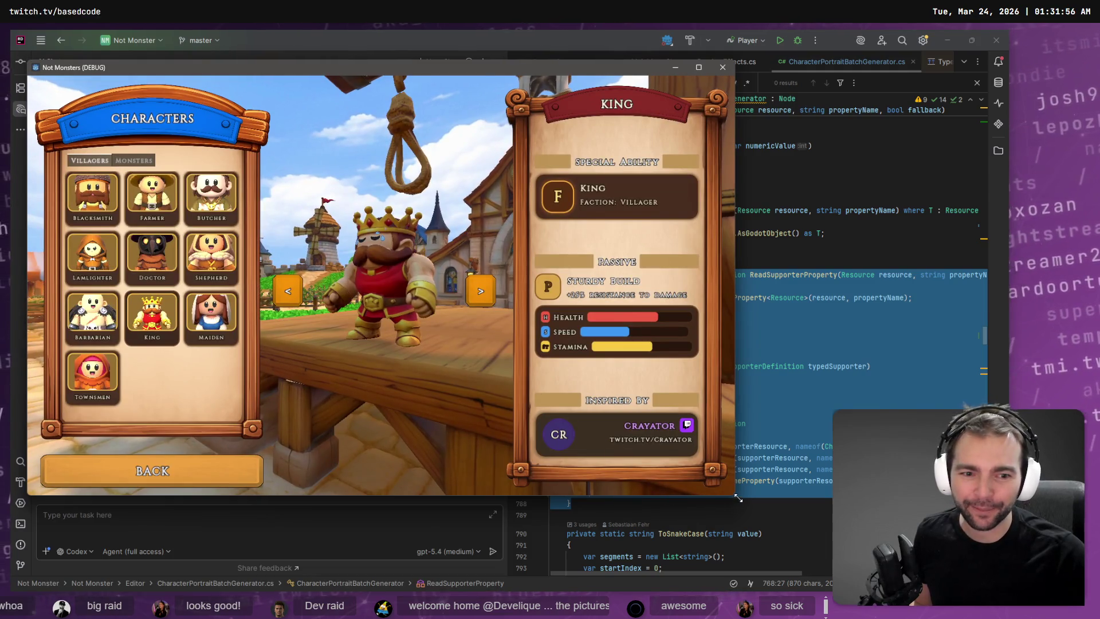
{"action": "left_click_drag", "start_coordinate": [732, 495], "coordinate": [742, 501]}
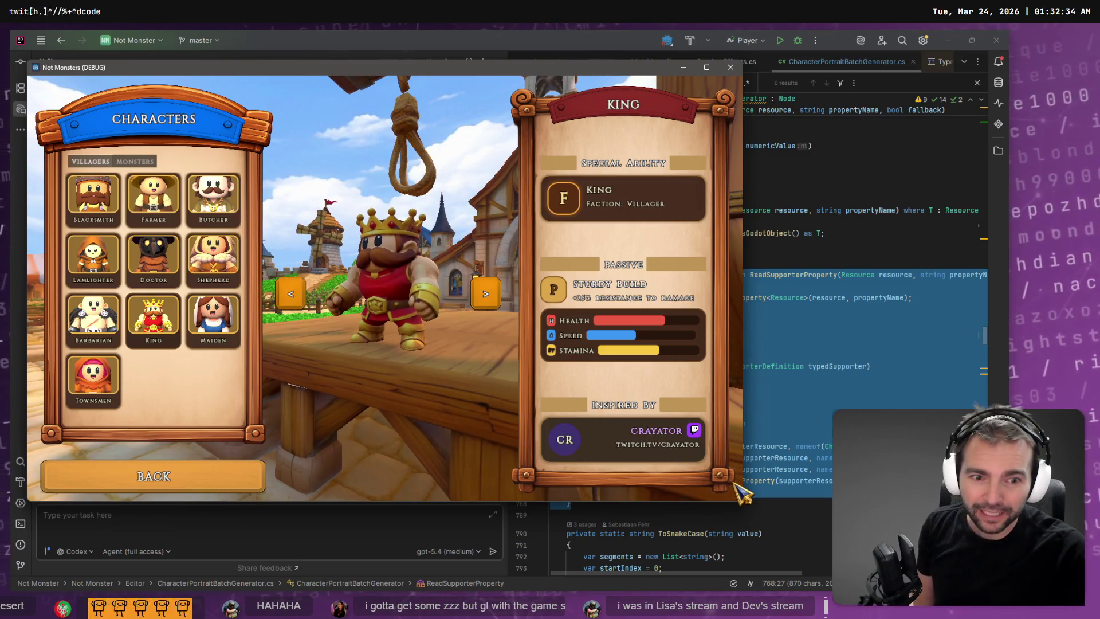
{"action": "mouse_move", "coordinate": [742, 502]}
{"action": "left_mouse_down"}
{"action": "mouse_move", "coordinate": [848, 570]}
{"action": "mouse_move", "coordinate": [873, 573]}
{"action": "mouse_move", "coordinate": [833, 572]}
{"action": "left_mouse_up"}
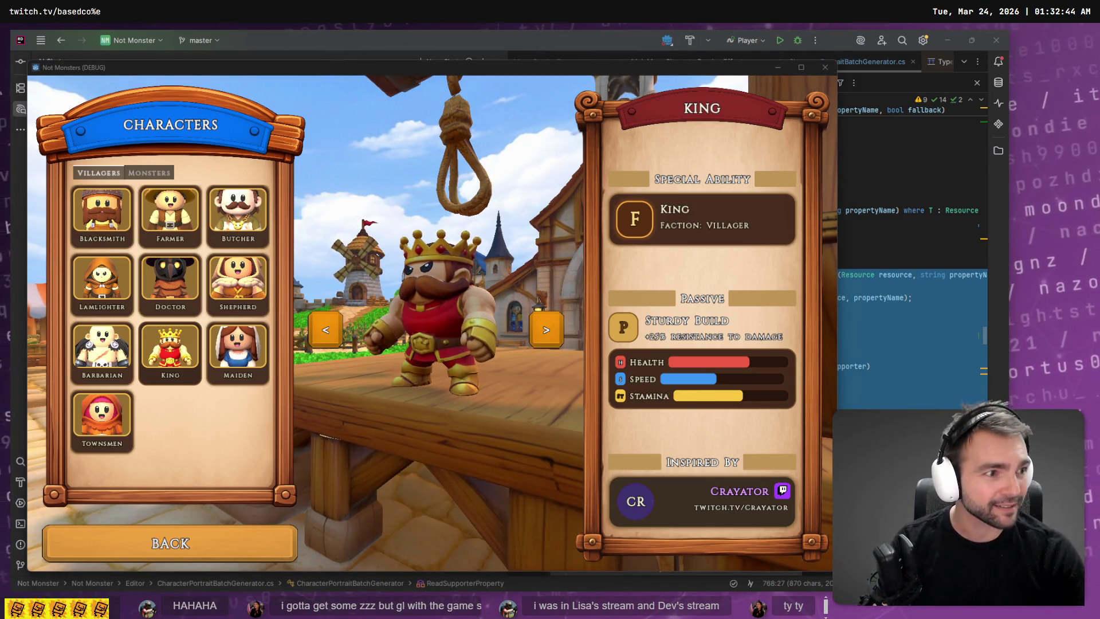
{"action": "key", "text": "alt+Tab"}
{"action": "scroll", "coordinate": [558, 382], "scroll_direction": "up", "scroll_amount": 5}
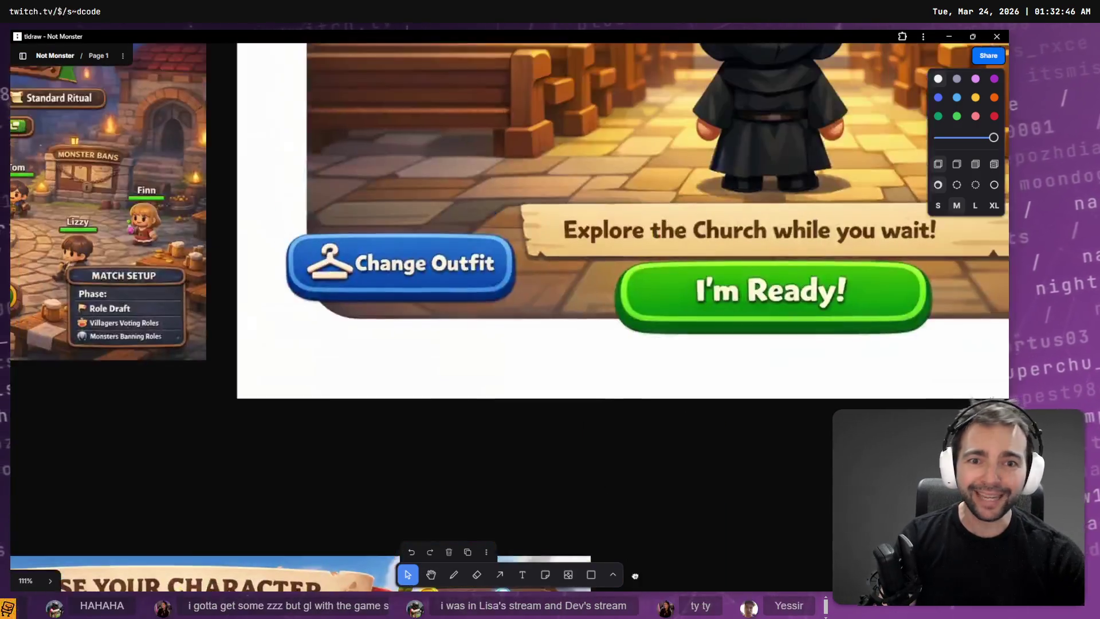
{"action": "scroll", "coordinate": [486, 415], "scroll_direction": "down", "scroll_amount": 8}
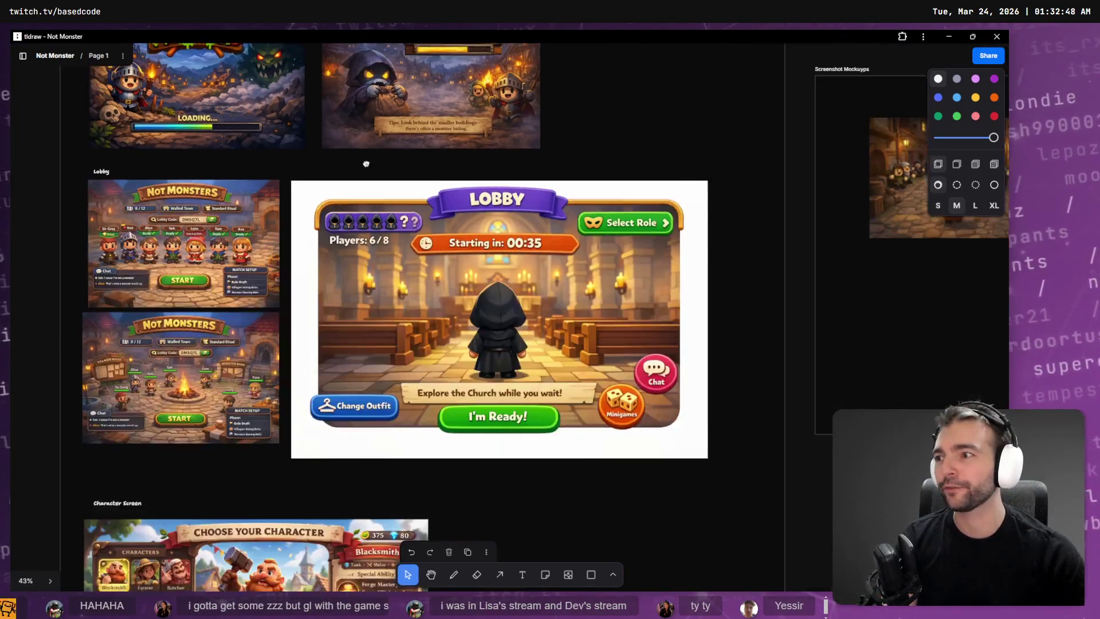
{"action": "scroll", "coordinate": [366, 164], "scroll_direction": "up", "scroll_amount": 10}
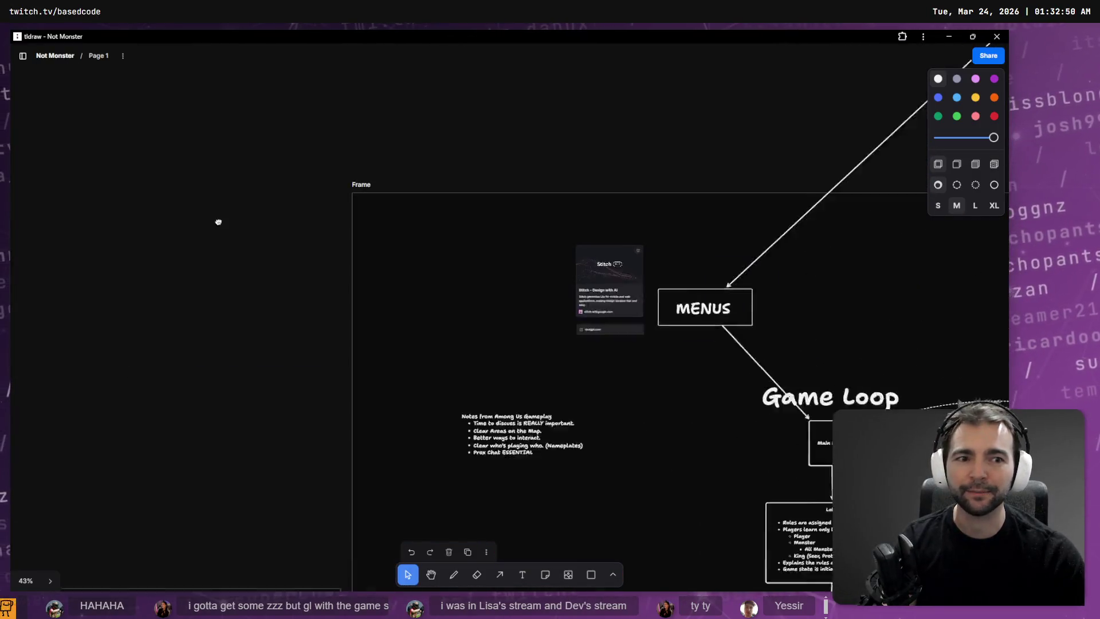
{"action": "scroll", "coordinate": [562, 358], "scroll_direction": "right", "scroll_amount": 8}
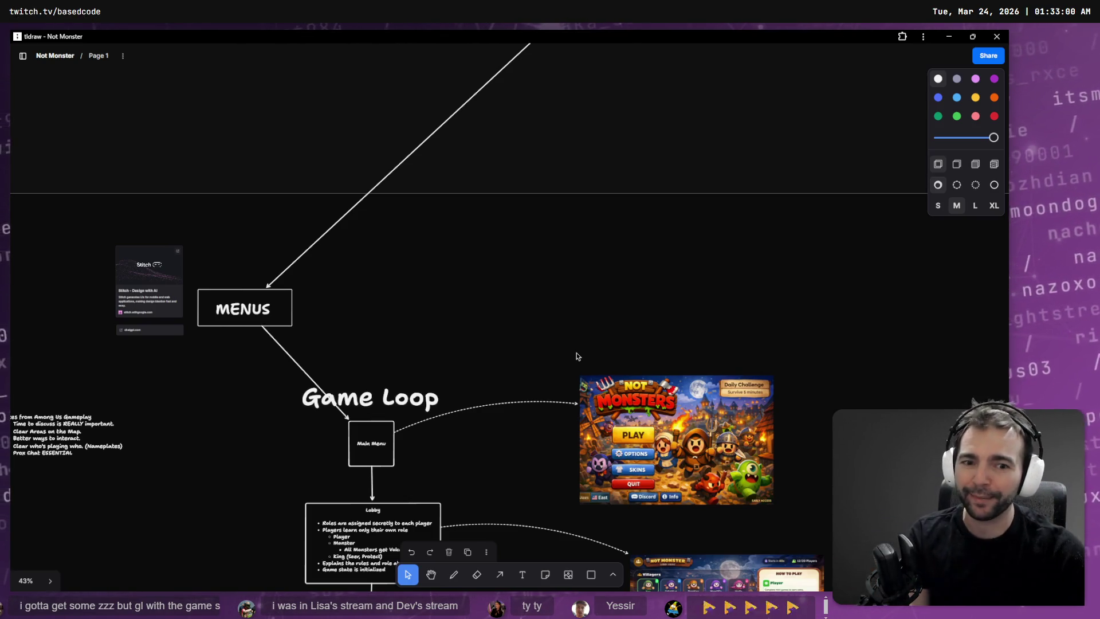
{"action": "scroll", "coordinate": [296, 296], "scroll_direction": "left", "scroll_amount": 10}
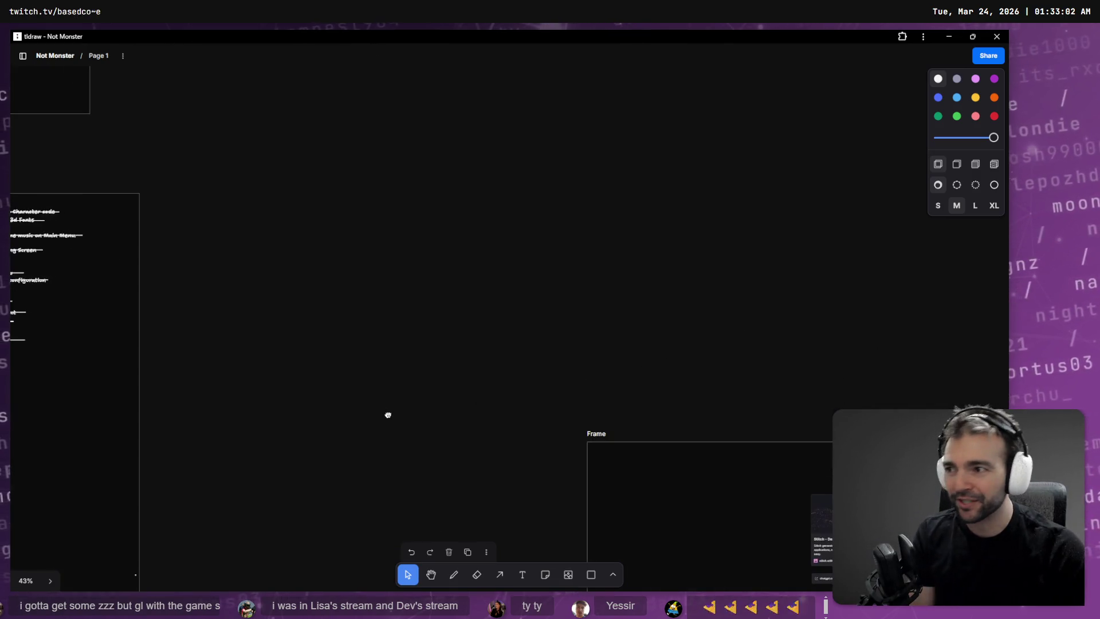
{"action": "scroll", "coordinate": [401, 404], "scroll_direction": "right", "scroll_amount": 10}
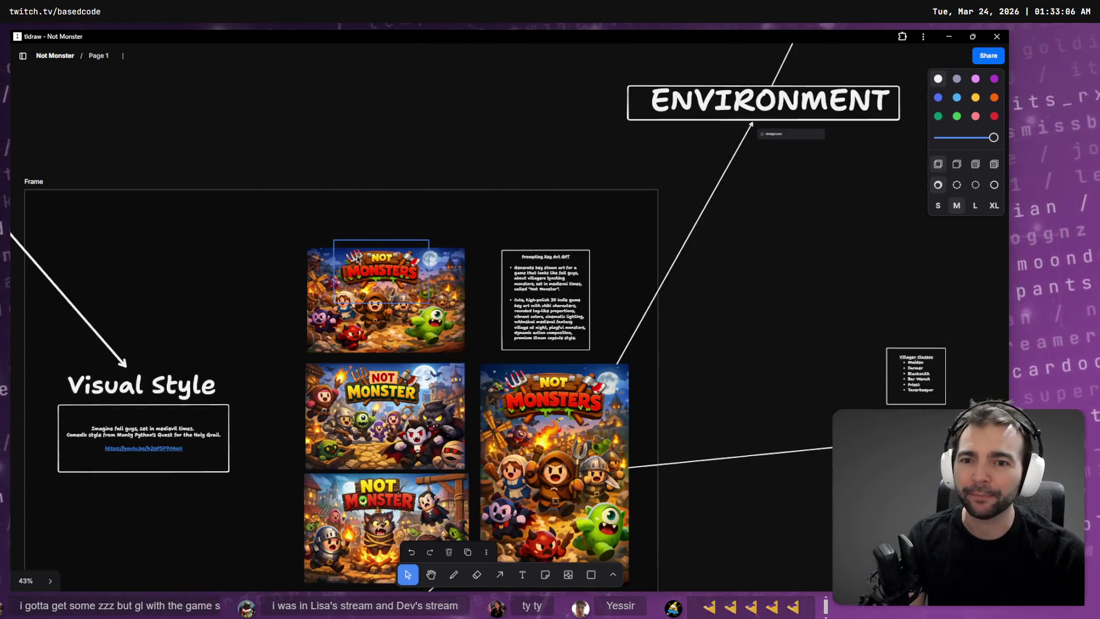
{"action": "scroll", "coordinate": [326, 309], "scroll_direction": "up", "scroll_amount": 5}
{"action": "scroll", "coordinate": [335, 313], "scroll_direction": "up", "scroll_amount": 5}
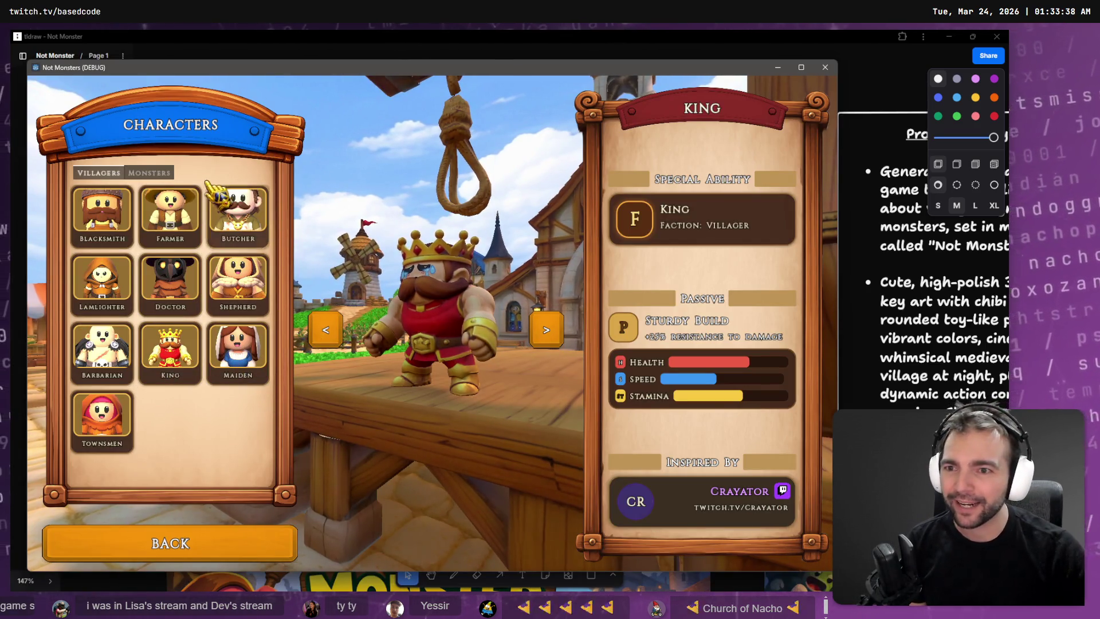
Step: View the Newlyweds and Worm monsters, switch back to Villagers, then return to the main menu
{"action": "left_click", "coordinate": [149, 173]}
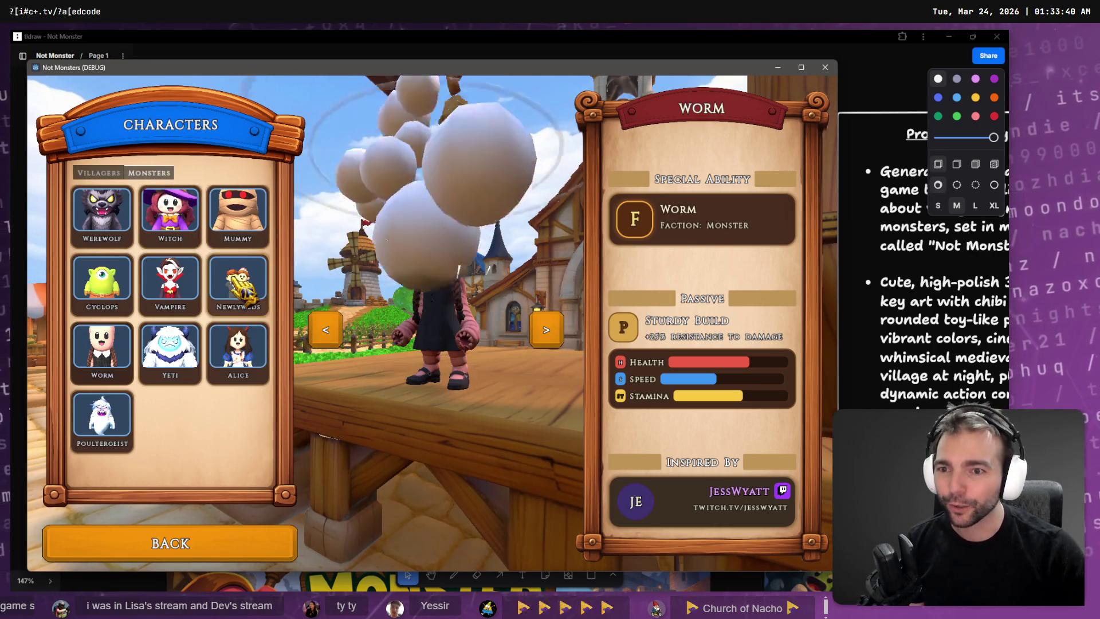
{"action": "left_click", "coordinate": [236, 281]}
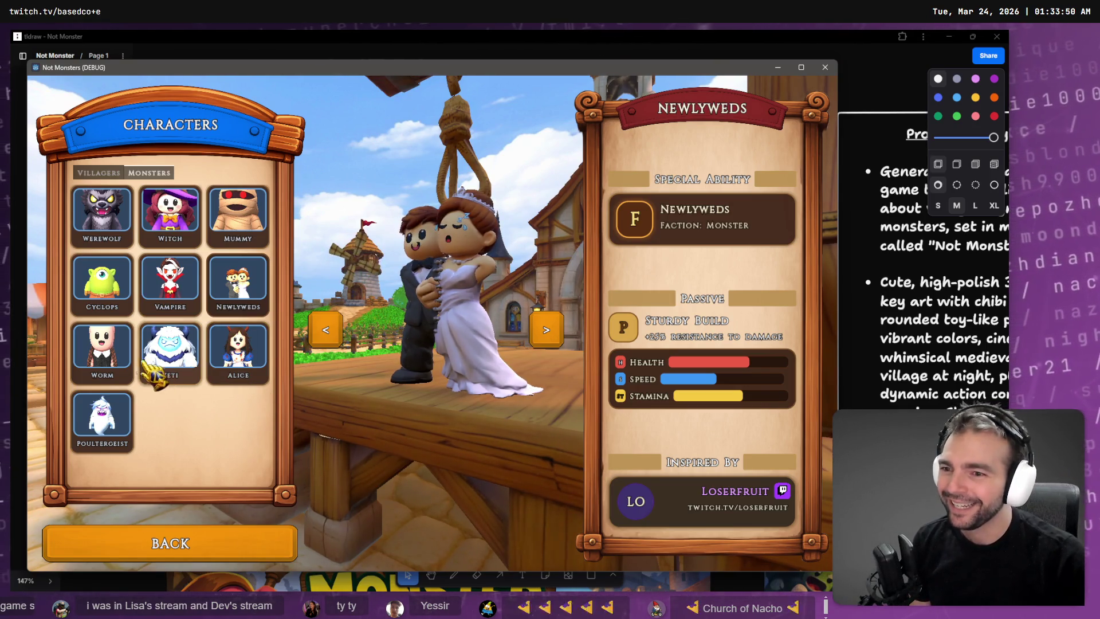
{"action": "left_click", "coordinate": [110, 354]}
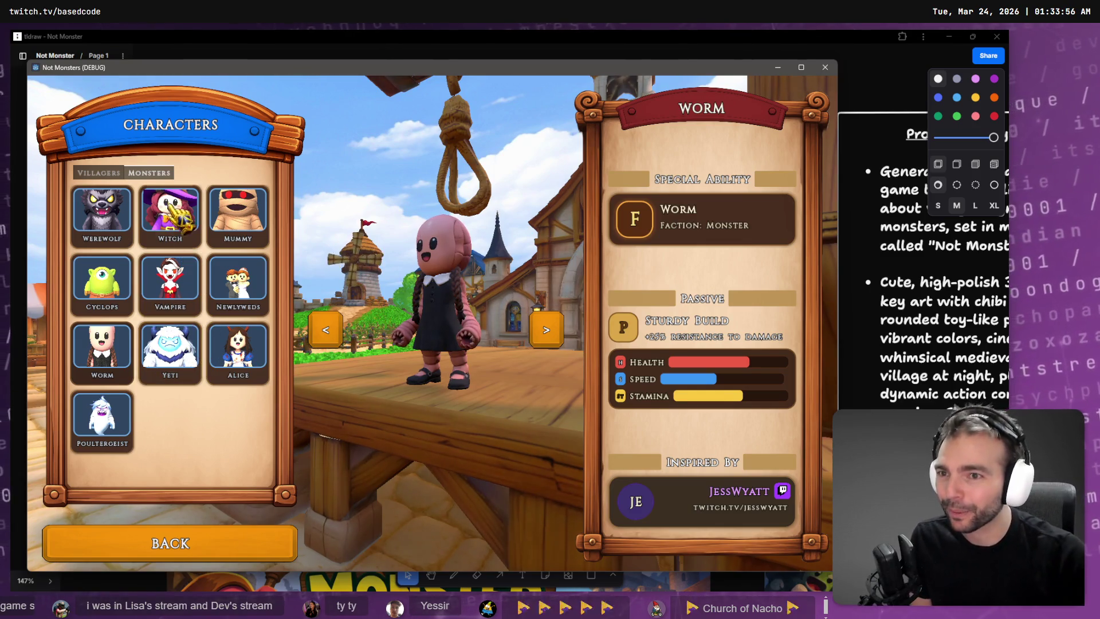
{"action": "left_click", "coordinate": [98, 172]}
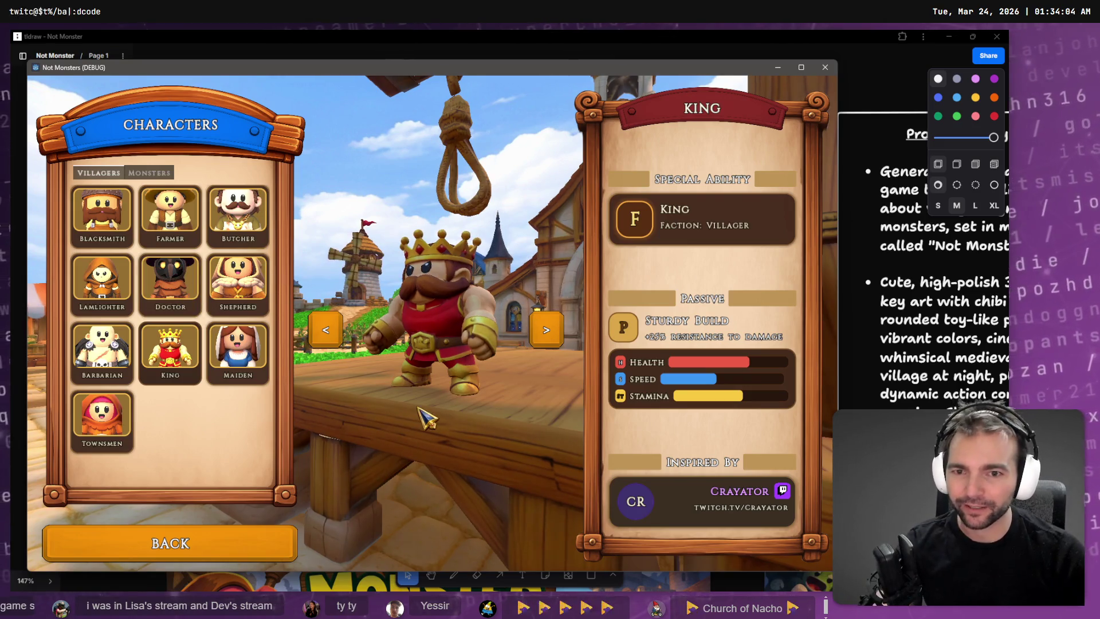
{"action": "key", "text": "Escape"}
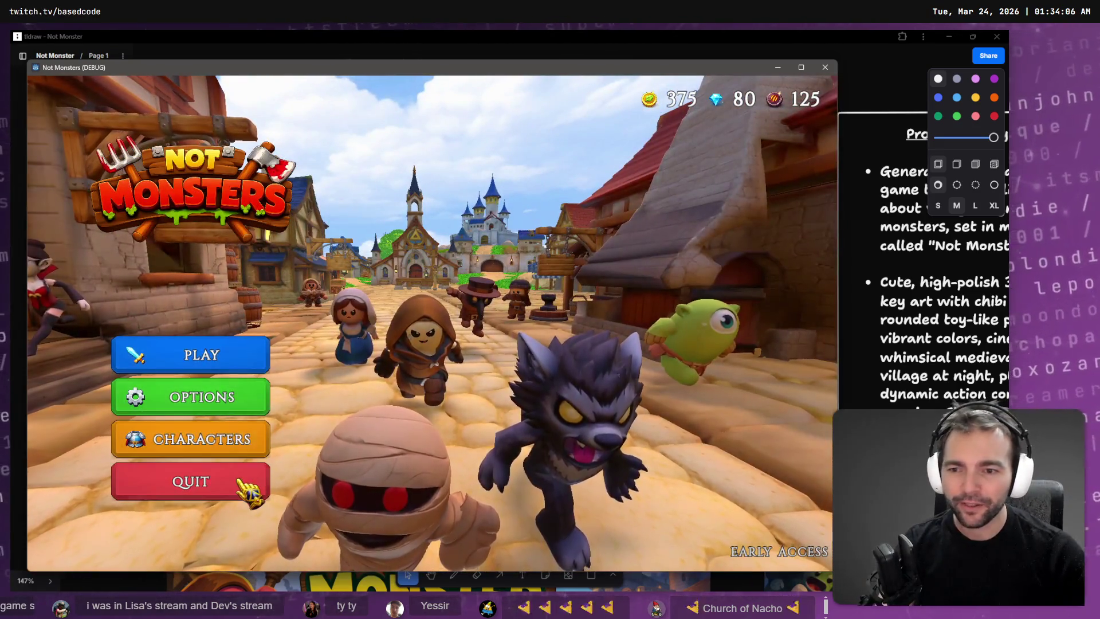
Step: Quit and relaunch the game, run the character around the plaza, then open Characters
{"action": "left_click", "coordinate": [249, 486]}
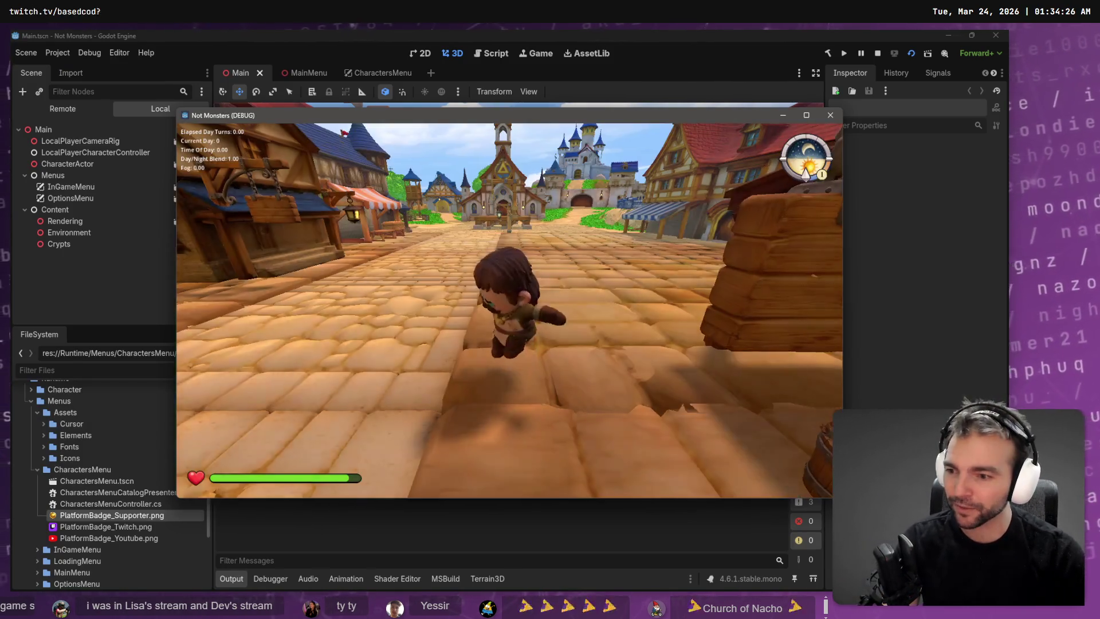
{"action": "key", "text": "a"}
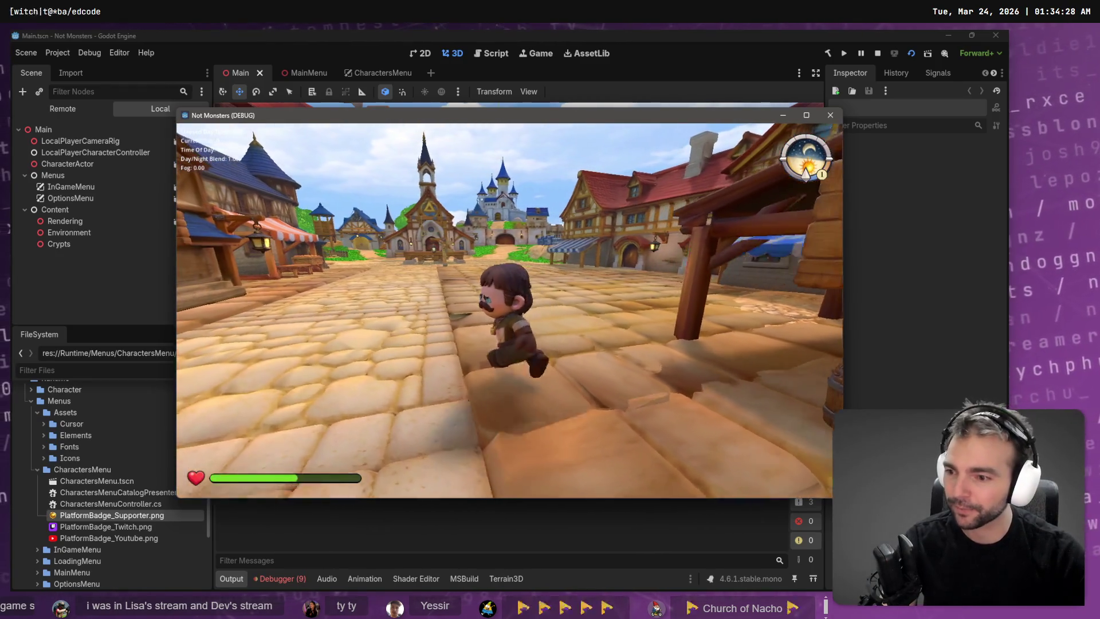
{"action": "key", "text": "d"}
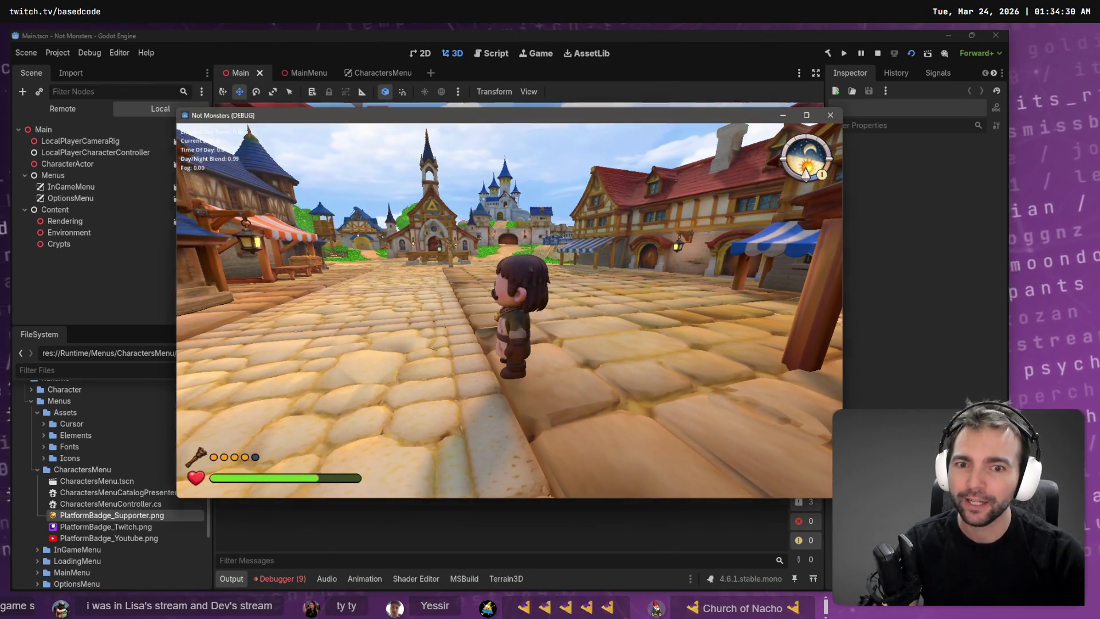
{"action": "key", "text": "w"}
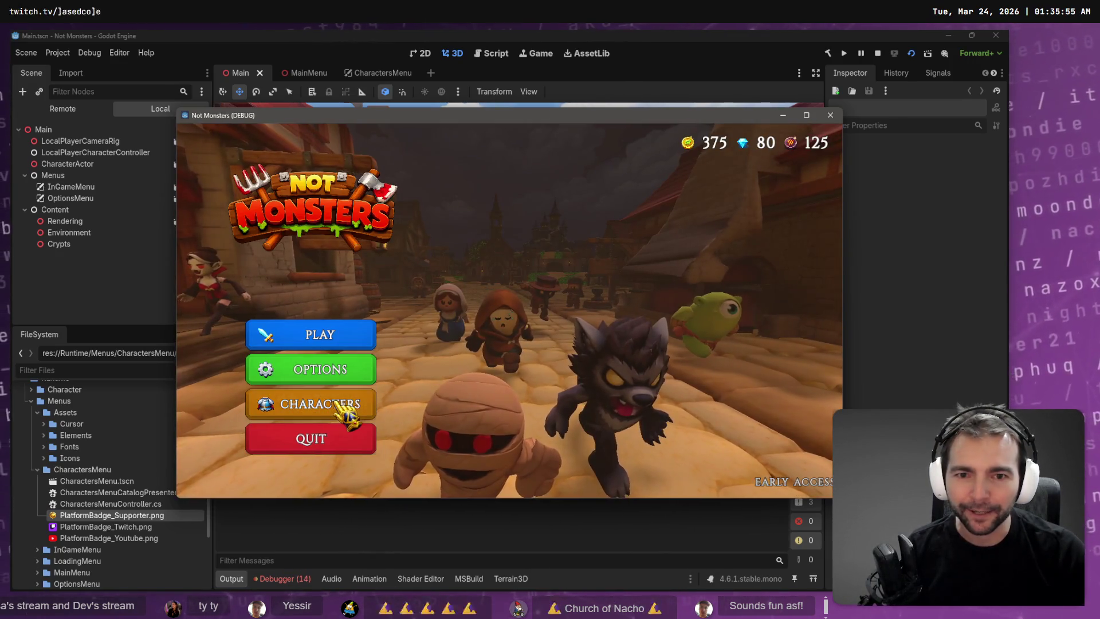
{"action": "left_click", "coordinate": [351, 412]}
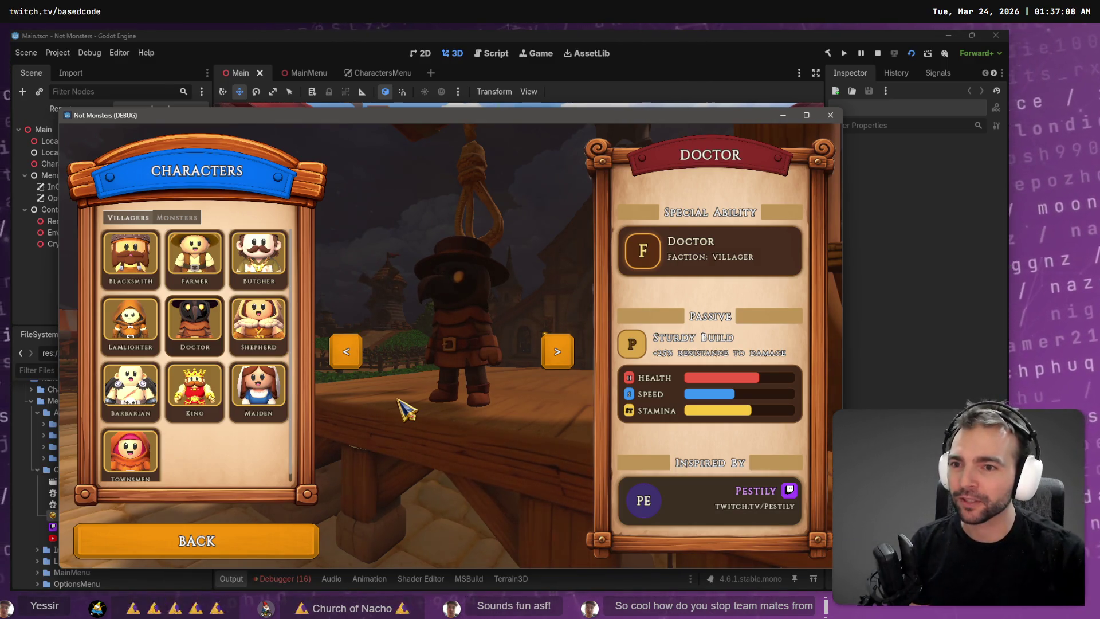
Step: Show the Werewolf in the Monsters list, then switch to the tldraw board's Visual Style frame
{"action": "left_click", "coordinate": [177, 217]}
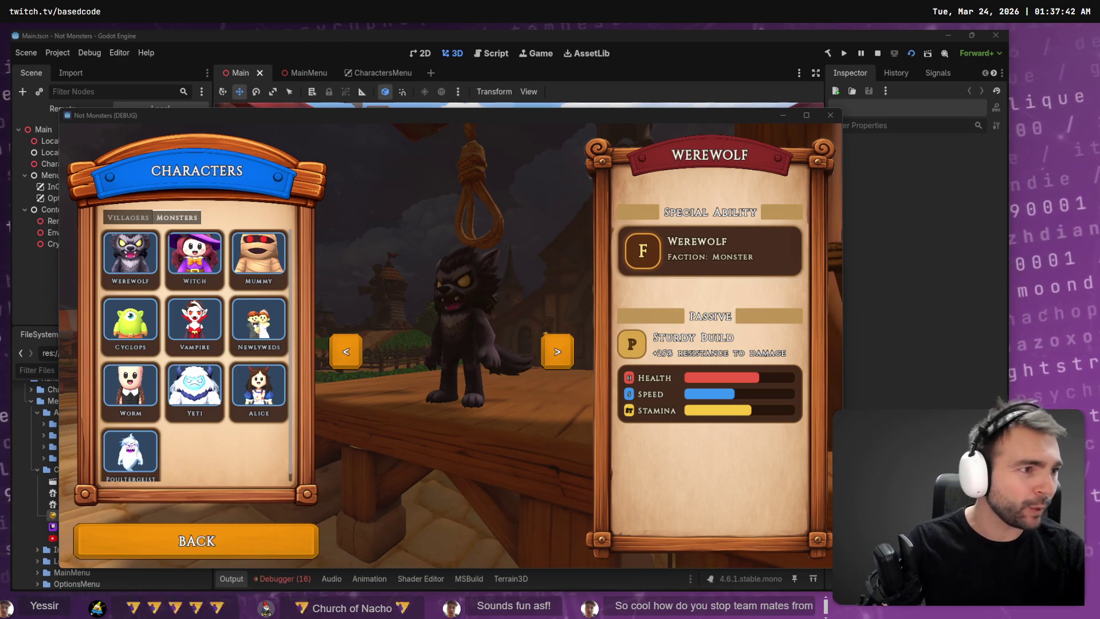
{"action": "key", "text": "alt+Tab"}
{"action": "scroll", "coordinate": [629, 361], "scroll_direction": "down", "scroll_amount": 5}
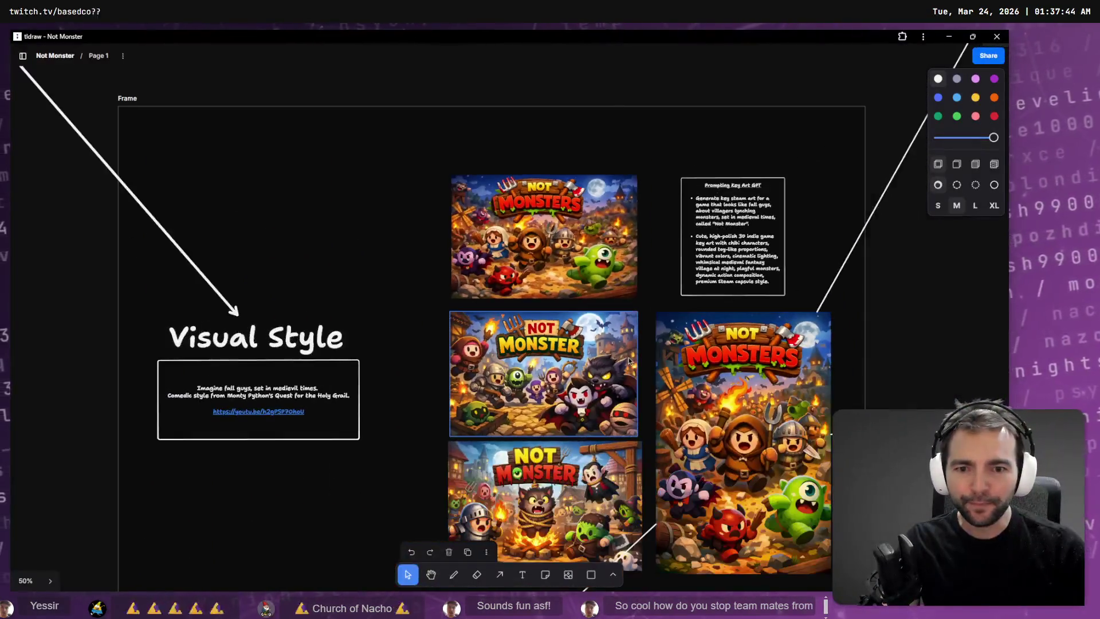
Step: Bring the game back to the front and select the King in the Villagers list
{"action": "key", "text": "alt+Tab"}
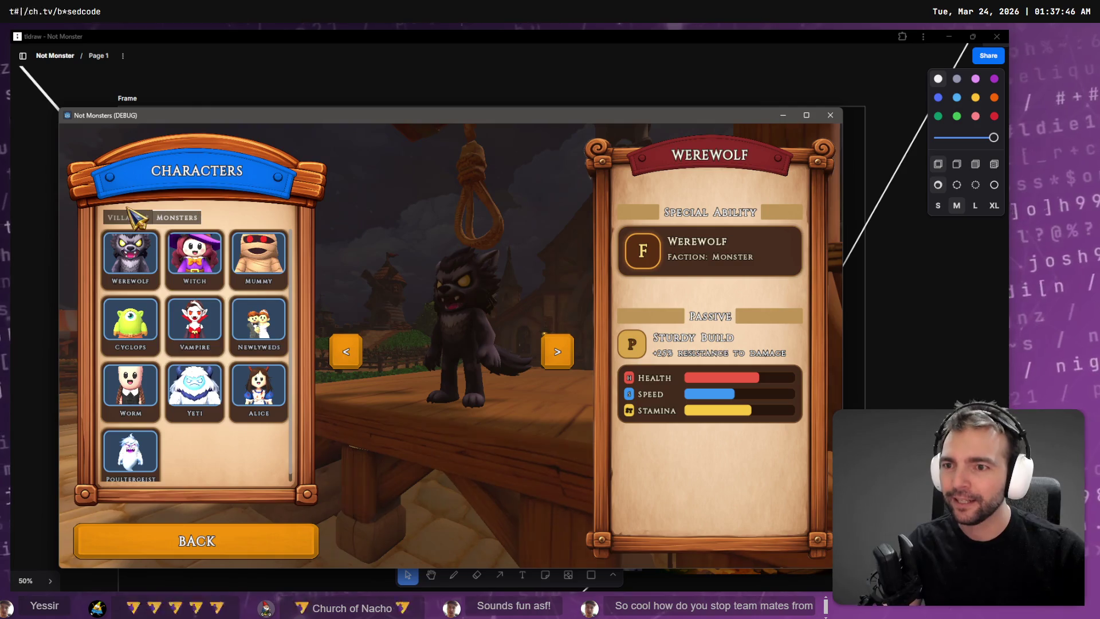
{"action": "left_click", "coordinate": [131, 216]}
{"action": "left_click", "coordinate": [195, 321]}
{"action": "left_click", "coordinate": [194, 389]}
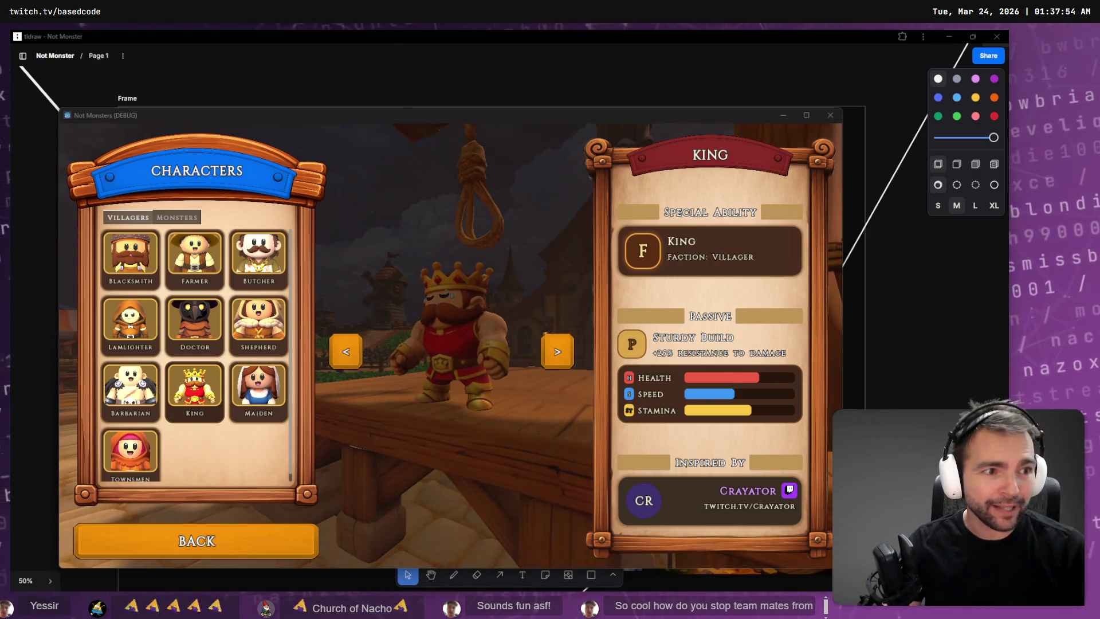
Step: Scroll around the tldraw board's mockups, then return to the game and view Barbarian's details
{"action": "scroll", "coordinate": [657, 418], "scroll_direction": "down", "scroll_amount": 10}
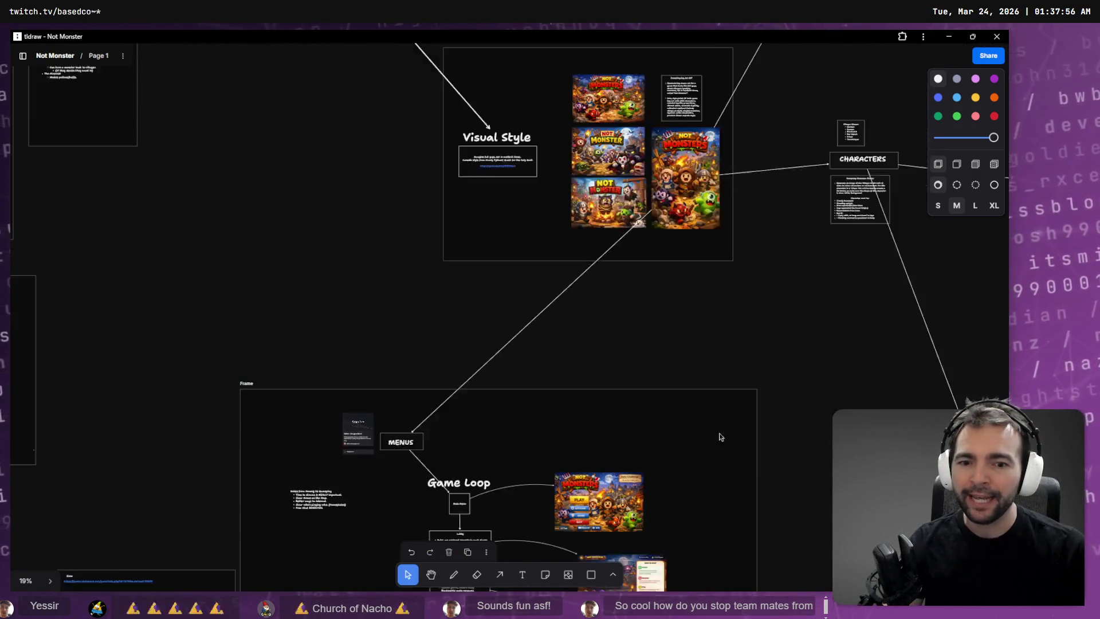
{"action": "scroll", "coordinate": [721, 437], "scroll_direction": "down", "scroll_amount": 5}
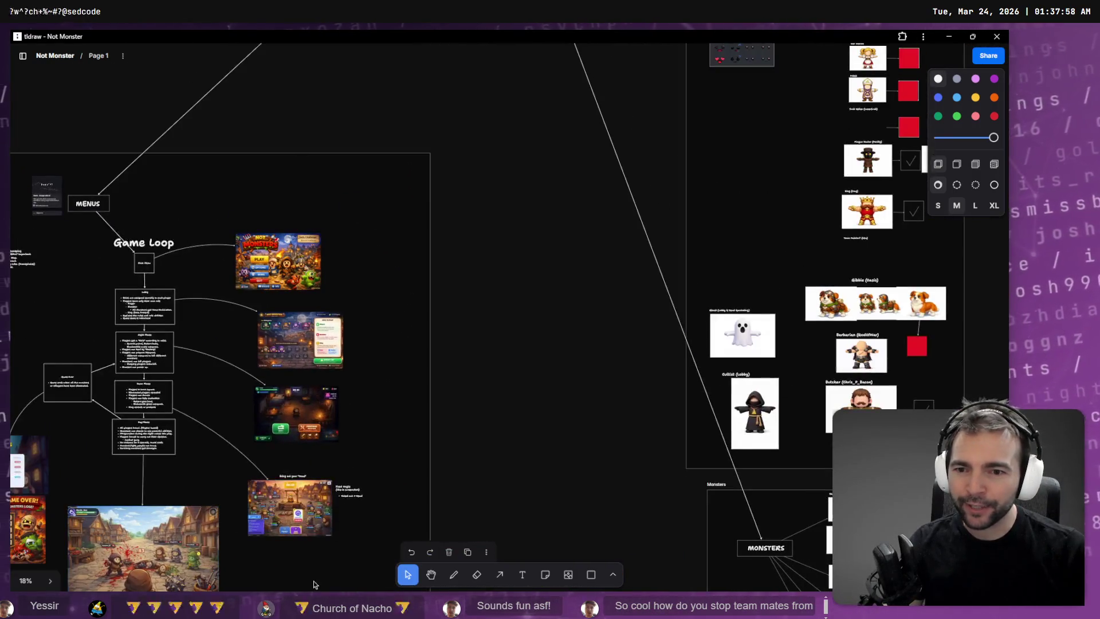
{"action": "scroll", "coordinate": [372, 451], "scroll_direction": "up", "scroll_amount": 10}
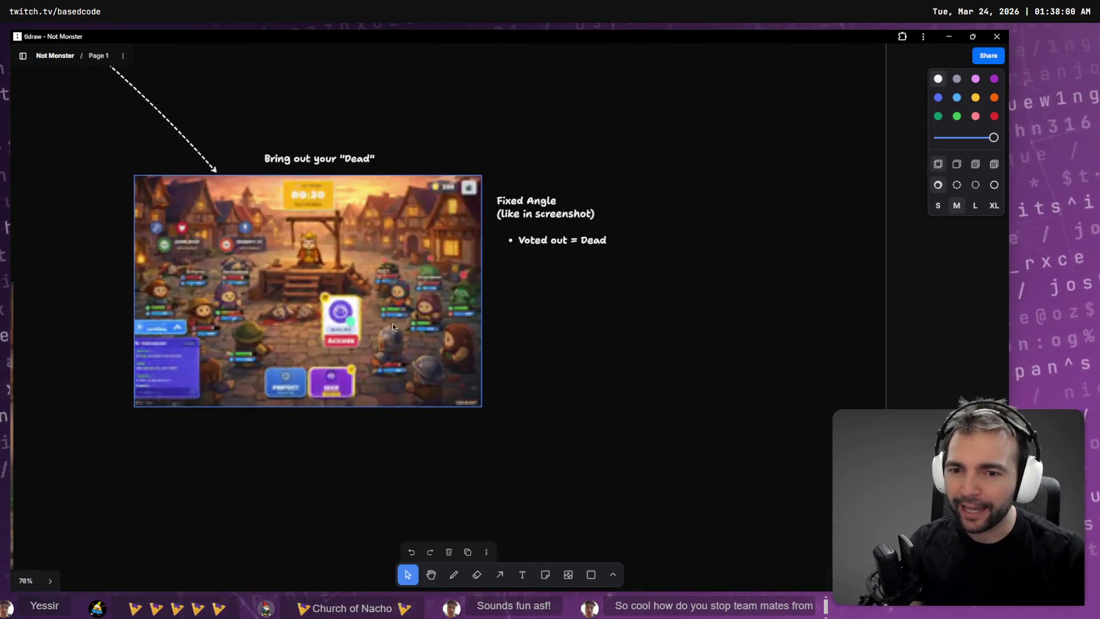
{"action": "scroll", "coordinate": [393, 327], "scroll_direction": "up", "scroll_amount": 8}
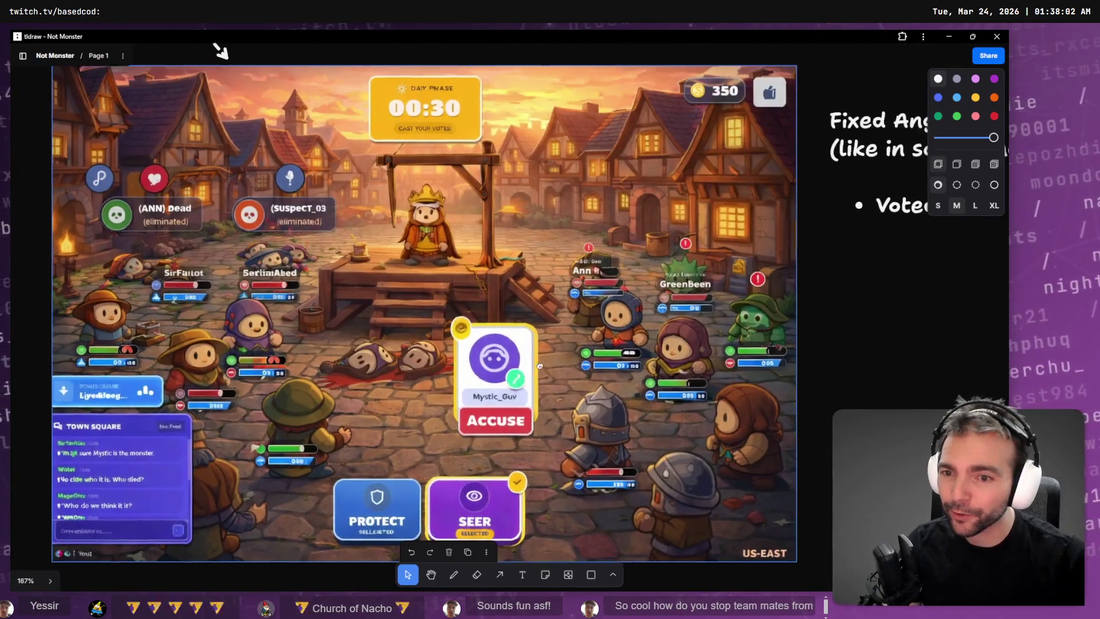
{"action": "scroll", "coordinate": [540, 366], "scroll_direction": "left", "scroll_amount": 1}
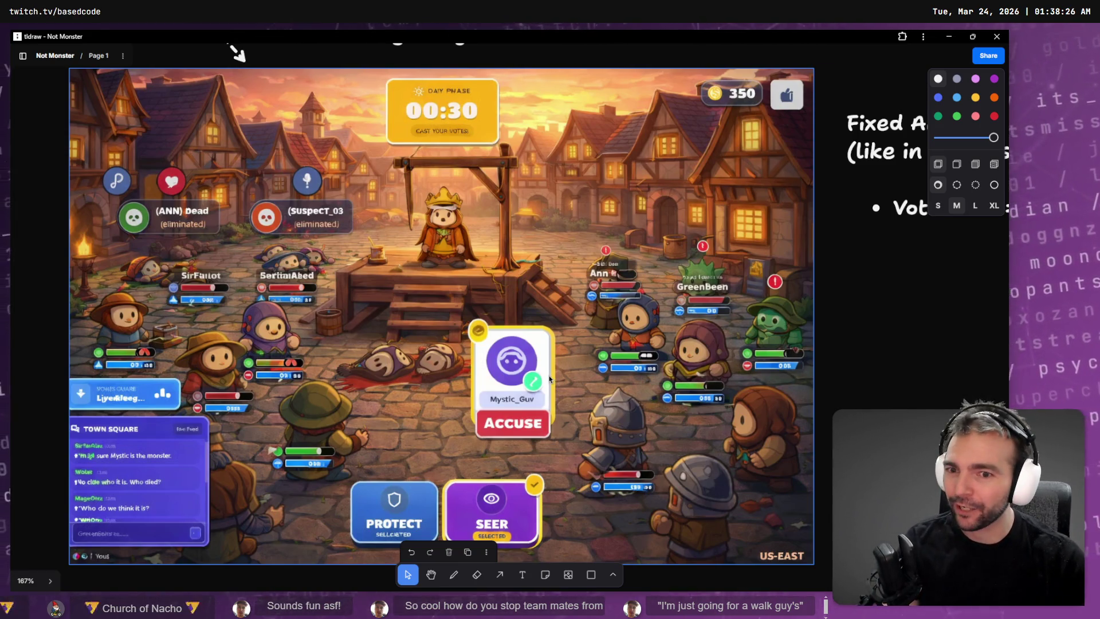
{"action": "scroll", "coordinate": [418, 408], "scroll_direction": "down", "scroll_amount": 5}
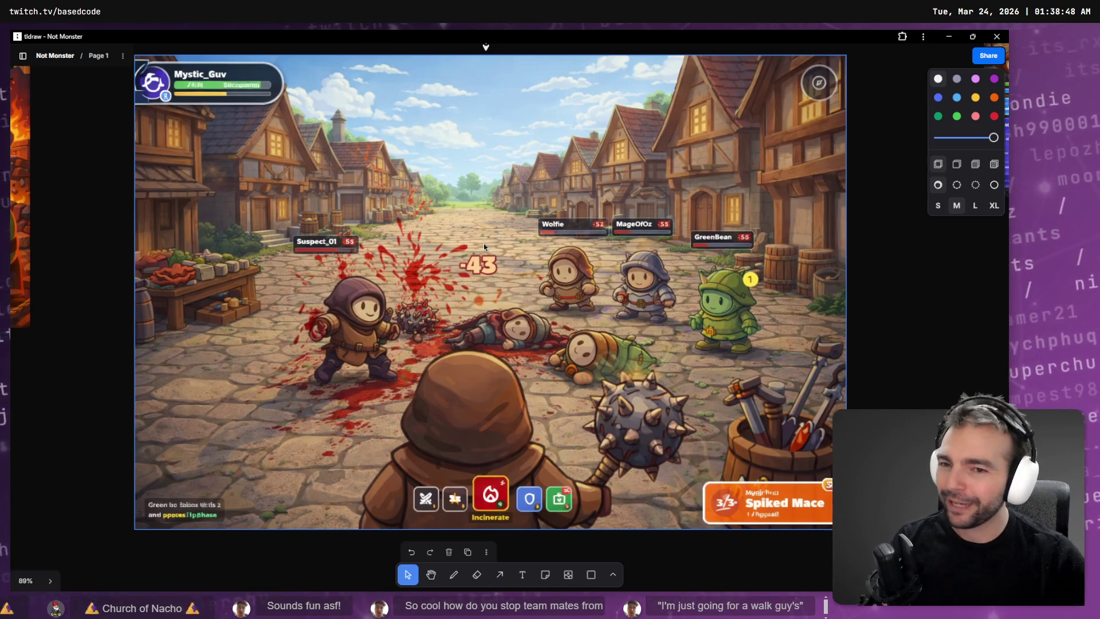
{"action": "scroll", "coordinate": [516, 235], "scroll_direction": "down", "scroll_amount": 5}
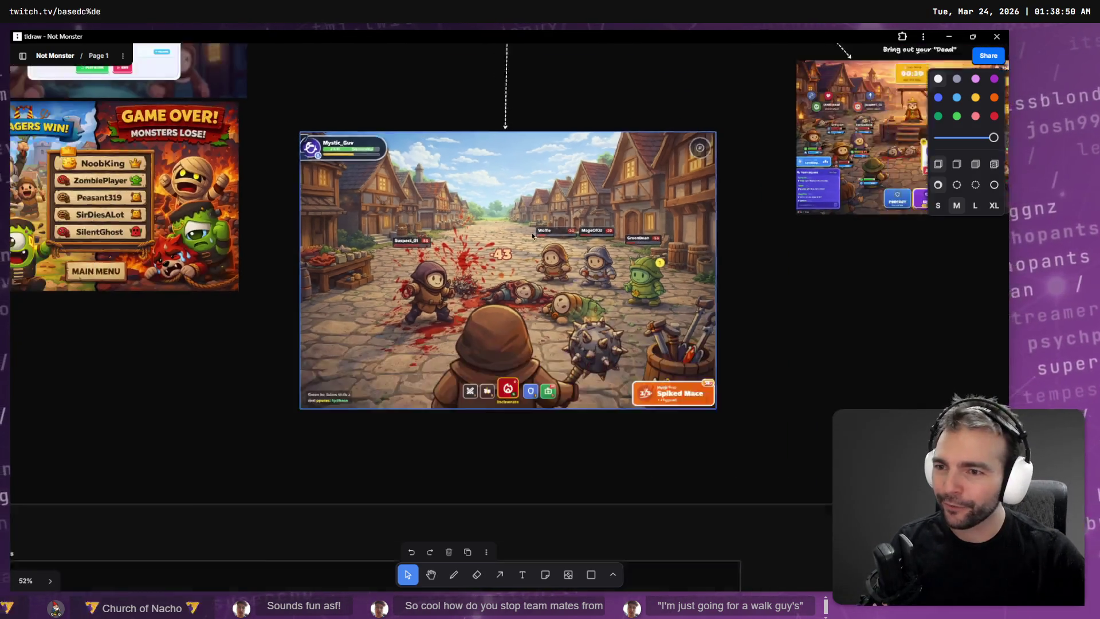
{"action": "scroll", "coordinate": [450, 324], "scroll_direction": "down", "scroll_amount": 5}
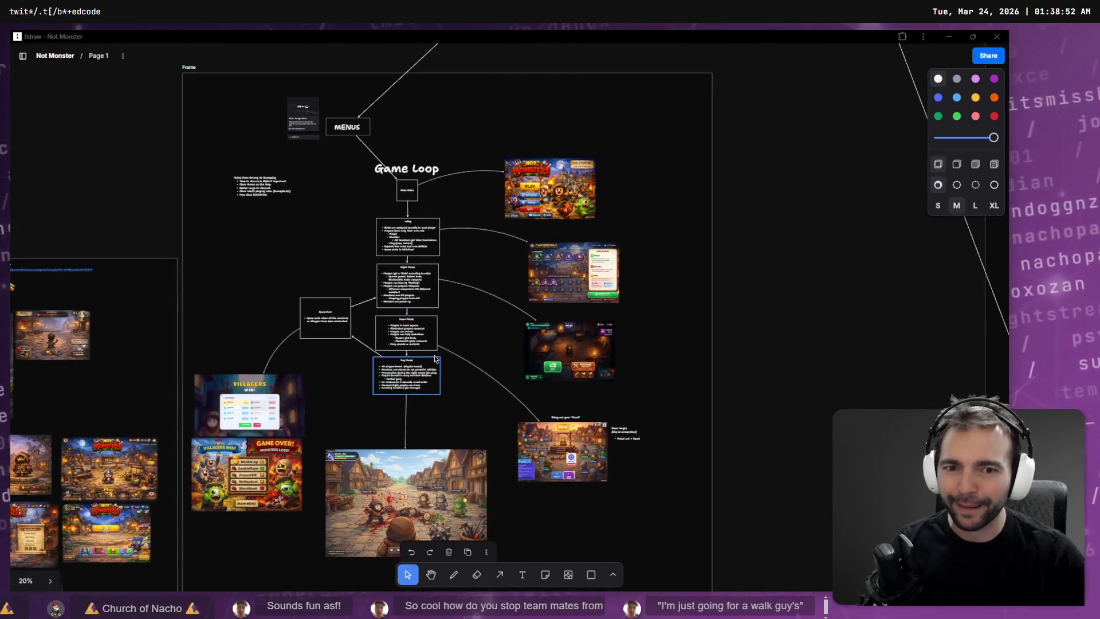
{"action": "key", "text": "alt+Tab"}
{"action": "left_click", "coordinate": [347, 352]}
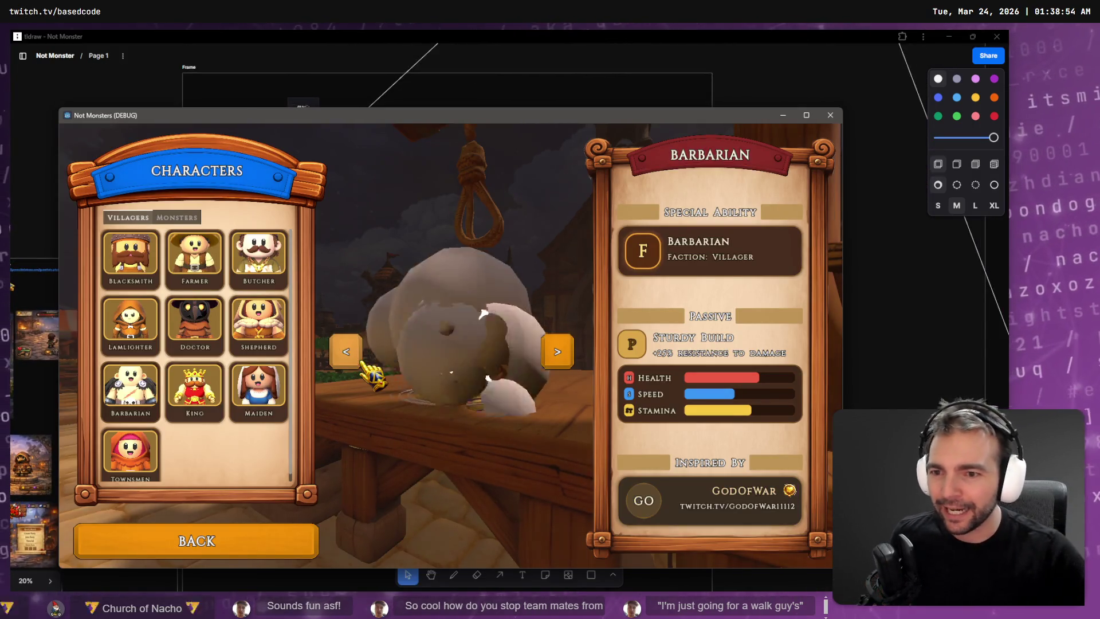
Step: Switch back to the King's details, then go Back from Characters to the main menu
{"action": "left_click", "coordinate": [555, 357]}
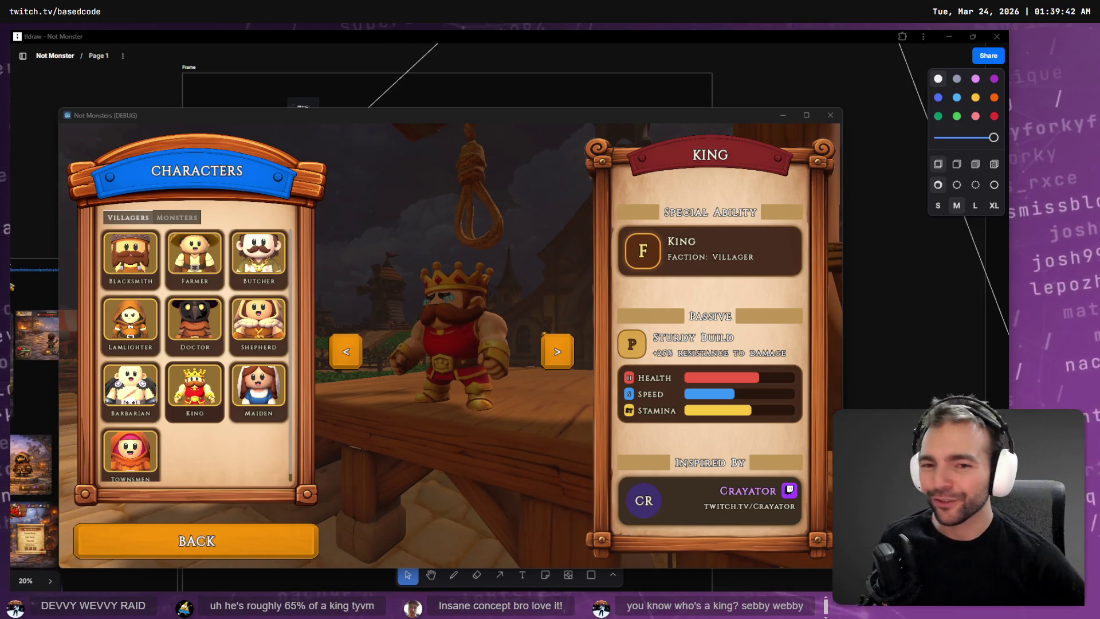
{"action": "left_click", "coordinate": [366, 274]}
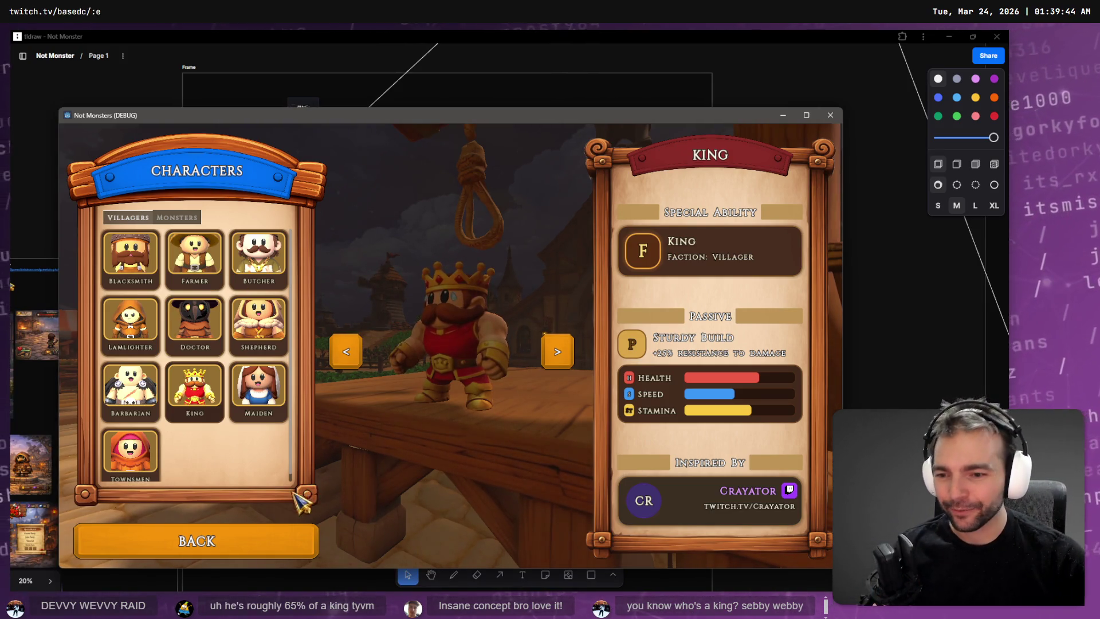
{"action": "left_click", "coordinate": [295, 543]}
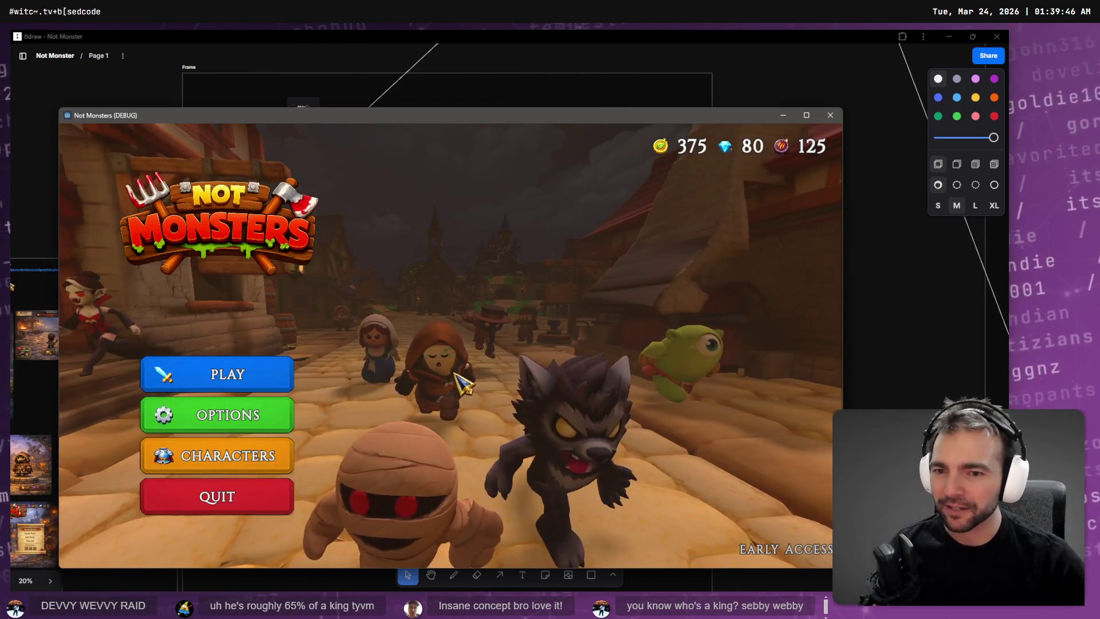
Step: Nudge the game window up-left and reopen the Characters screen after going Back once
{"action": "left_click_drag", "start_coordinate": [414, 122], "coordinate": [398, 101]}
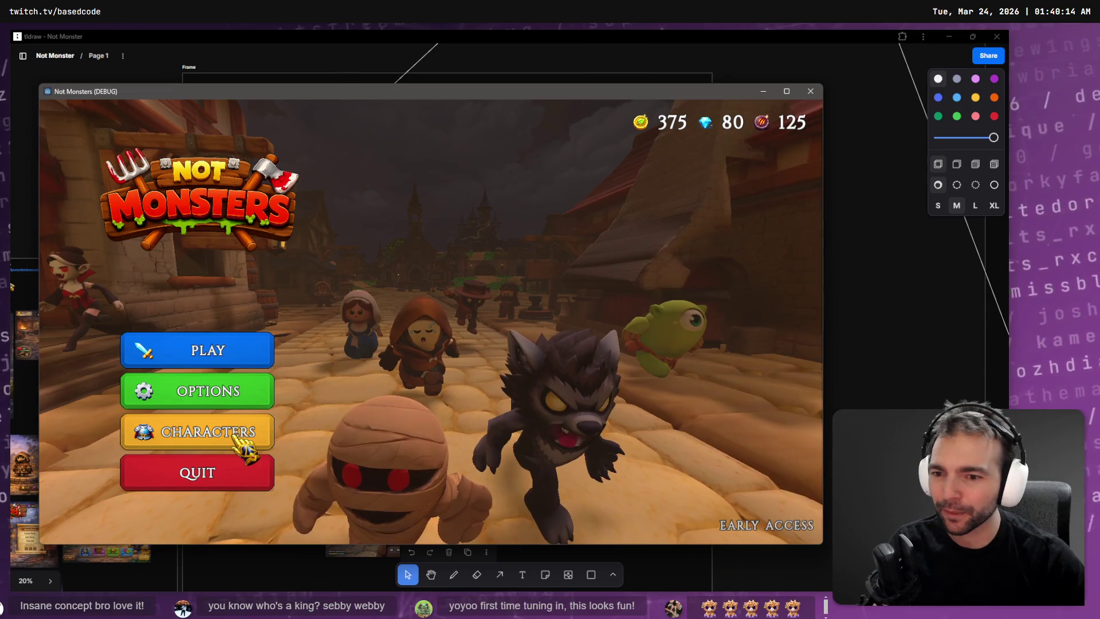
{"action": "left_click", "coordinate": [238, 438]}
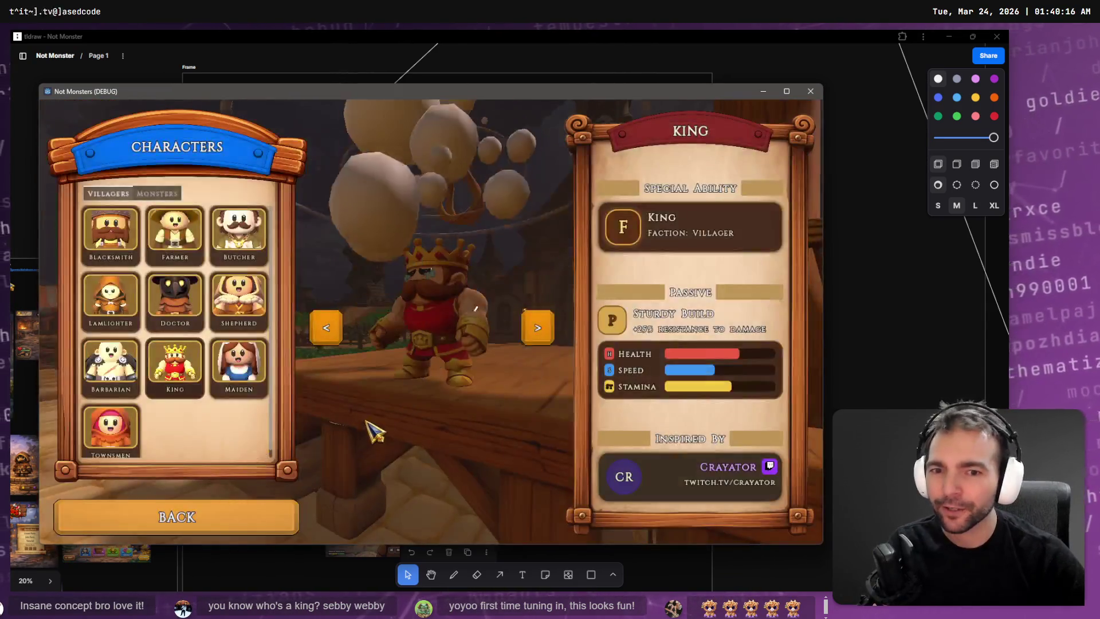
{"action": "left_click", "coordinate": [195, 514]}
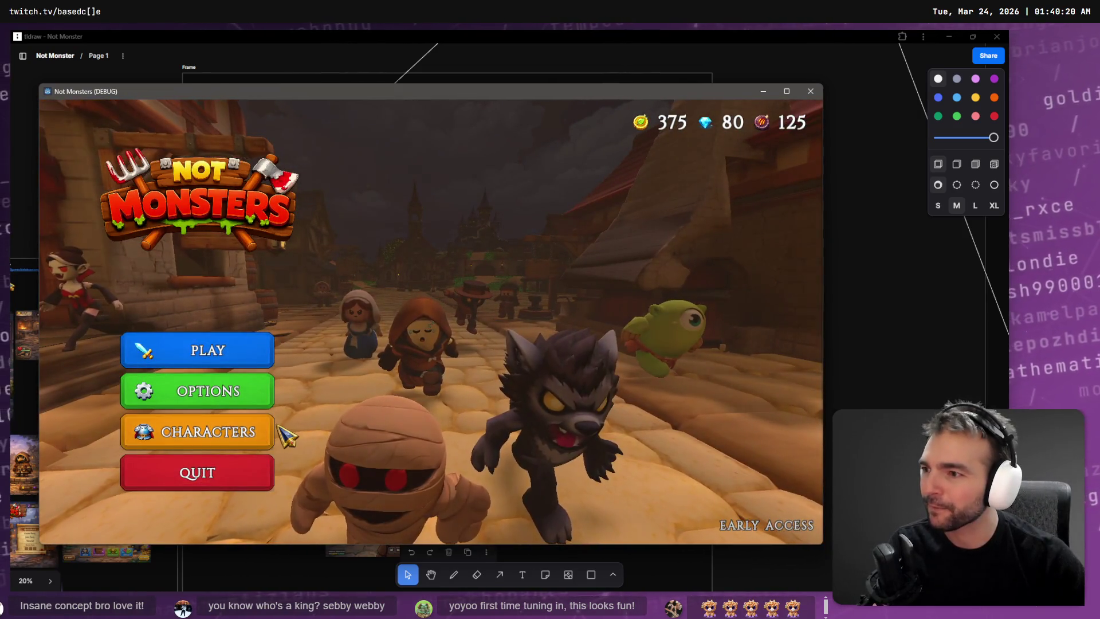
{"action": "left_click", "coordinate": [279, 431]}
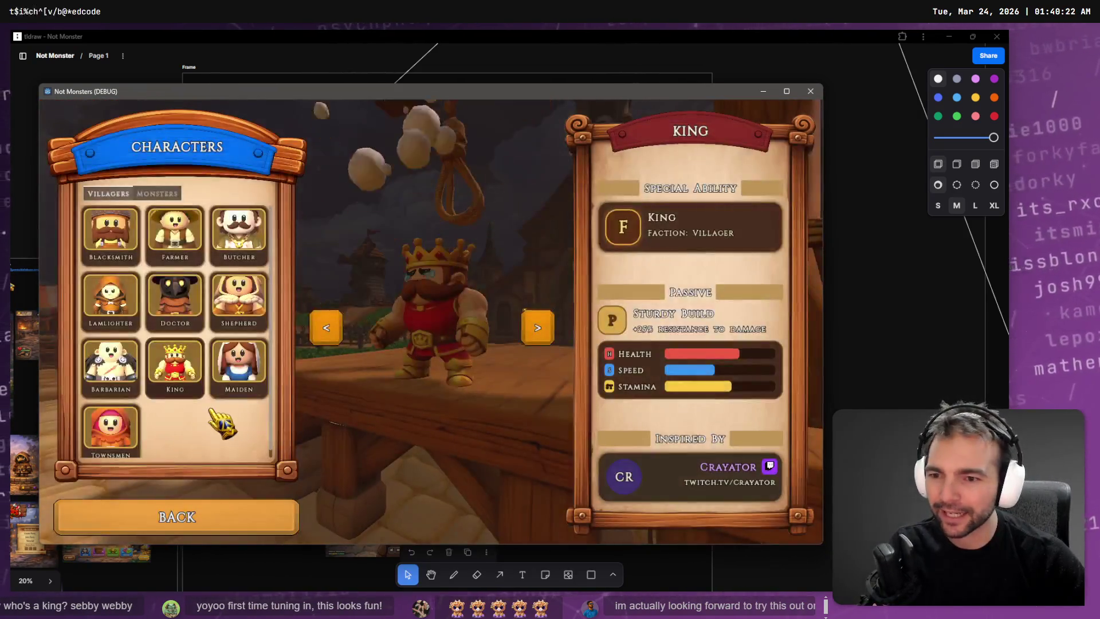
Step: View the Maiden's then the Butcher's details, then switch to the Codex chat in VS Code
{"action": "left_click", "coordinate": [252, 358]}
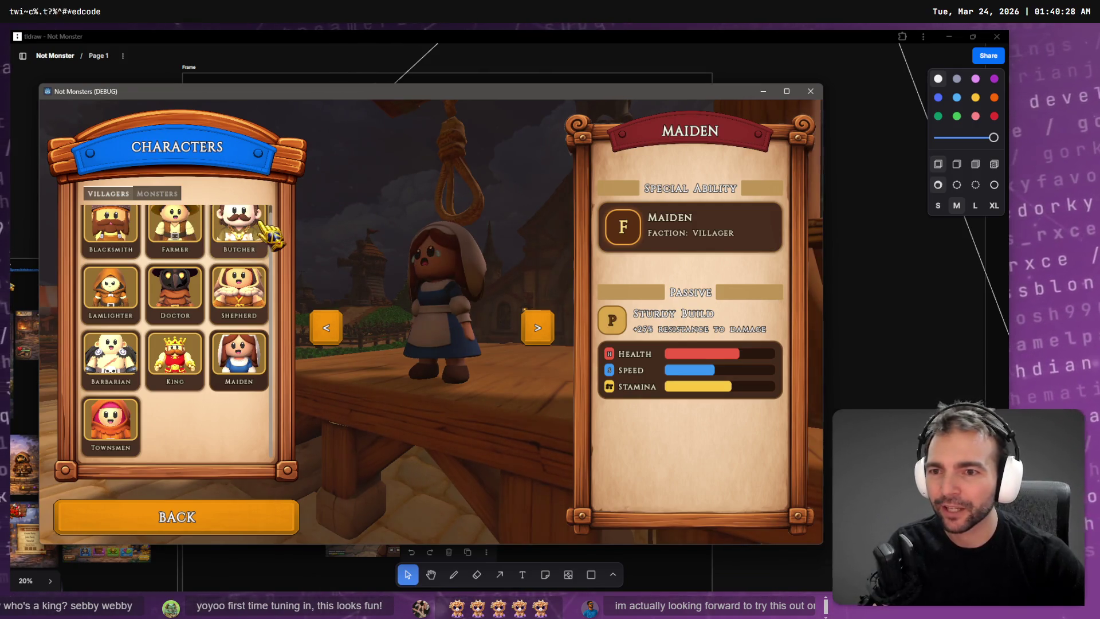
{"action": "scroll", "coordinate": [243, 261], "scroll_direction": "up", "scroll_amount": 1}
{"action": "left_click", "coordinate": [239, 240]}
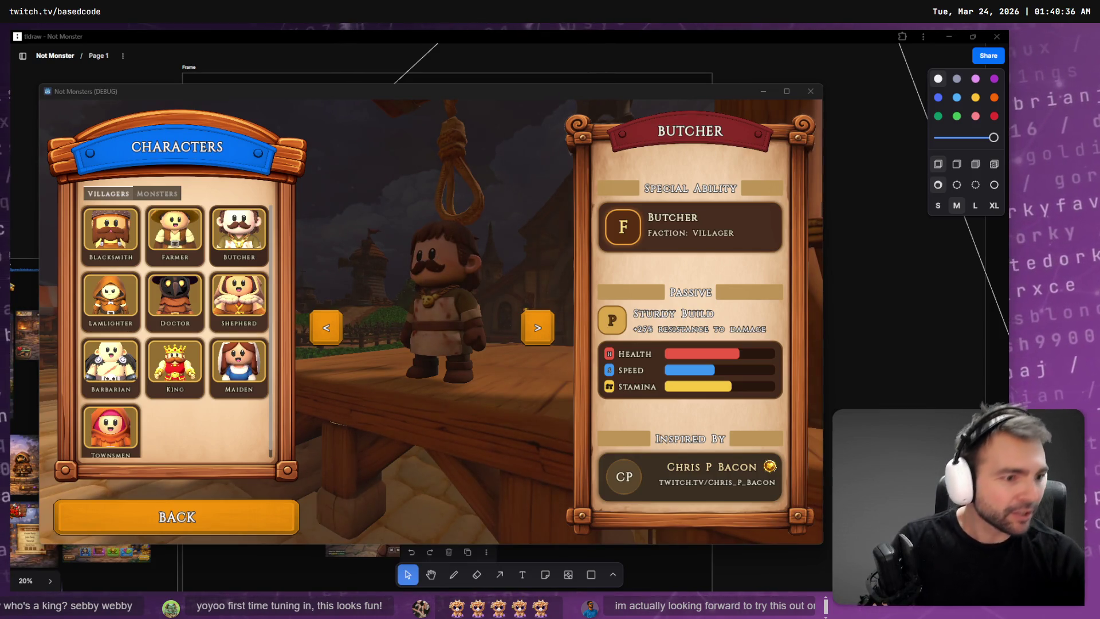
{"action": "key", "text": "alt+Tab"}
{"action": "scroll", "coordinate": [269, 434], "scroll_direction": "down", "scroll_amount": 5}
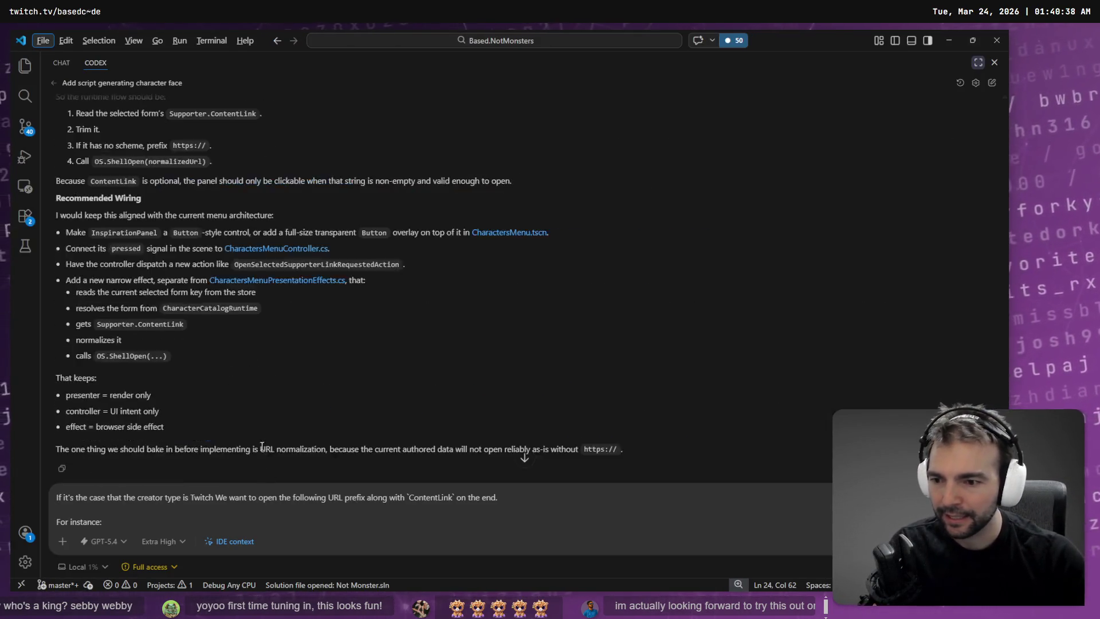
Step: Change the capitalised 'We' to lowercase 'we' in the Codex chat draft
{"action": "scroll", "coordinate": [250, 292], "scroll_direction": "up", "scroll_amount": 3}
{"action": "scroll", "coordinate": [249, 292], "scroll_direction": "down", "scroll_amount": 3}
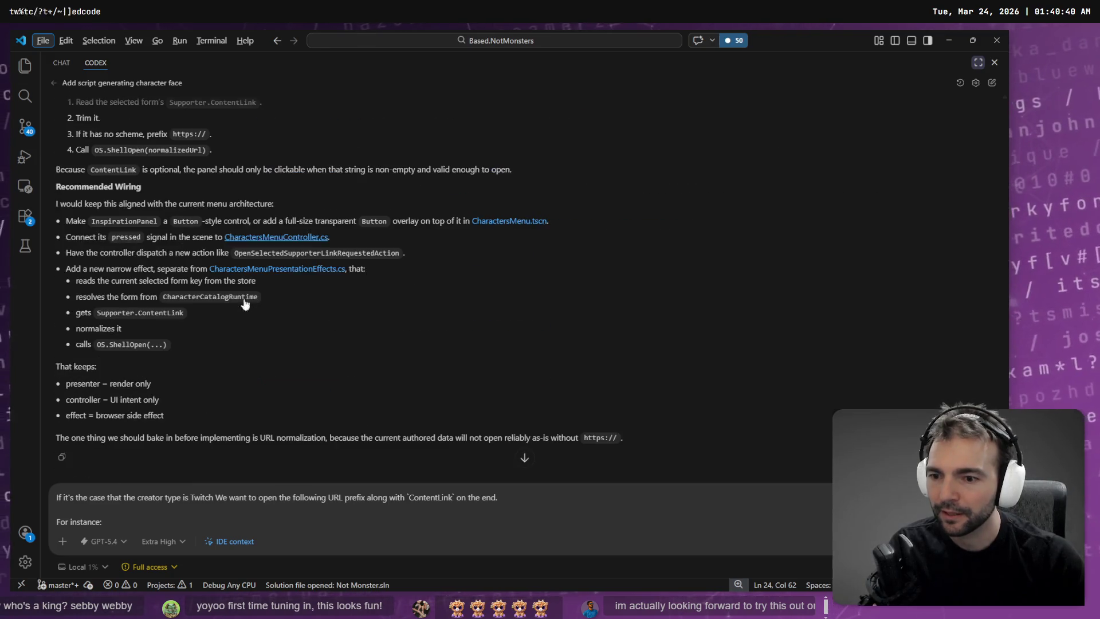
{"action": "left_click", "coordinate": [134, 524]}
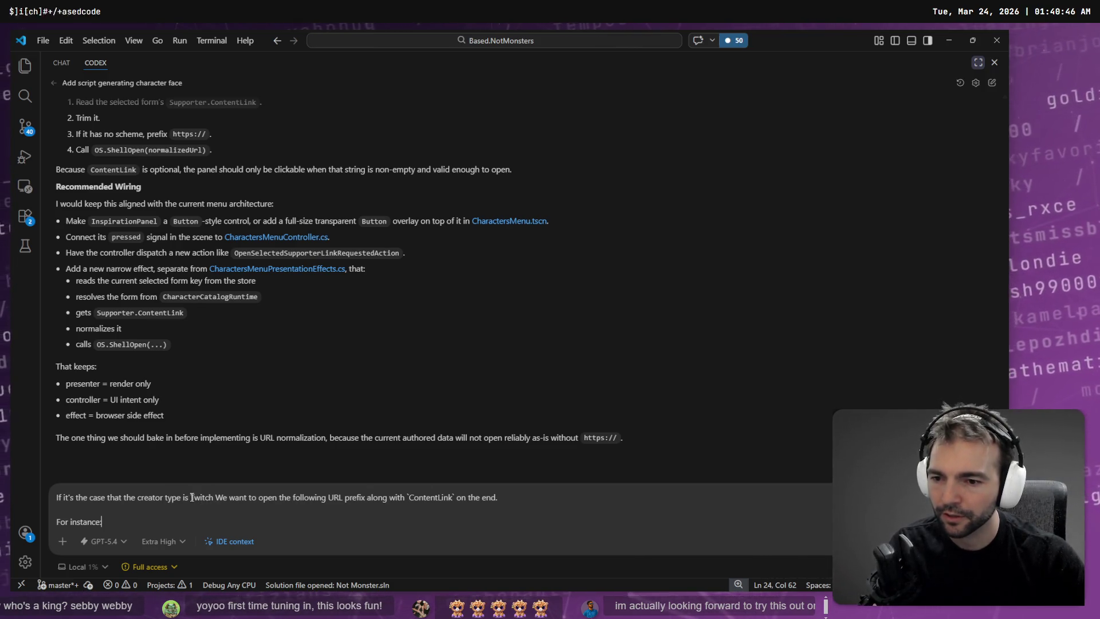
{"action": "left_click", "coordinate": [215, 497]}
{"action": "key", "text": "Delete"}
{"action": "type", "text": "w"}
{"action": "key", "text": "End"}
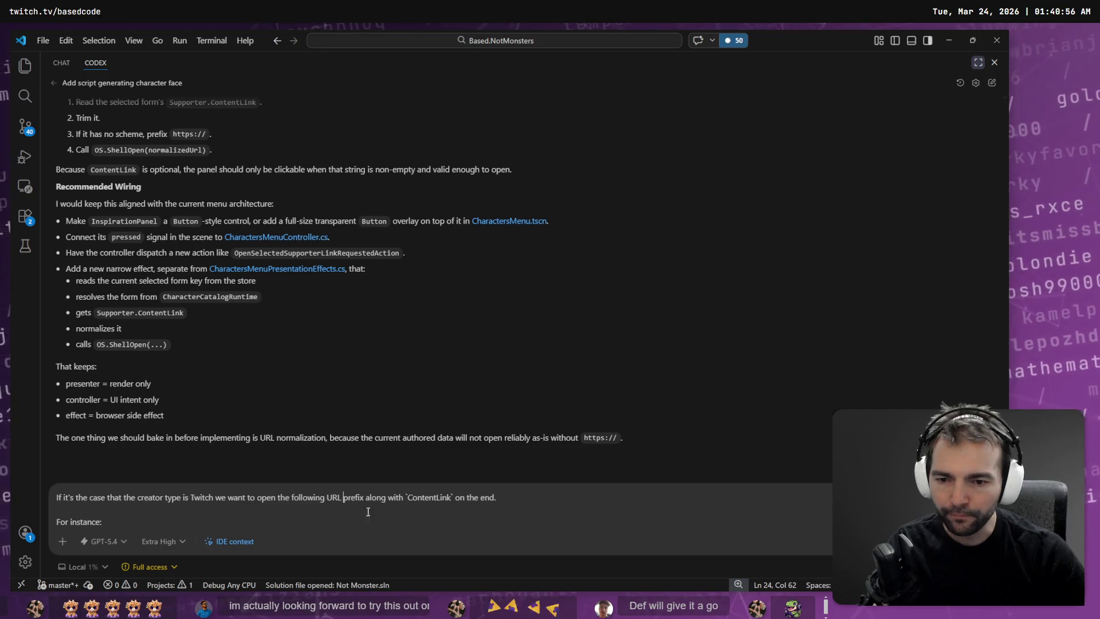
{"action": "type", "text": "(https://"}
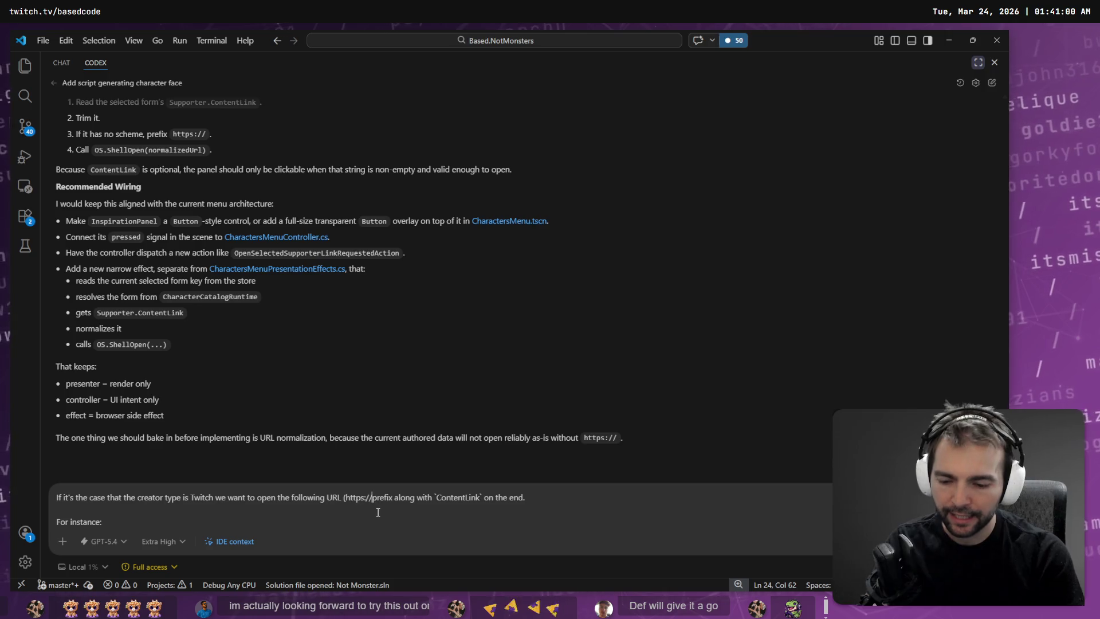
{"action": "type", "text": " twitch.tv"}
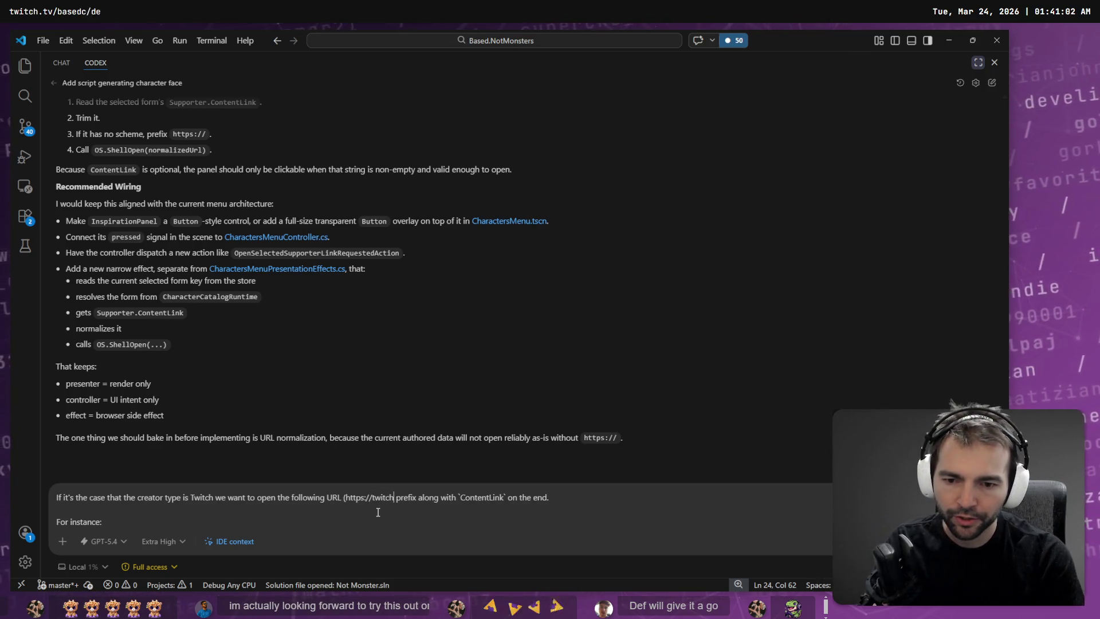
{"action": "key", "text": "BackSpace"}
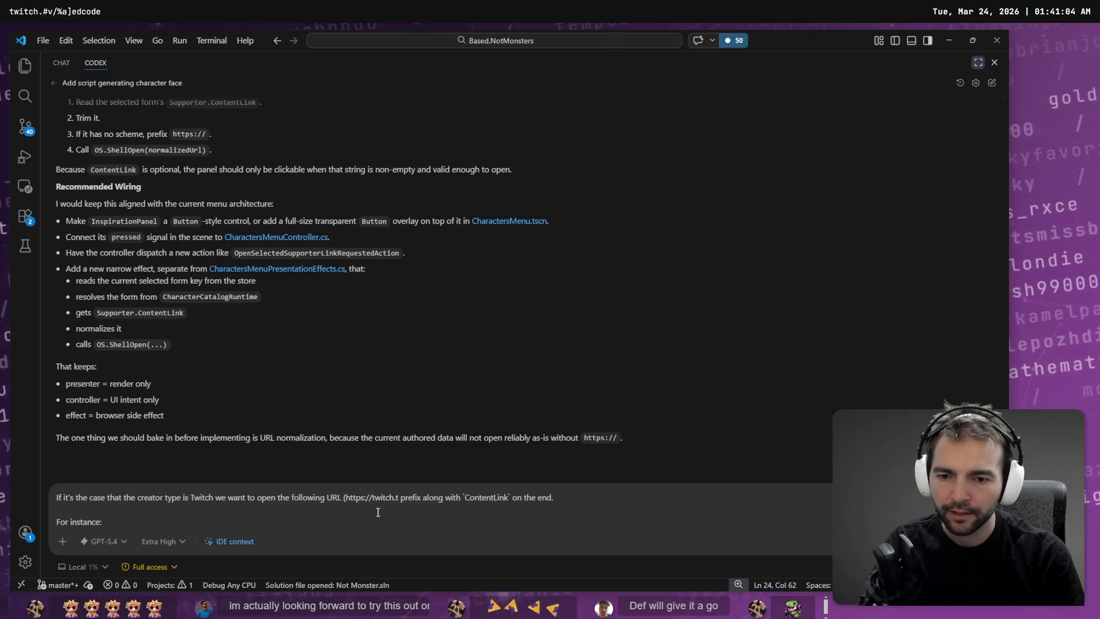
{"action": "type", "text": "v/"}
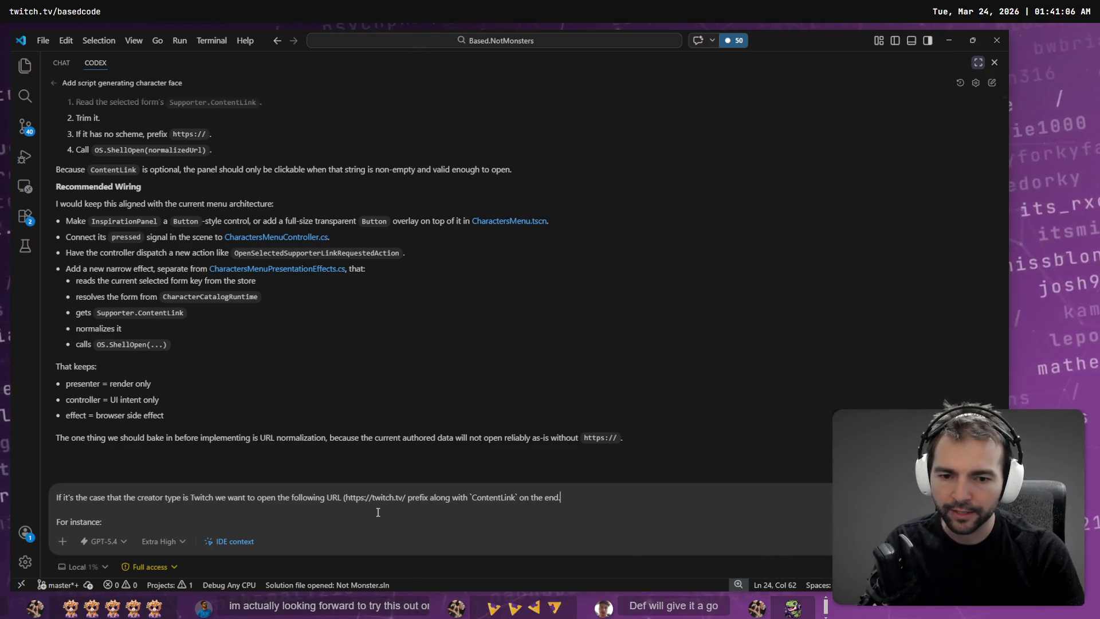
{"action": "key", "text": "ctrl+shift+Left"}
{"action": "key", "text": "BackSpace"}
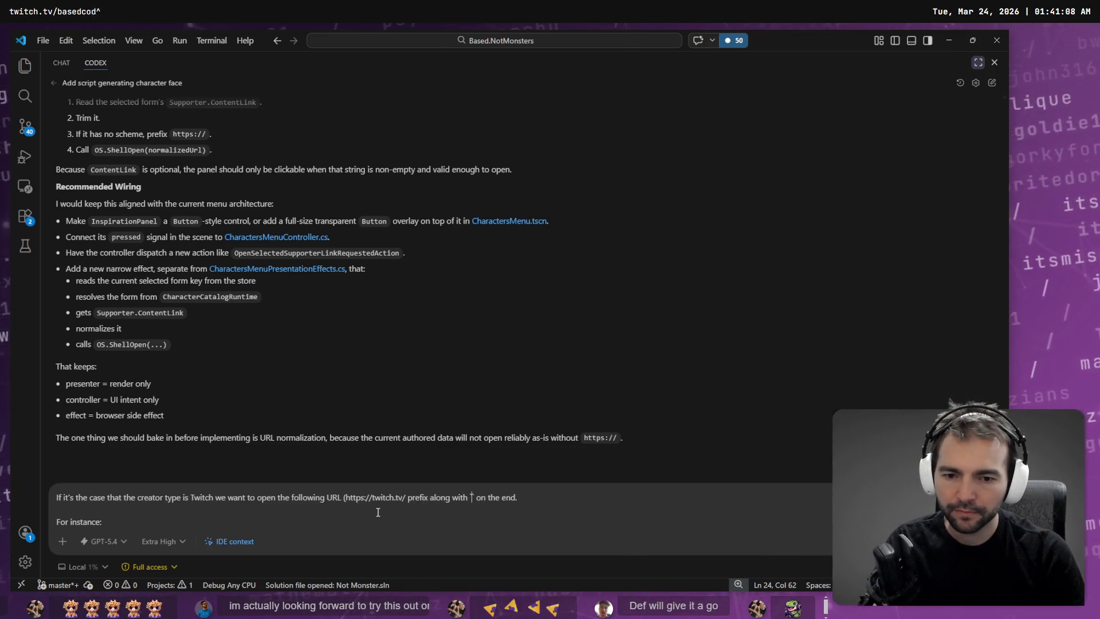
{"action": "type", "text": "`ContentLink"}
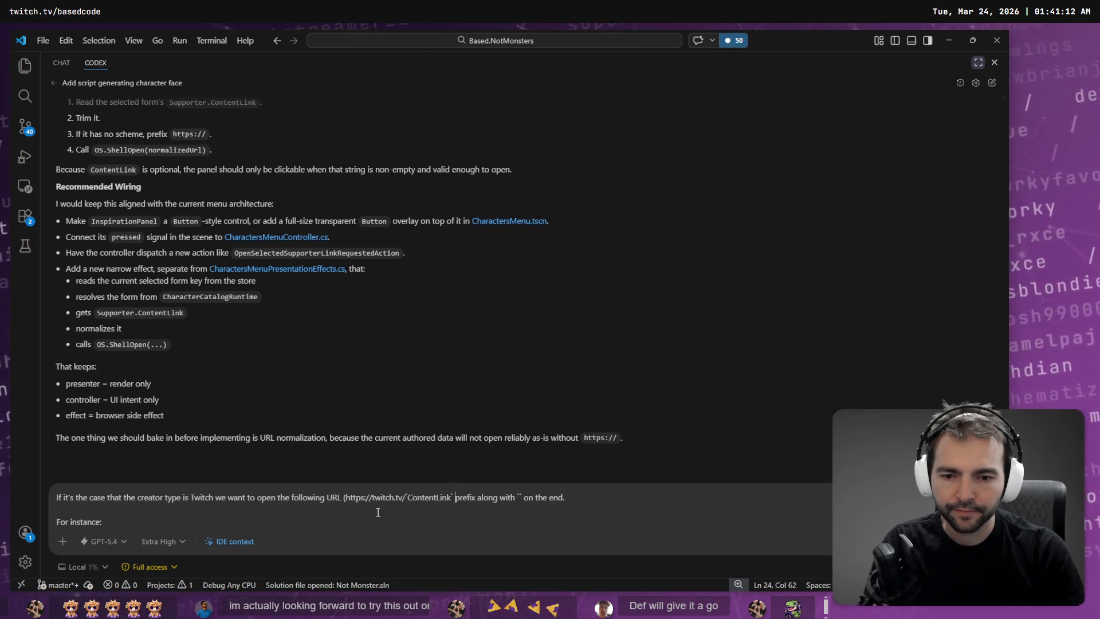
{"action": "key", "text": "ctrl+shift+Right"}
{"action": "key", "text": "ctrl+shift+Right"}
{"action": "key", "text": "ctrl+shift+Right"}
{"action": "key", "text": "BackSpace"}
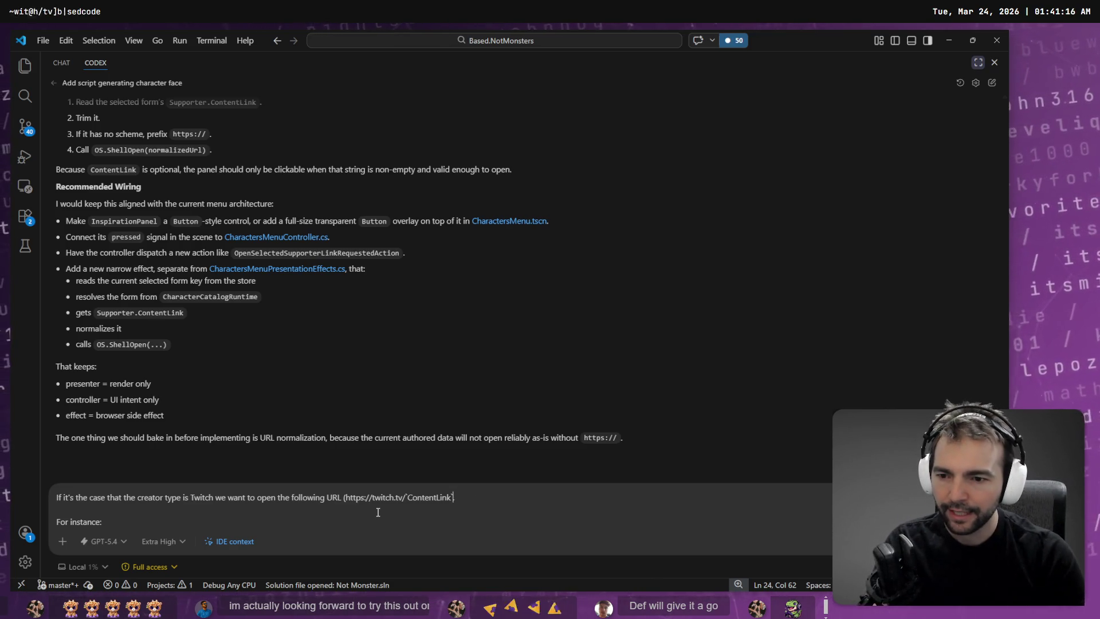
{"action": "type", "text": "."}
{"action": "key", "text": "shift+Home"}
{"action": "key", "text": "BackSpace"}
{"action": "key", "text": "BackSpace"}
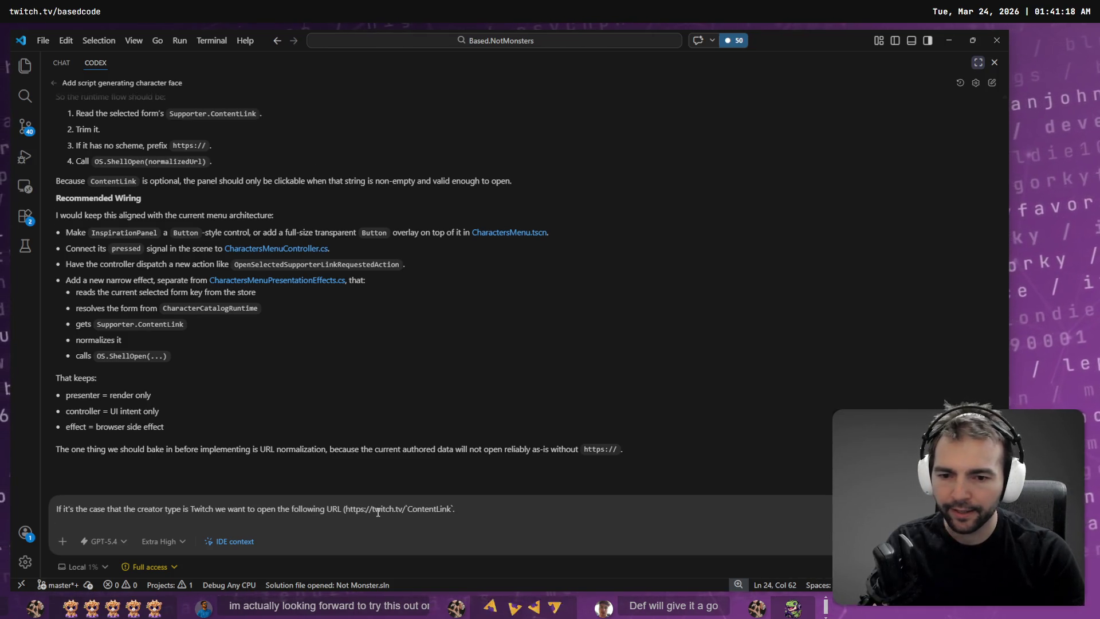
Step: Duplicate the Twitch line as a Youtube line pointing to youtube.com
{"action": "key", "text": "Up"}
{"action": "key", "text": "shift+End"}
{"action": "key", "text": "ctrl+c"}
{"action": "key", "text": "Down"}
{"action": "key", "text": "ctrl+v"}
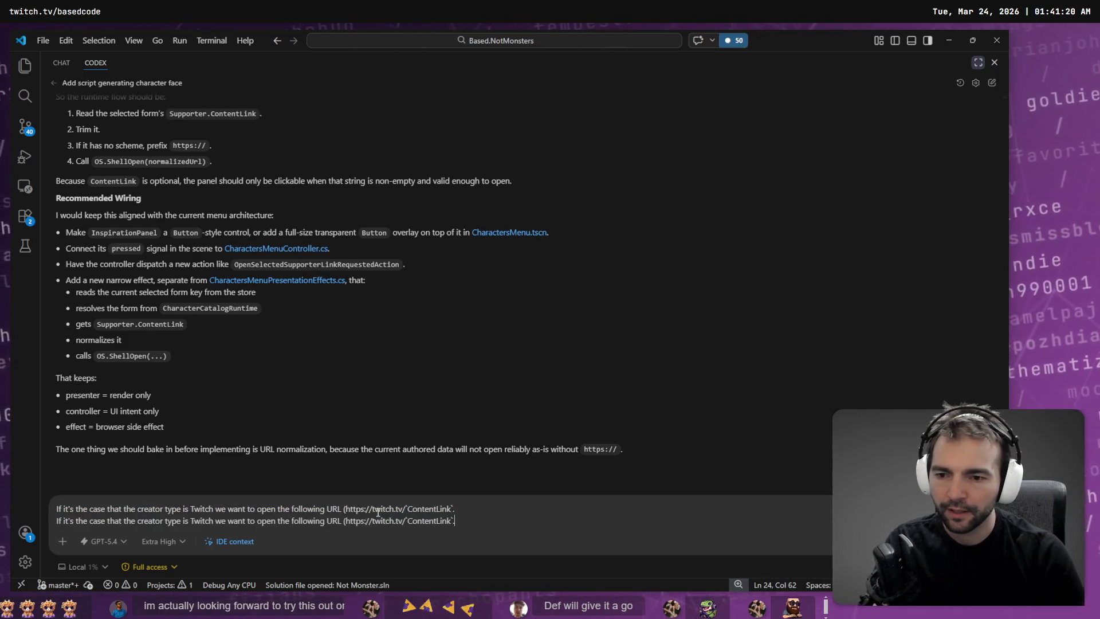
{"action": "type", "text": "Youtube"}
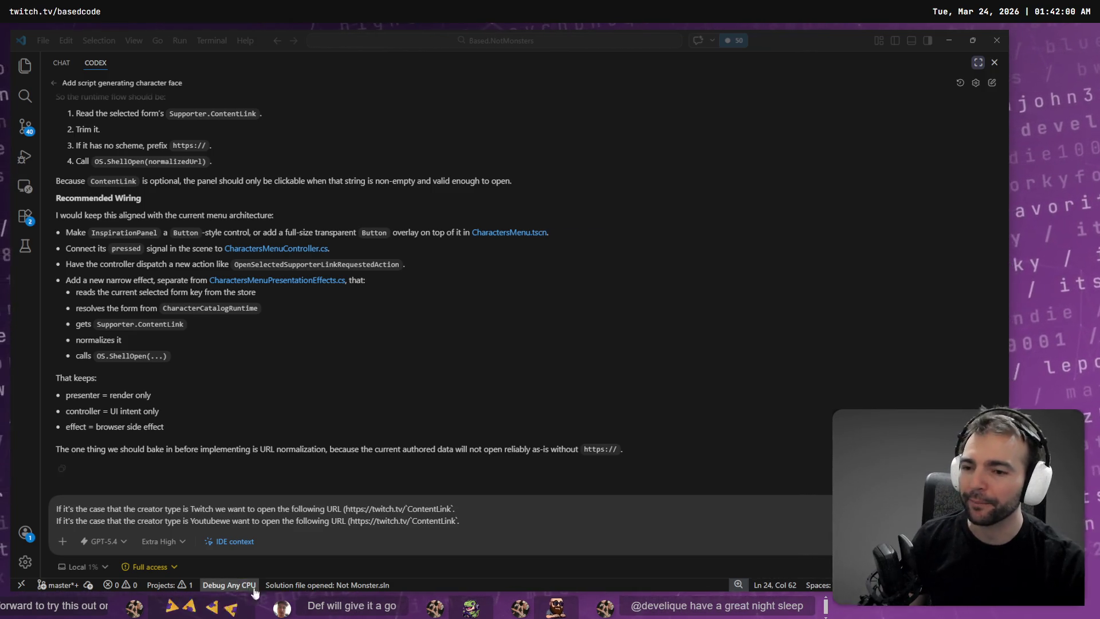
{"action": "double_click", "coordinate": [210, 520]}
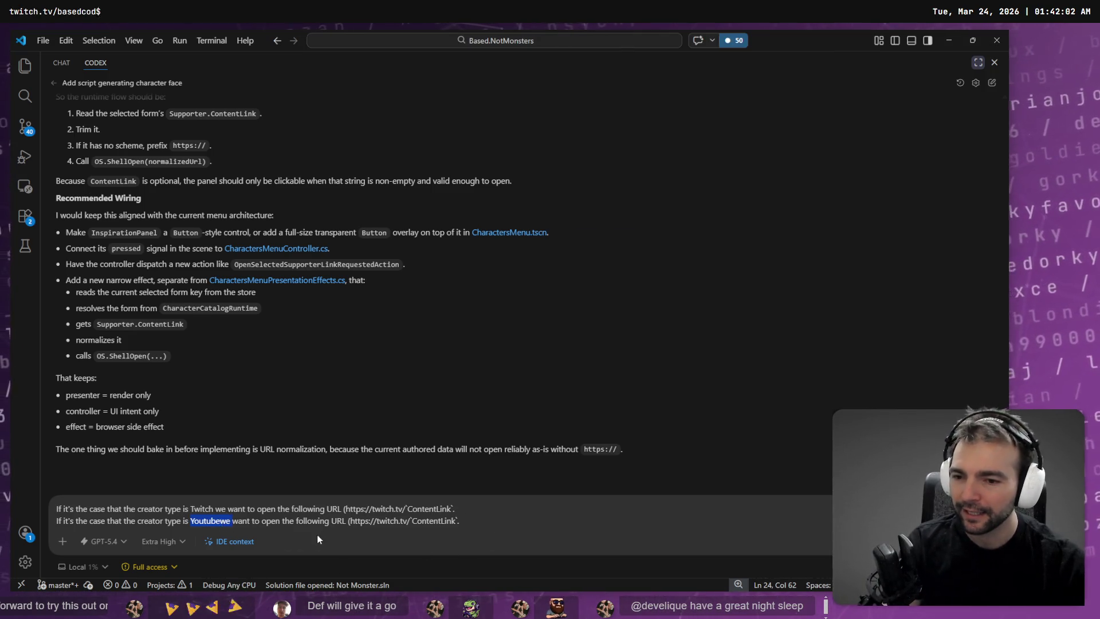
{"action": "type", "text": "Youtube"}
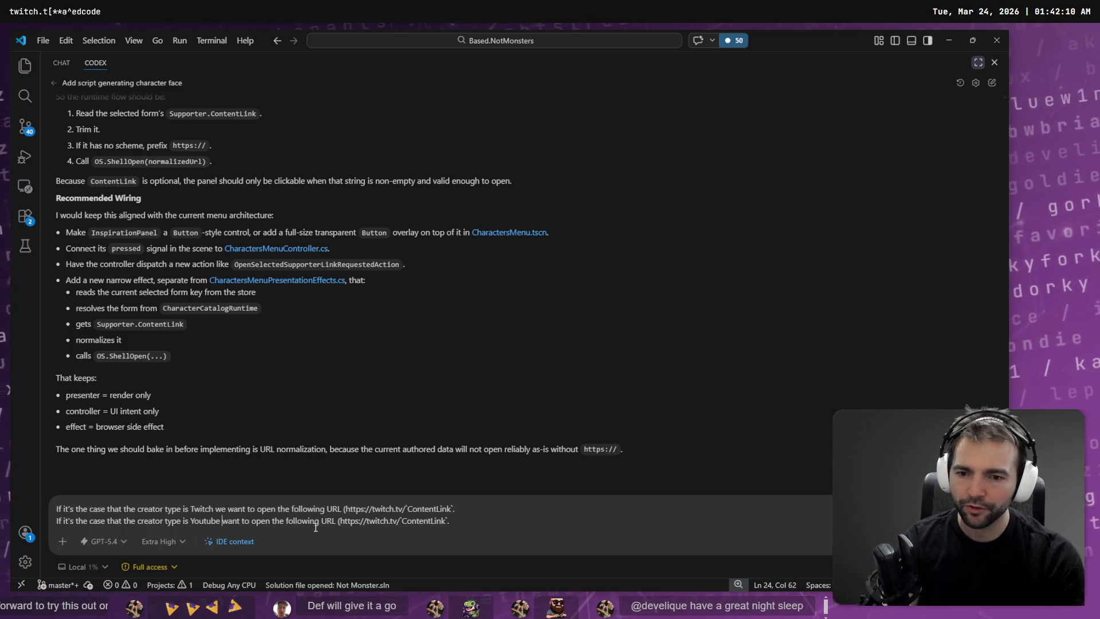
{"action": "key", "text": "ctrl+Right"}
{"action": "key", "text": "ctrl+Right"}
{"action": "key", "text": "ctrl+Right"}
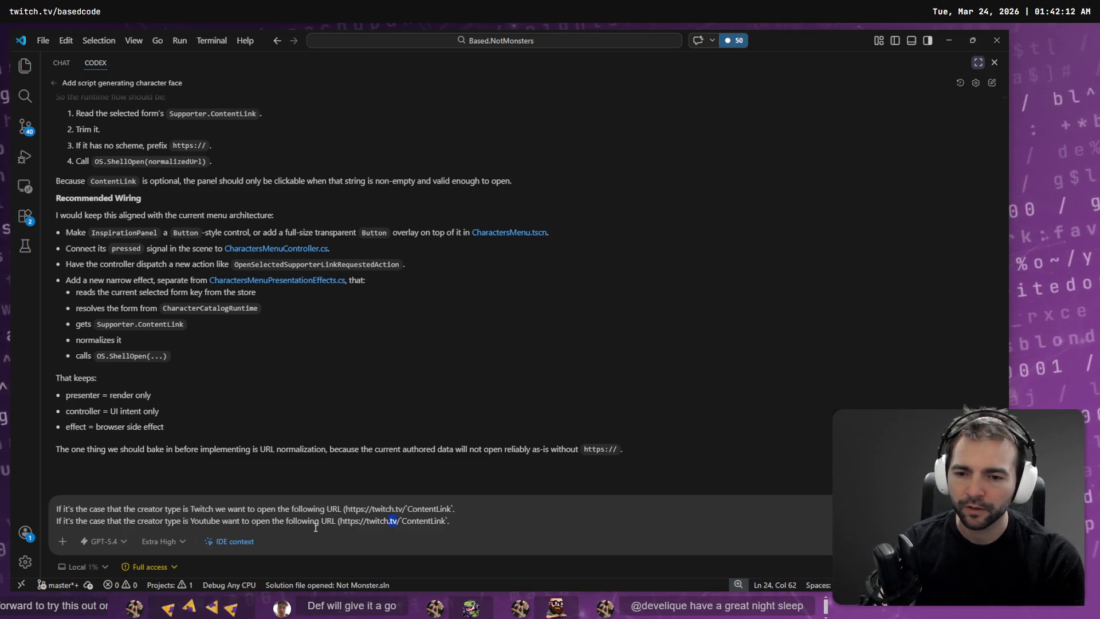
{"action": "type", "text": "youtube.com"}
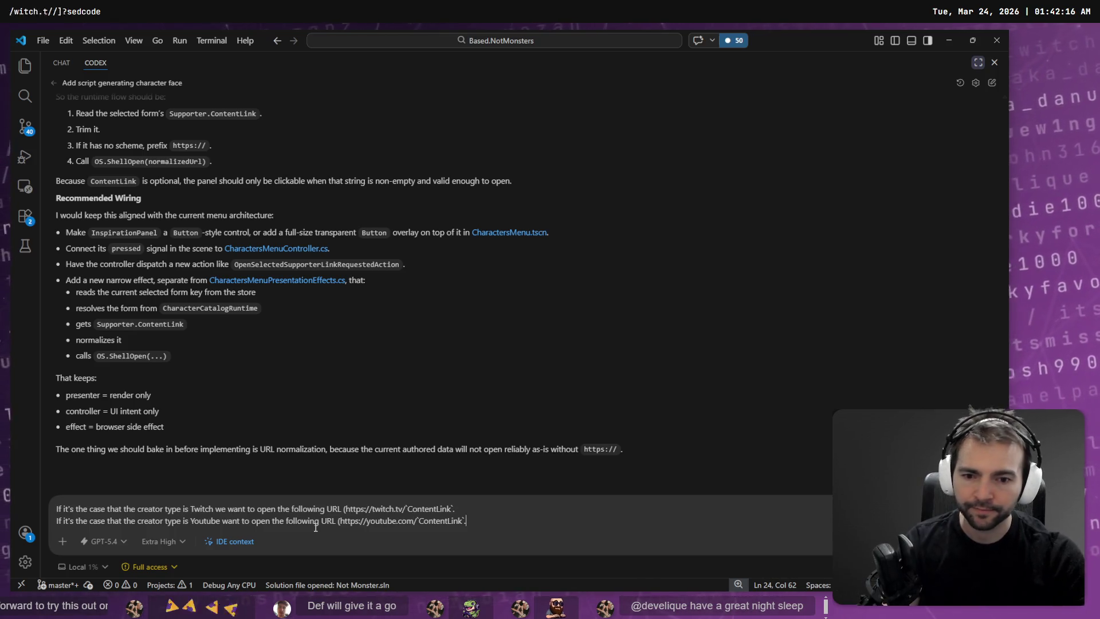
Step: Dictate the non-interactive supporter panel rule and 'go ahead with this implementation', then send
{"action": "key", "text": "shift+Return"}
{"action": "key", "text": "shift+Return"}
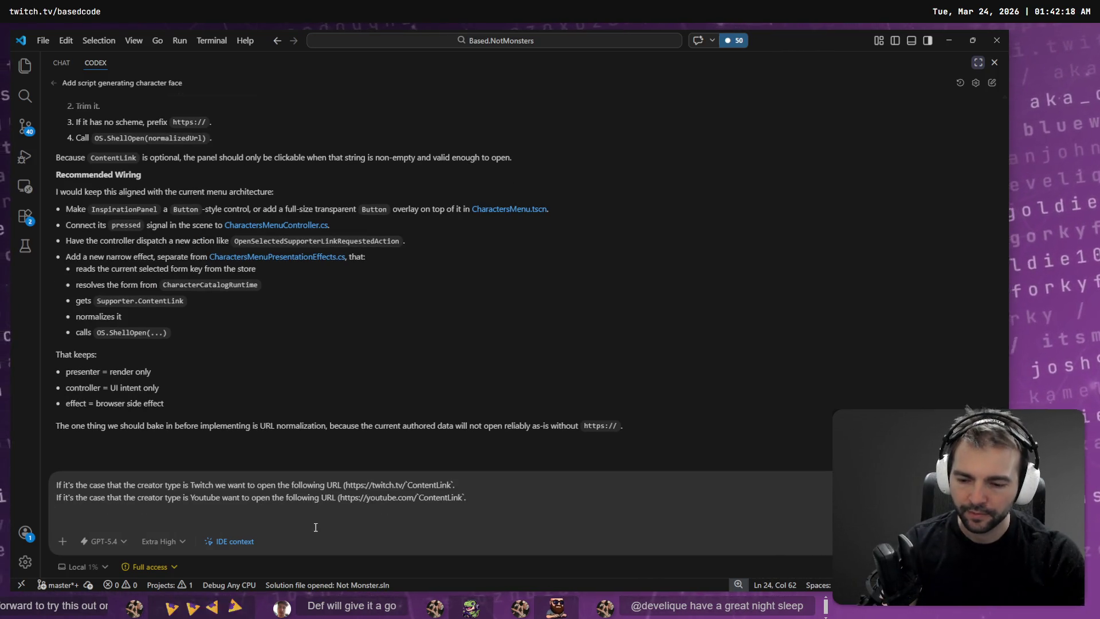
{"action": "key", "text": "super+h"}
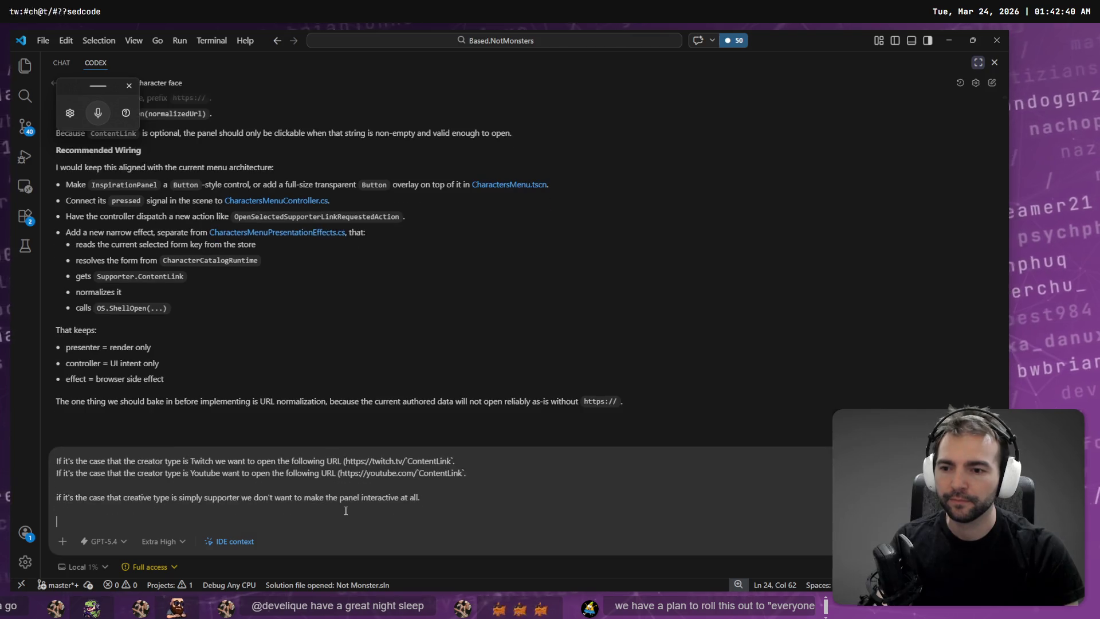
{"action": "key", "text": "shift+Return"}
{"action": "key", "text": "super+h"}
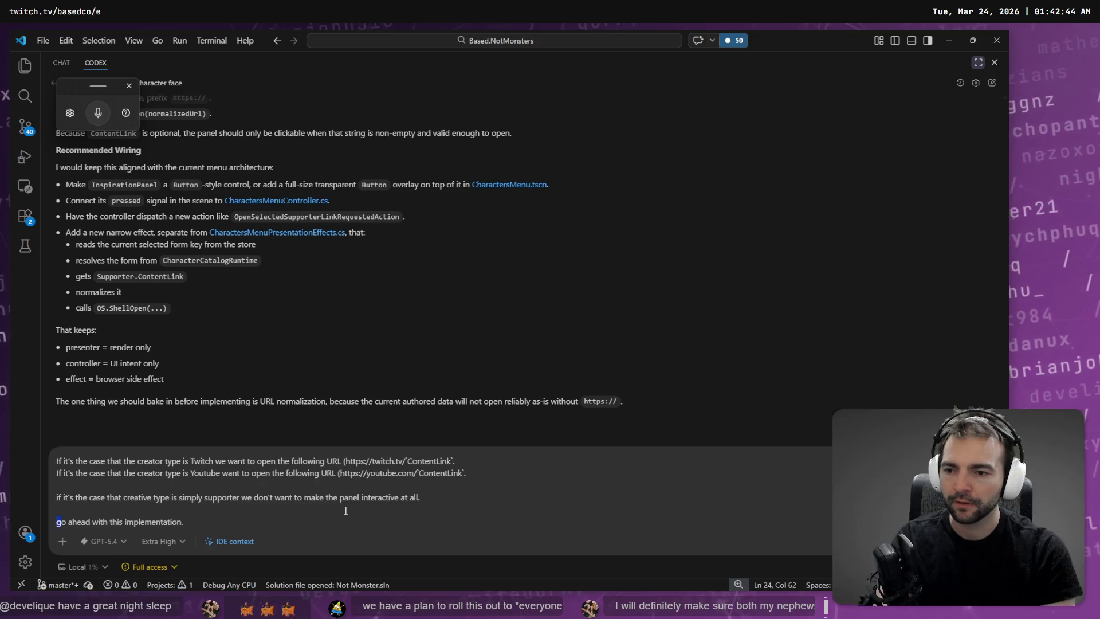
{"action": "key", "text": "Return"}
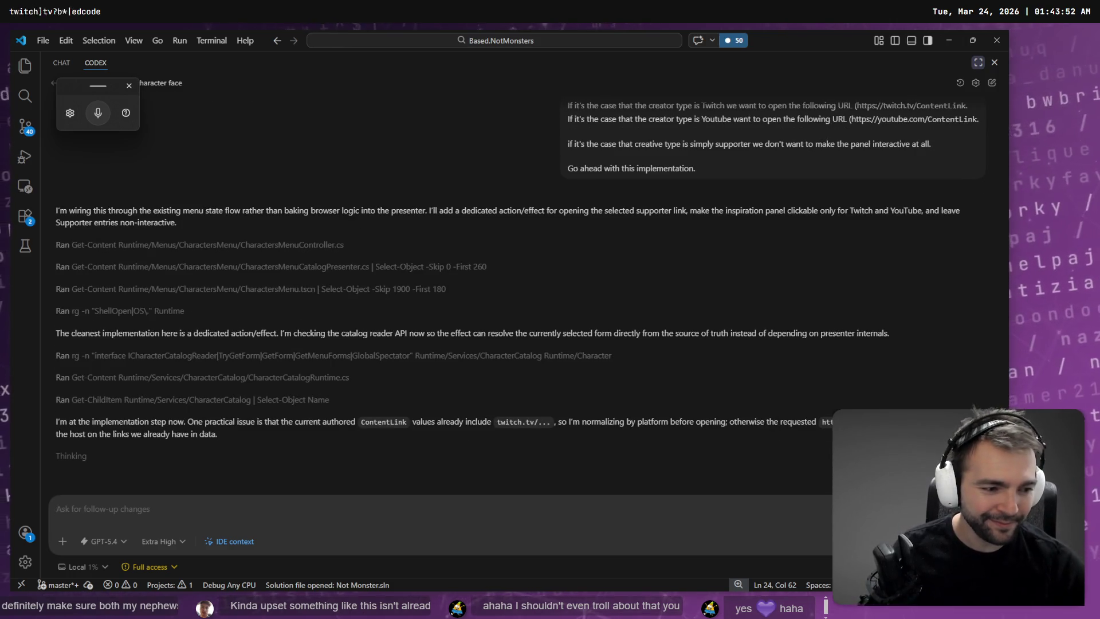
Step: Switch to the Godot editor's MainMenu scene while Codex implements the links
{"action": "key", "text": "alt+Tab"}
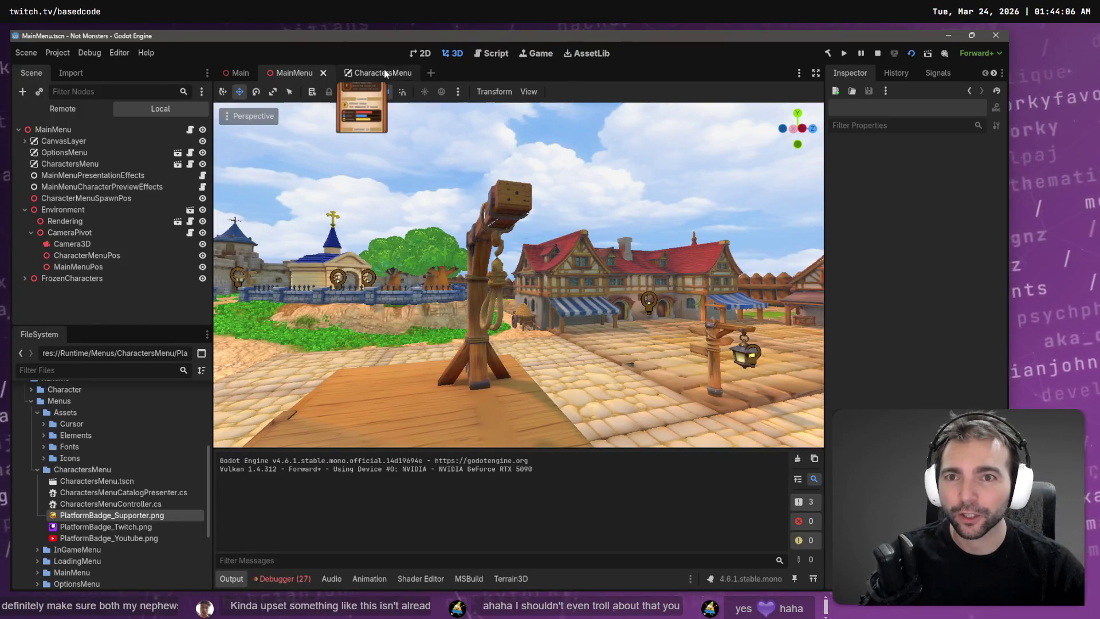
Step: In CharactersMenu, hide PlatformBadgeTwit, show PlatformBadgeSup under CreatorHandleRow > PlatformBadge, and save
{"action": "left_click", "coordinate": [380, 73]}
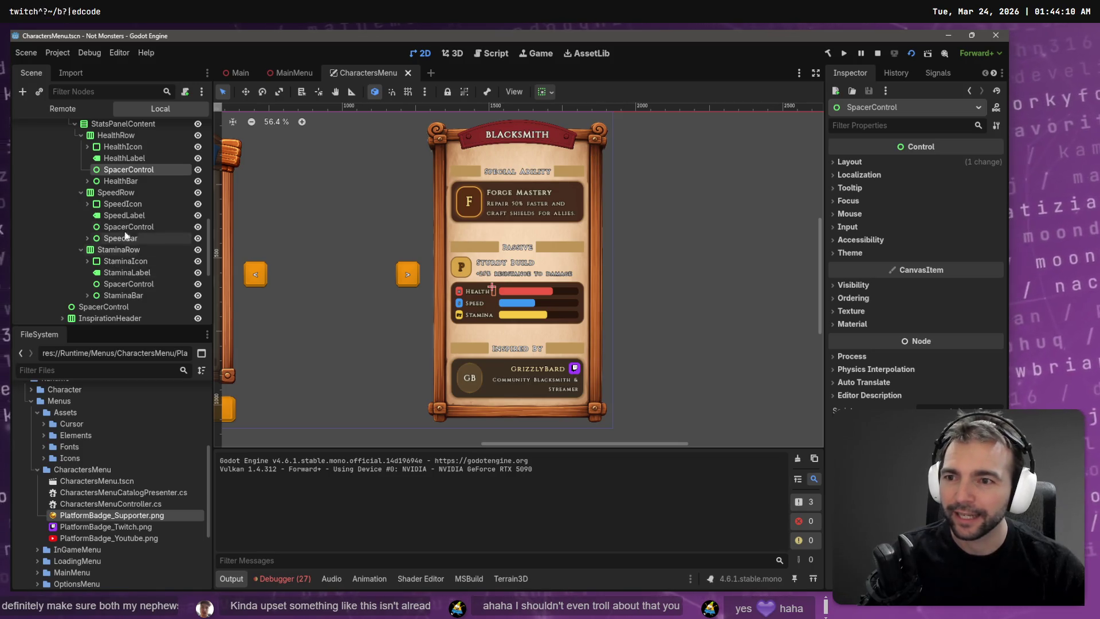
{"action": "scroll", "coordinate": [143, 275], "scroll_direction": "down", "scroll_amount": 5}
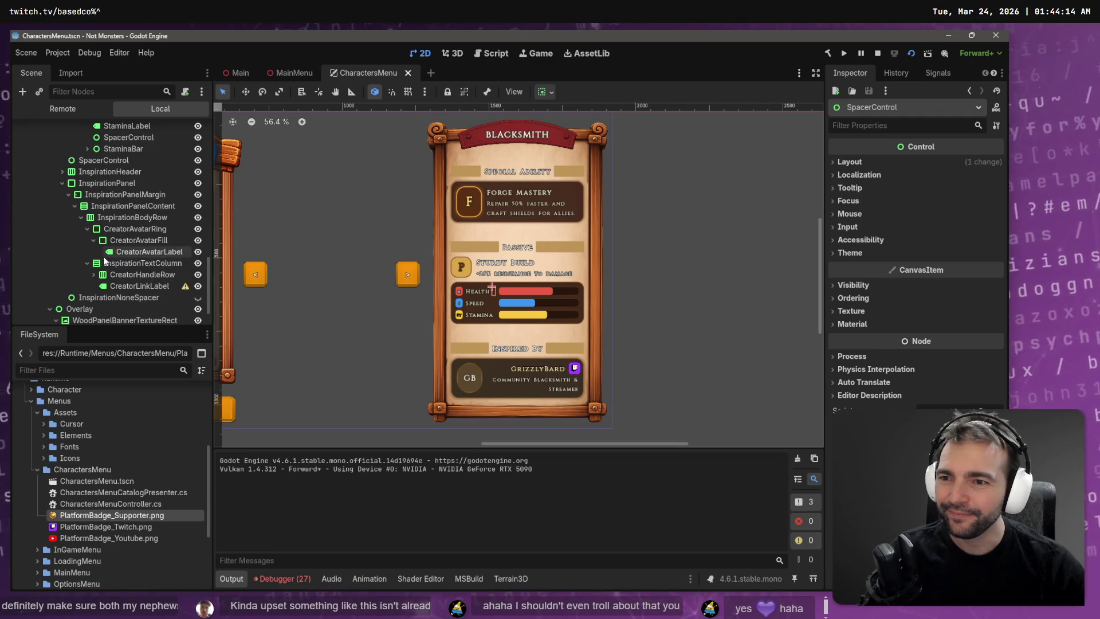
{"action": "left_click", "coordinate": [94, 299]}
{"action": "scroll", "coordinate": [98, 280], "scroll_direction": "down", "scroll_amount": 5}
{"action": "left_click", "coordinate": [100, 234]}
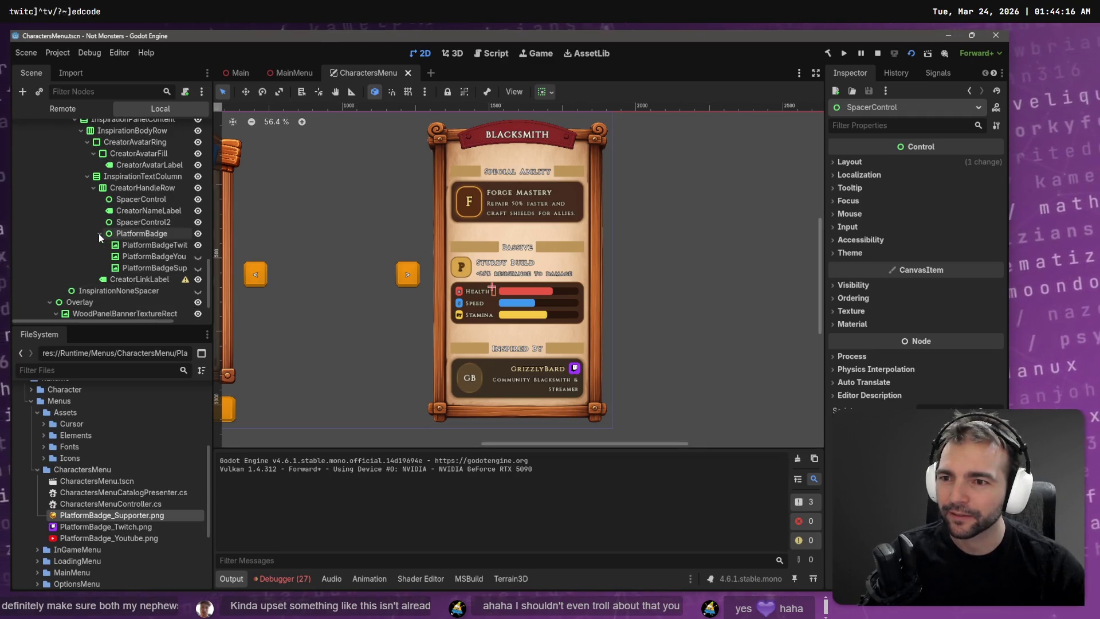
{"action": "left_click", "coordinate": [199, 247]}
{"action": "left_click", "coordinate": [198, 268]}
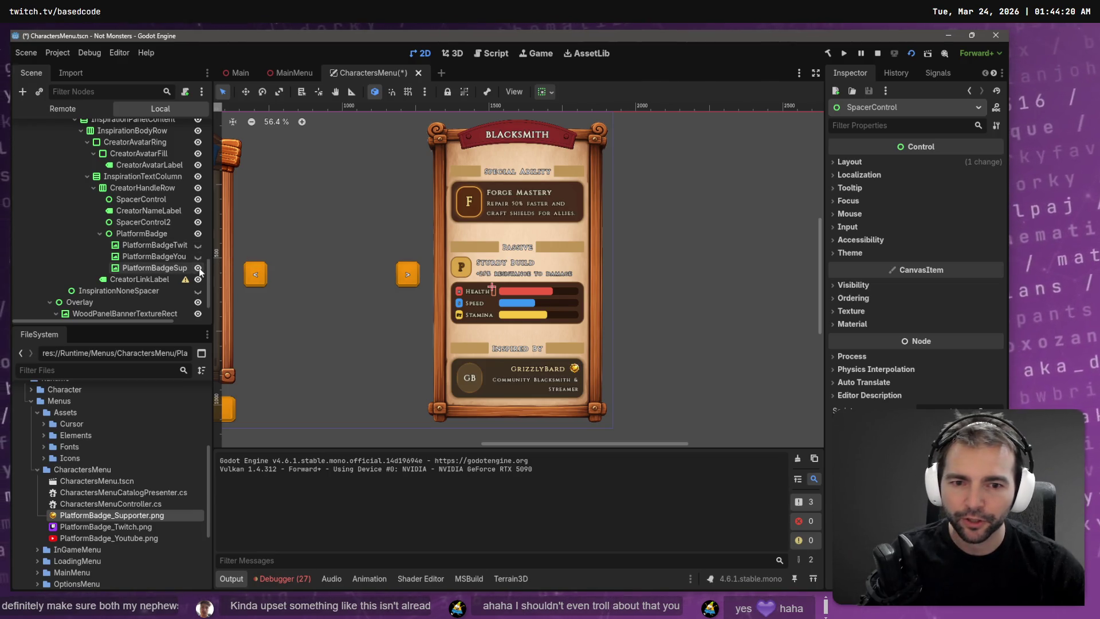
{"action": "key", "text": "ctrl+s"}
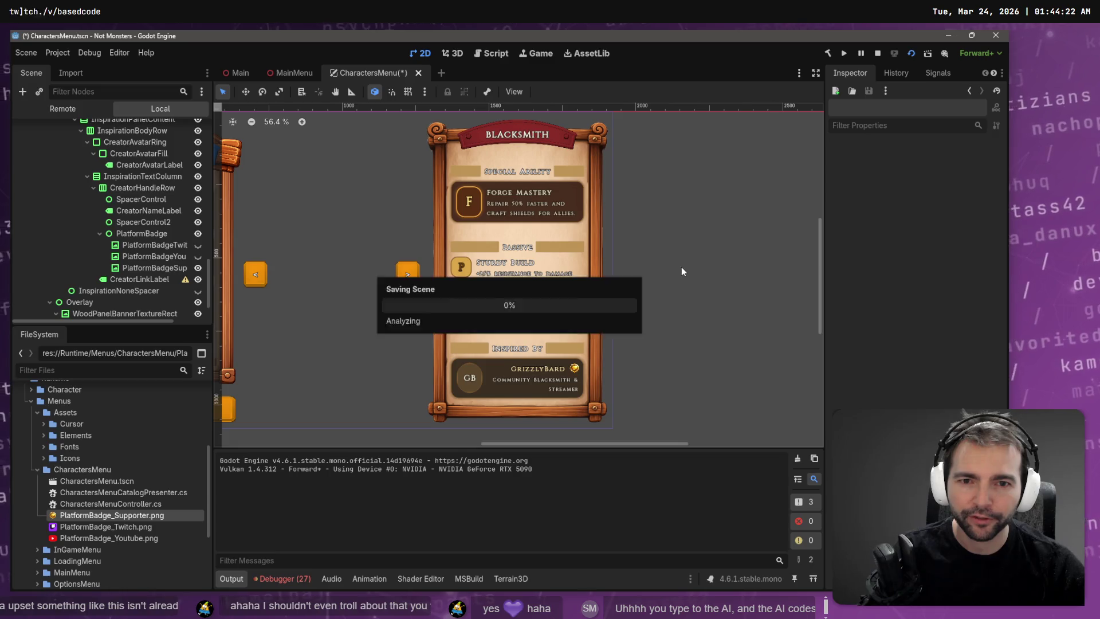
{"action": "key", "text": "alt+Tab"}
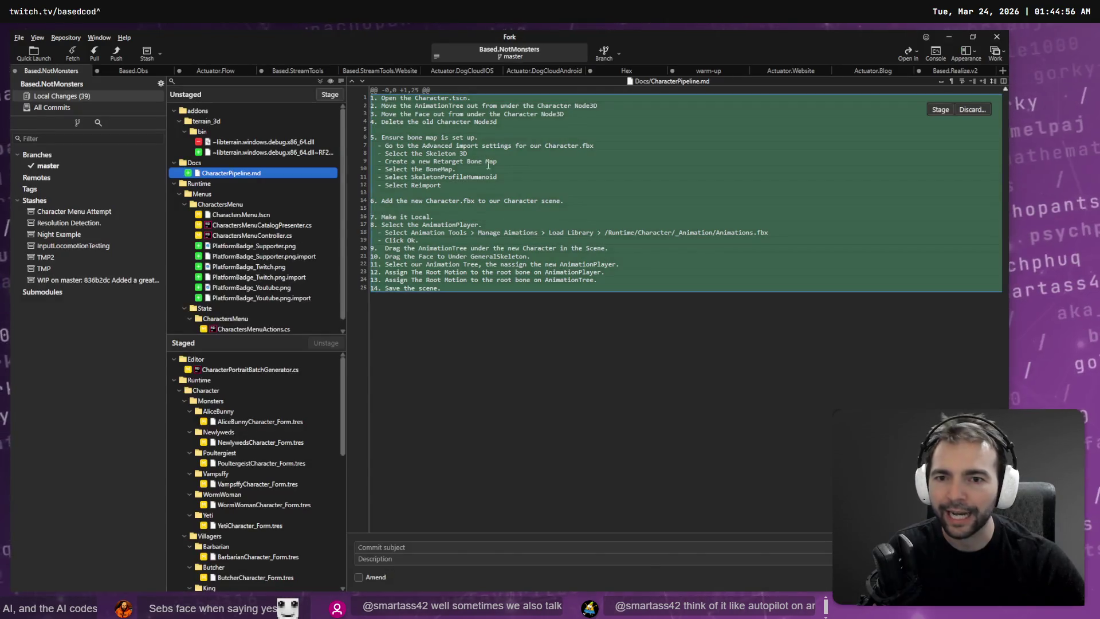
Step: In Fork, inspect the diffs of PlatformBadge_Supporter.png, CharactersMenuController.cs, CharactersMenu.tscn and CharactersMenuCatalogPresenter.cs
{"action": "left_click", "coordinate": [284, 247]}
{"action": "left_click", "coordinate": [298, 235]}
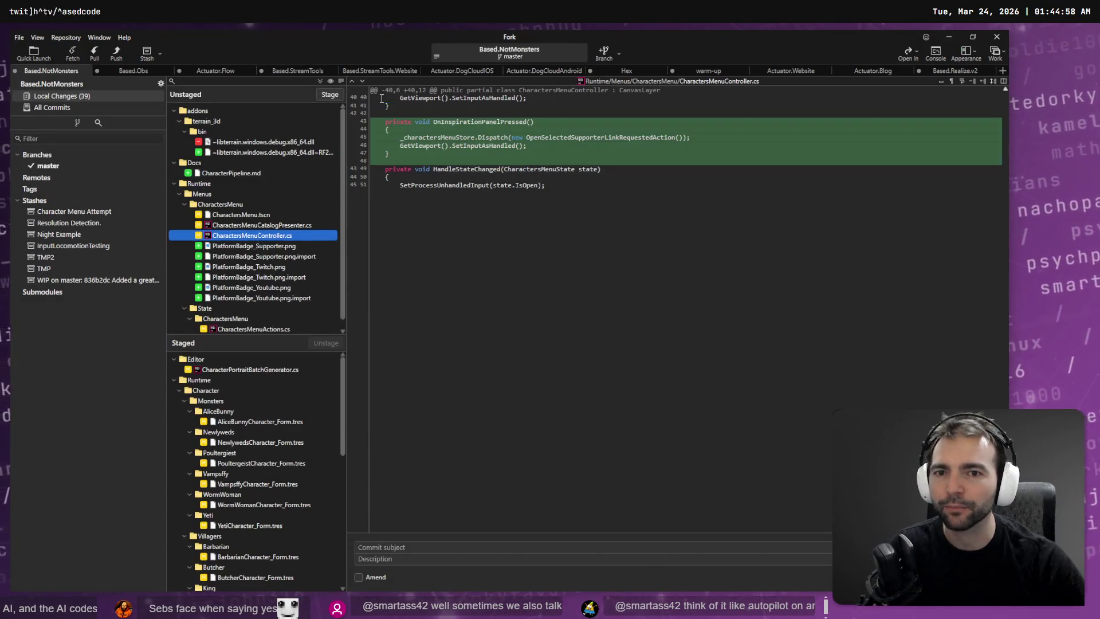
{"action": "left_click", "coordinate": [253, 215]}
{"action": "left_click", "coordinate": [256, 226]}
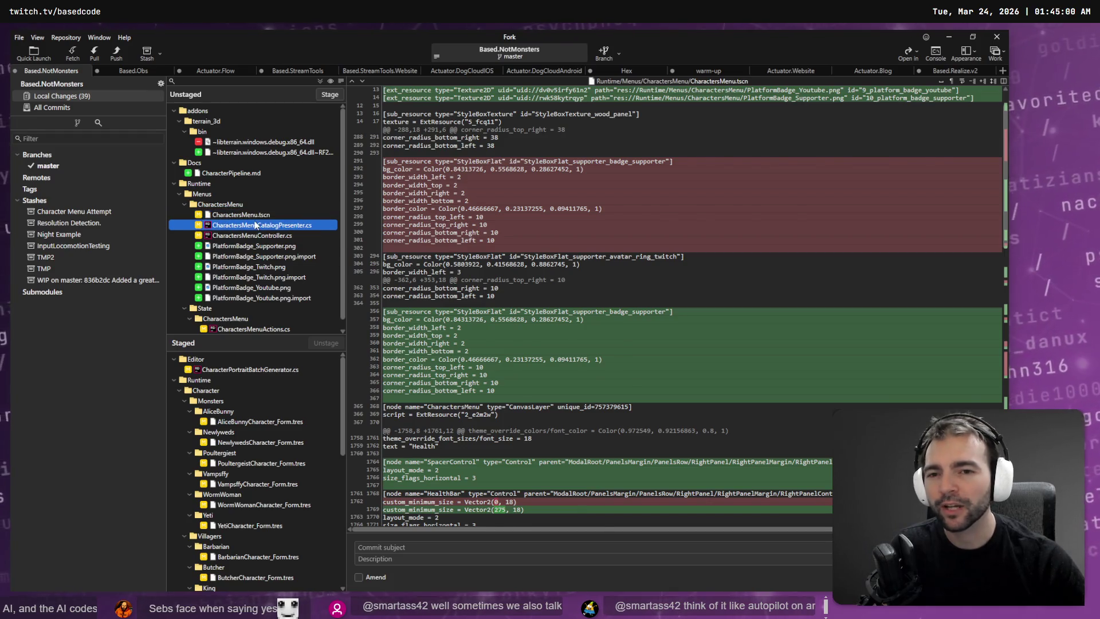
Step: Read through the CharactersMenuCatalogPresenter.cs diff, then return to the Codex chat in VS Code
{"action": "scroll", "coordinate": [308, 359], "scroll_direction": "down", "scroll_amount": 5}
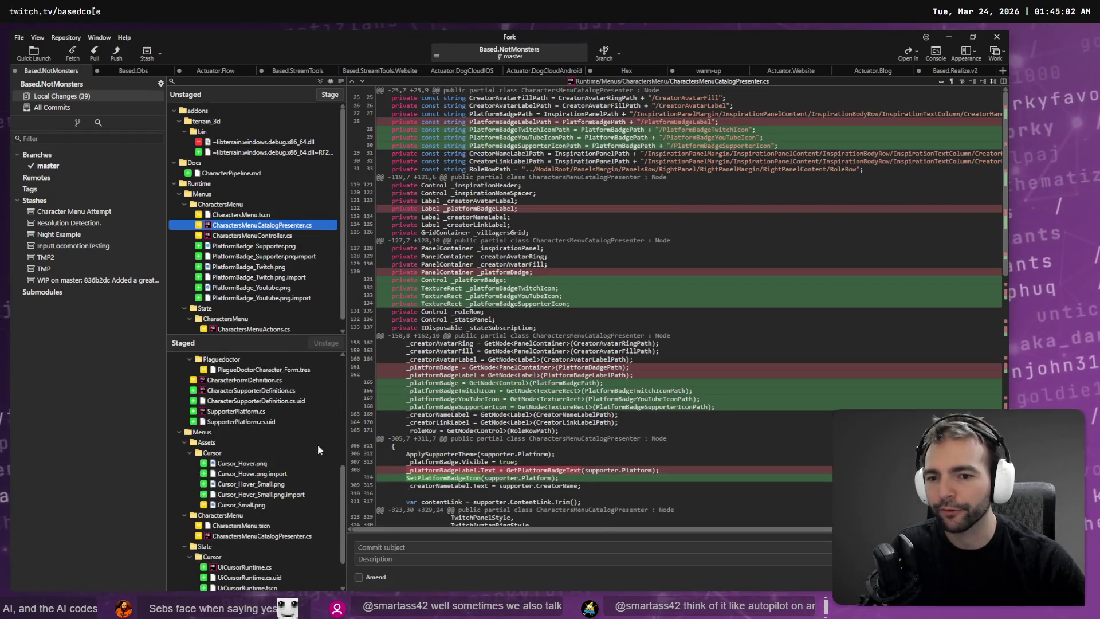
{"action": "scroll", "coordinate": [261, 467], "scroll_direction": "down", "scroll_amount": 2}
{"action": "scroll", "coordinate": [242, 576], "scroll_direction": "up", "scroll_amount": 10}
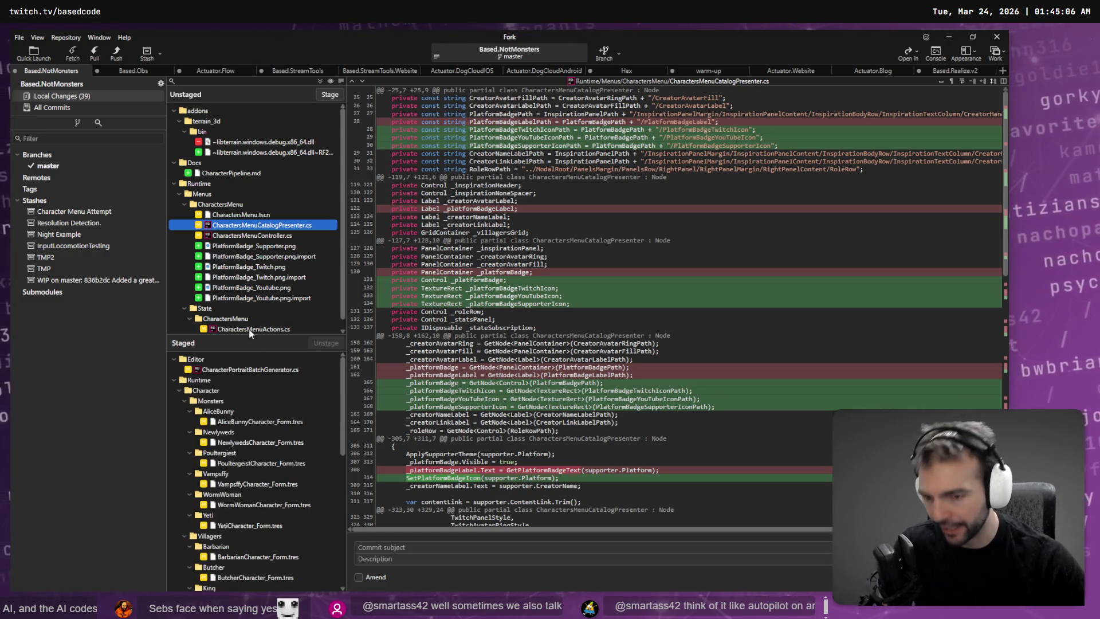
{"action": "scroll", "coordinate": [260, 571], "scroll_direction": "down", "scroll_amount": 10}
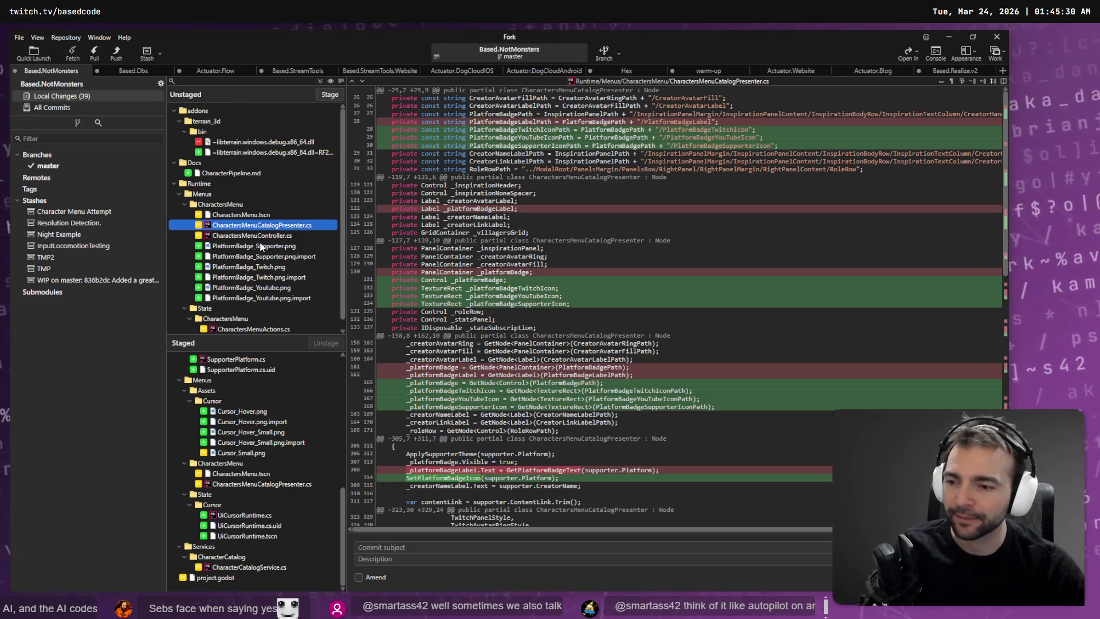
{"action": "mouse_move", "coordinate": [470, 273]}
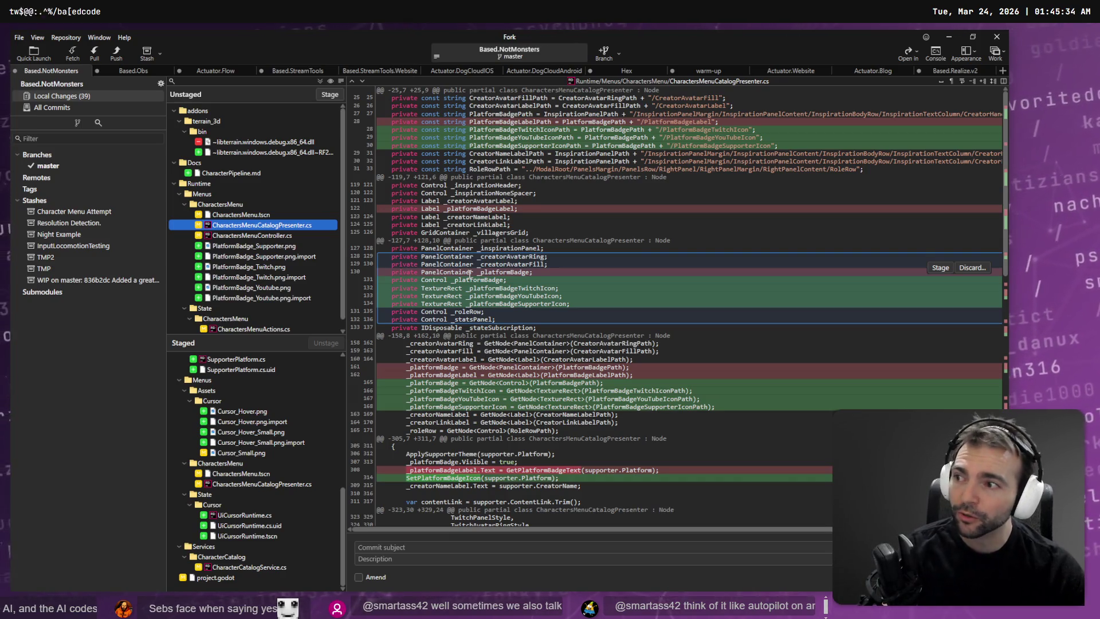
{"action": "key", "text": "alt+Tab"}
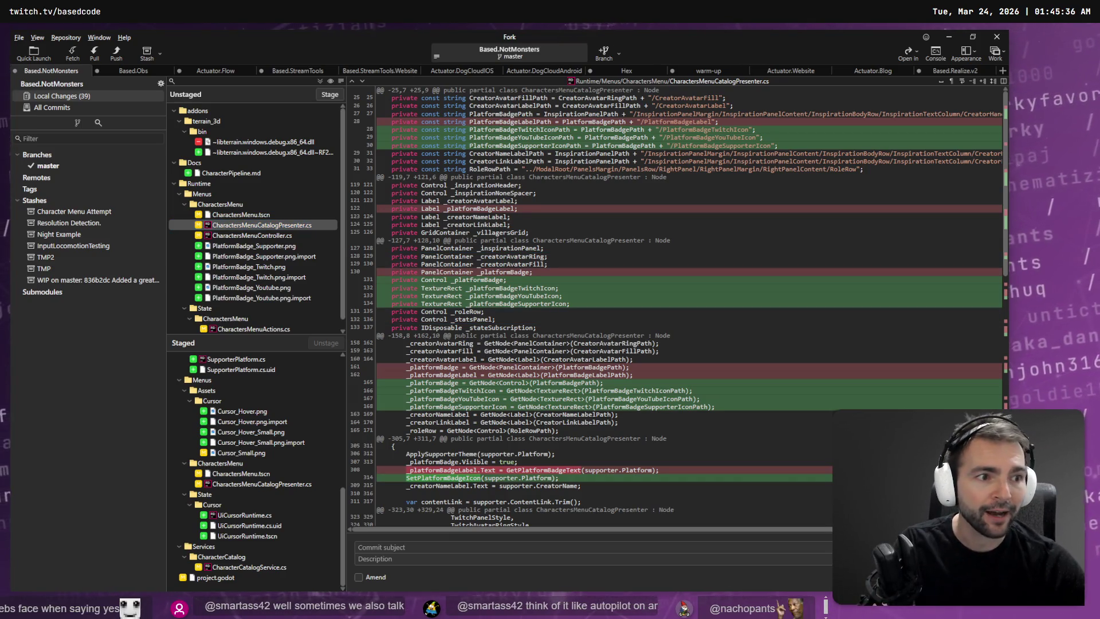
{"action": "key", "text": "alt+Tab"}
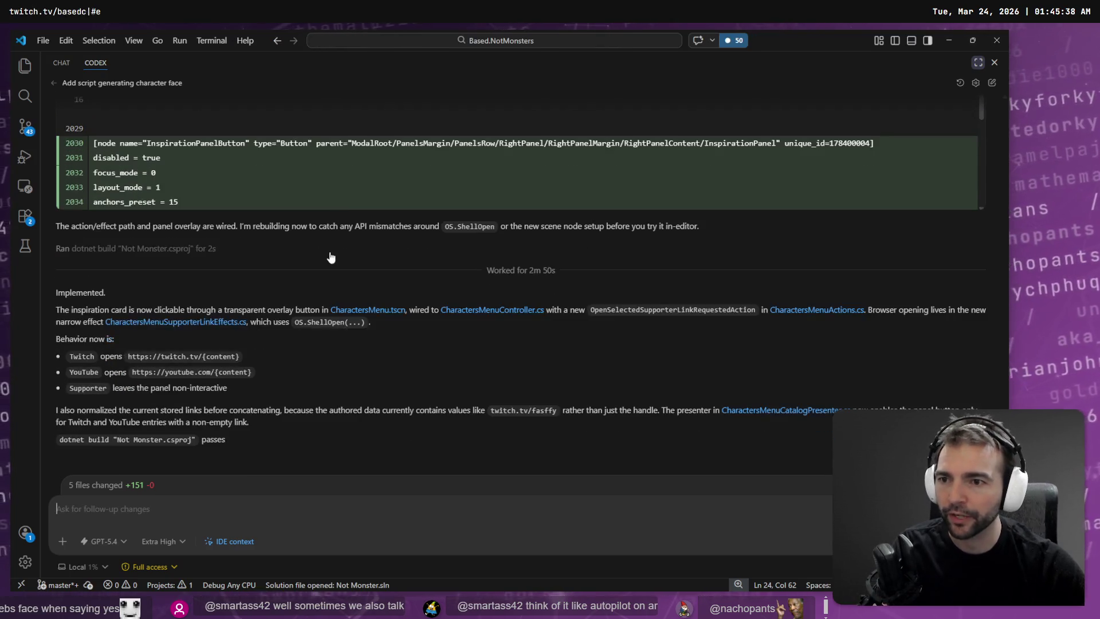
Step: Scroll through Codex's edited-file diffs and its 'Implemented.' summary in VS Code
{"action": "scroll", "coordinate": [309, 279], "scroll_direction": "up", "scroll_amount": 10}
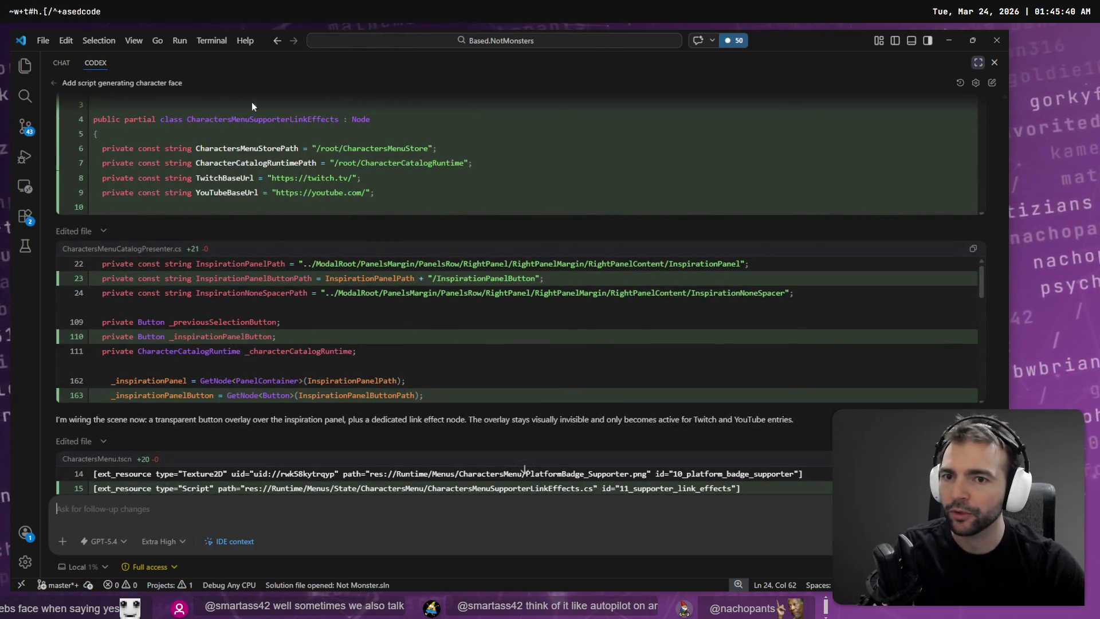
{"action": "scroll", "coordinate": [156, 169], "scroll_direction": "up", "scroll_amount": 3}
{"action": "scroll", "coordinate": [248, 323], "scroll_direction": "down", "scroll_amount": 3}
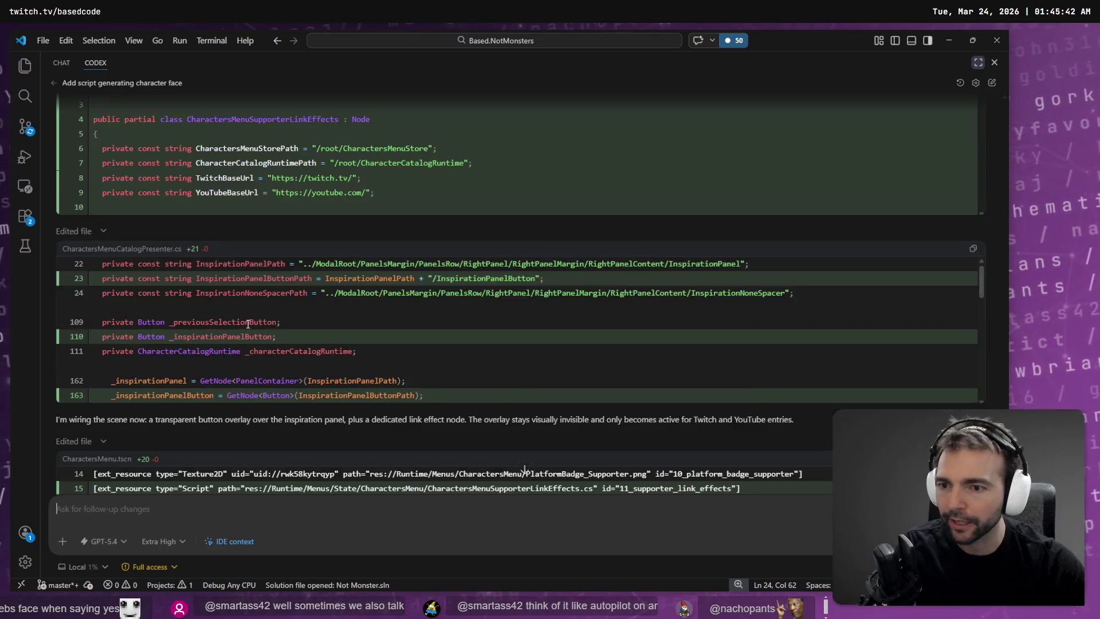
{"action": "scroll", "coordinate": [249, 324], "scroll_direction": "down", "scroll_amount": 10}
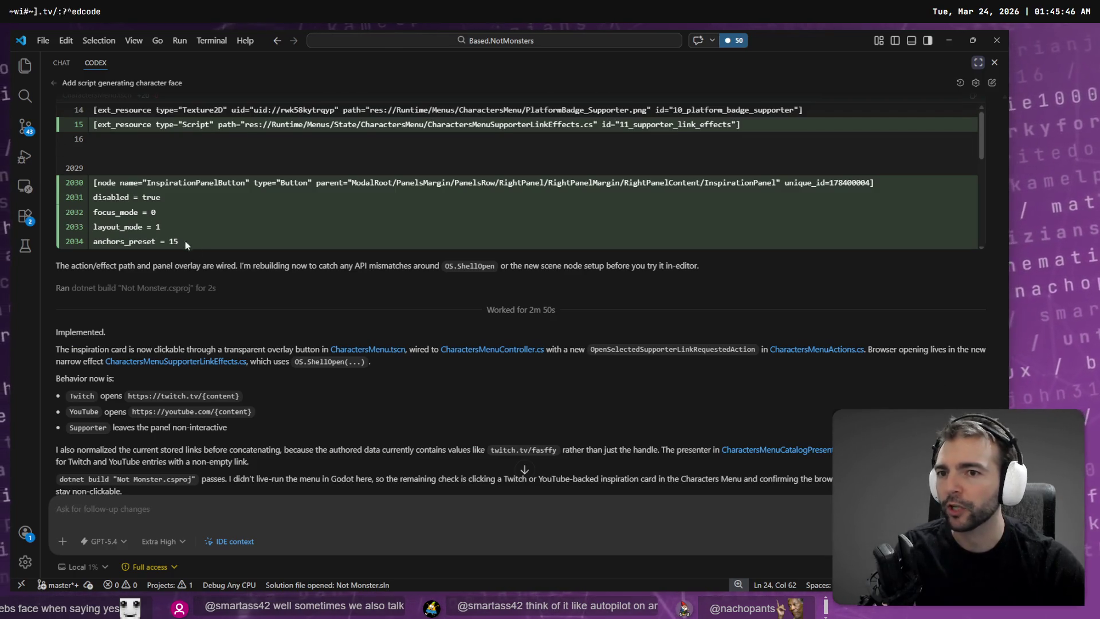
{"action": "scroll", "coordinate": [279, 308], "scroll_direction": "down", "scroll_amount": 2}
{"action": "scroll", "coordinate": [293, 313], "scroll_direction": "down", "scroll_amount": 3}
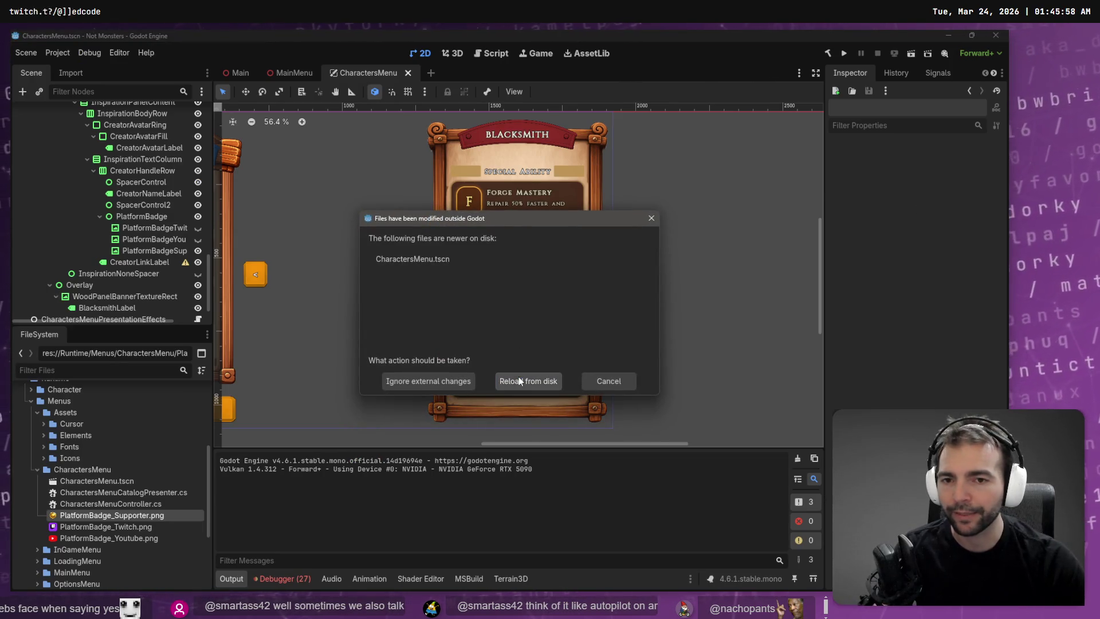
Step: Reload CharactersMenu.tscn from disk, test-run the game, stop it, and switch to the MainMenu scene
{"action": "left_click", "coordinate": [518, 379]}
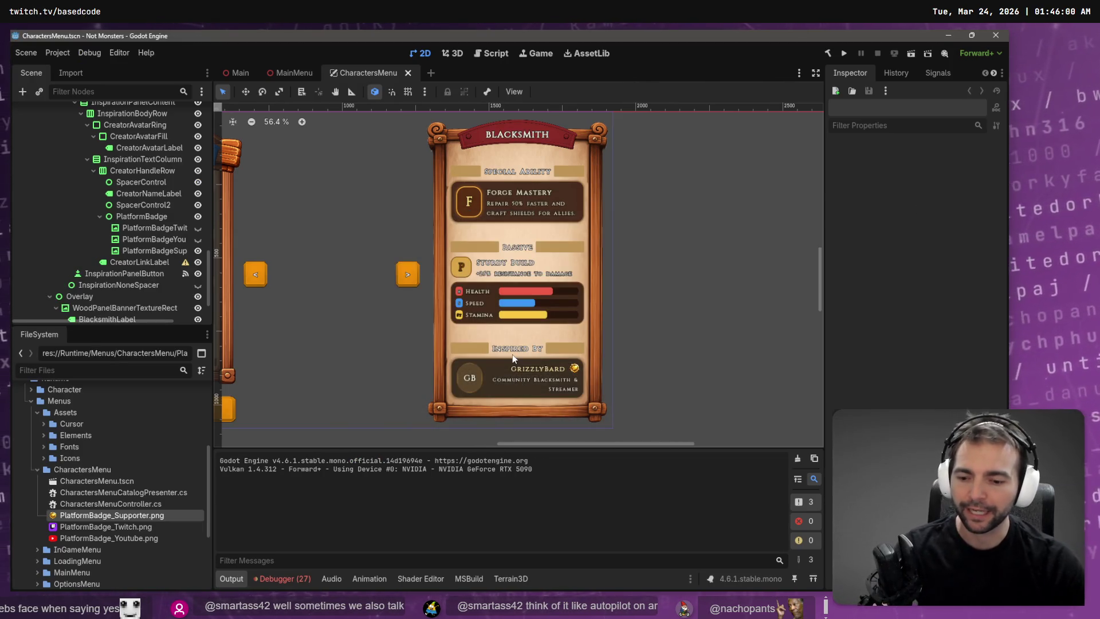
{"action": "key", "text": "F5"}
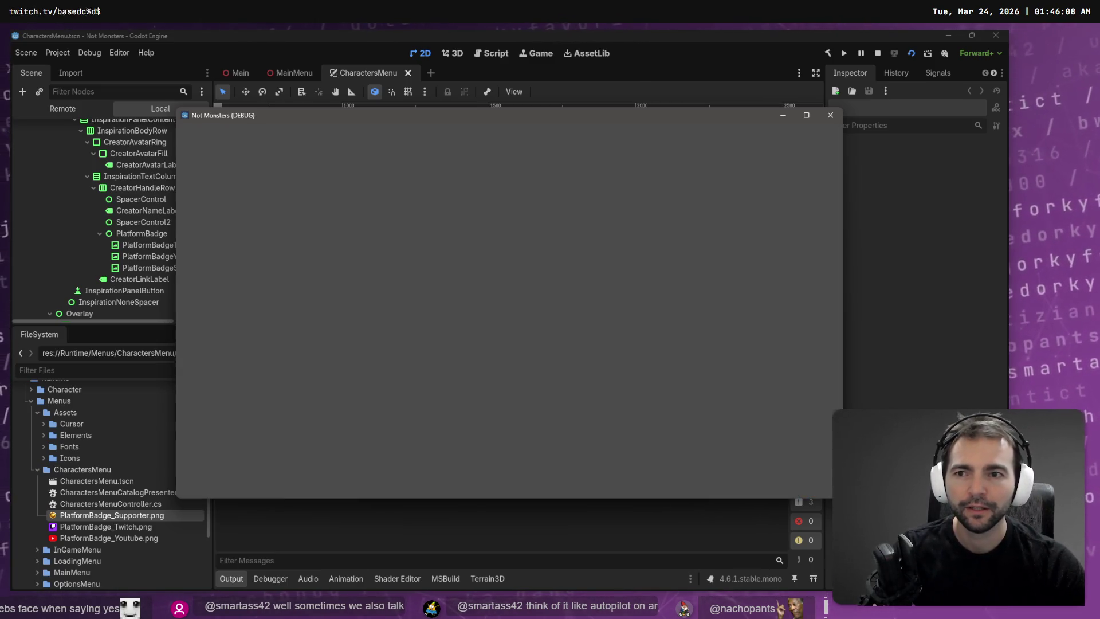
{"action": "key", "text": "F8"}
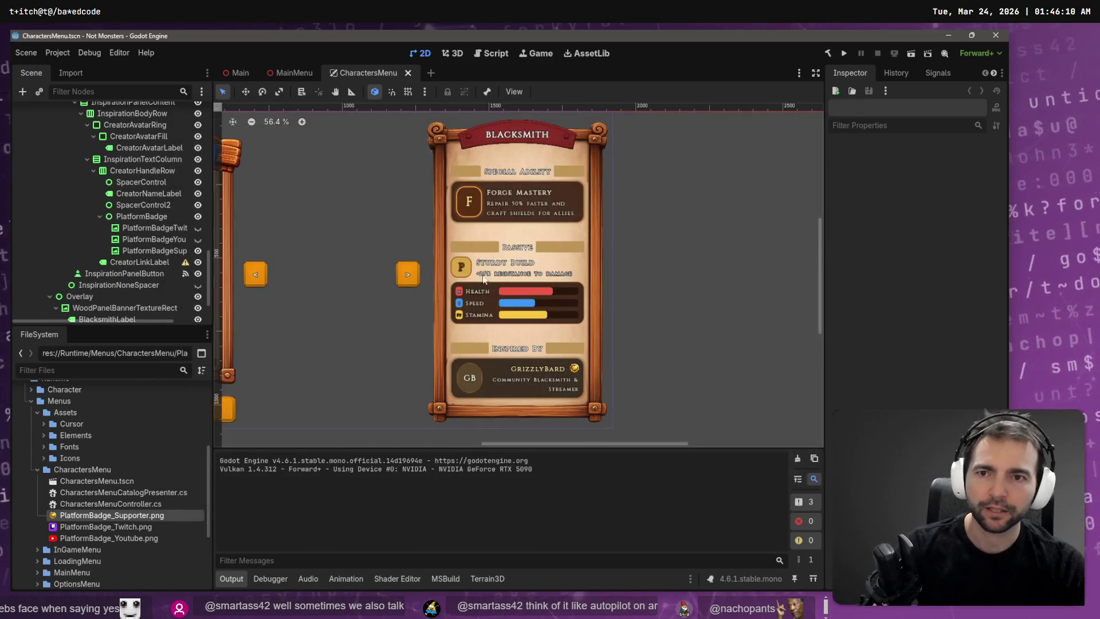
{"action": "left_click", "coordinate": [291, 71]}
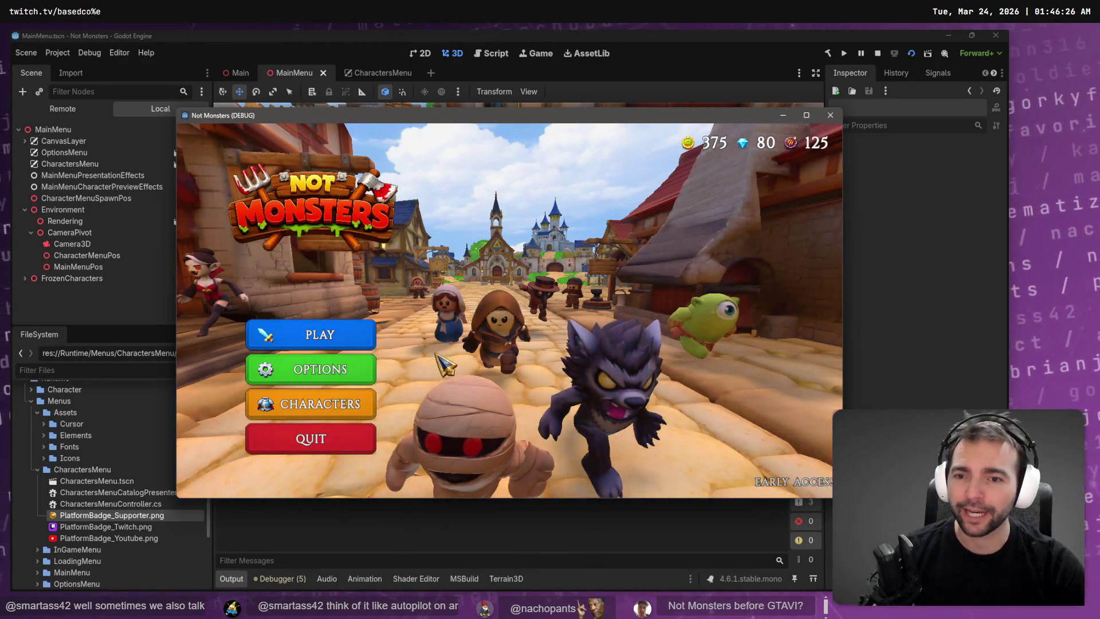
Step: On the game's Characters screen, view King, Shepherd, Butcher and Maiden, ending on King, then return to VS Code
{"action": "left_click", "coordinate": [325, 412]}
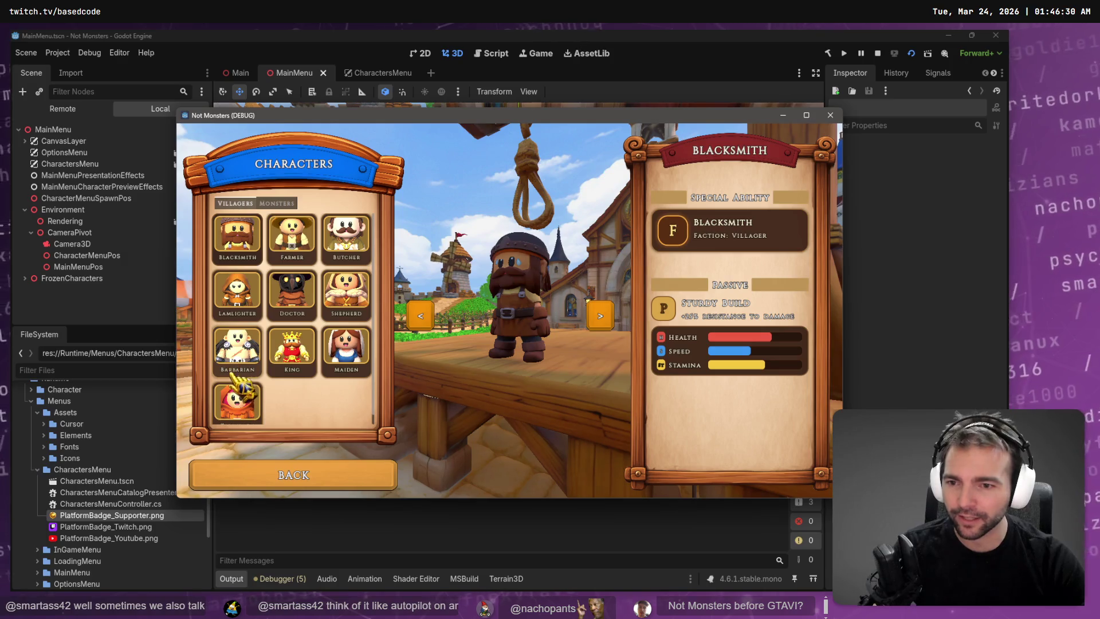
{"action": "scroll", "coordinate": [252, 404], "scroll_direction": "down", "scroll_amount": 1}
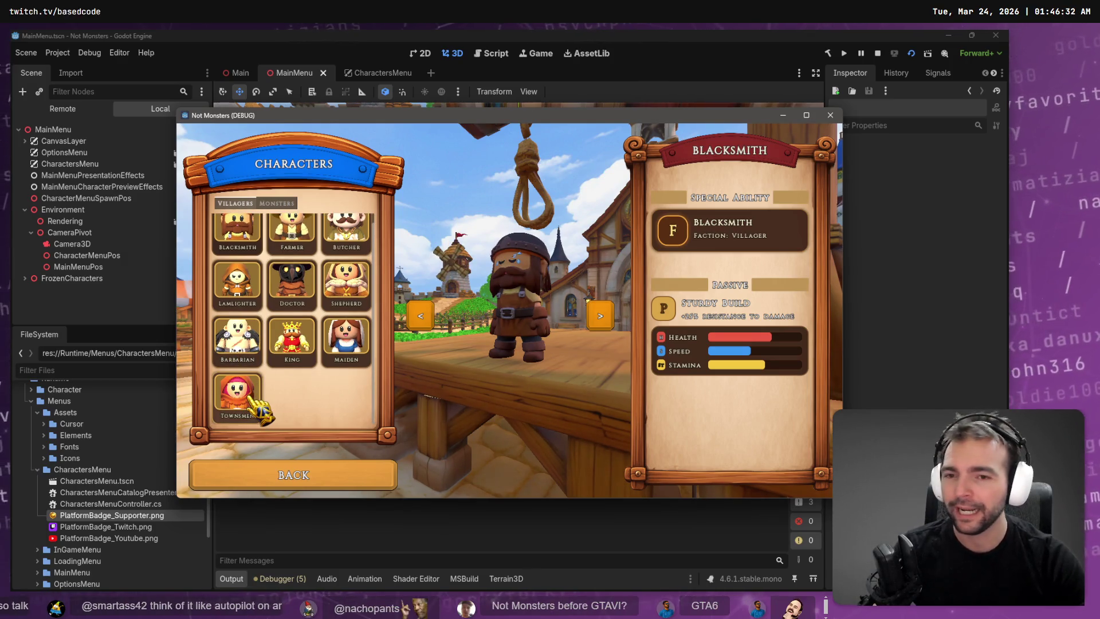
{"action": "left_click", "coordinate": [292, 344]}
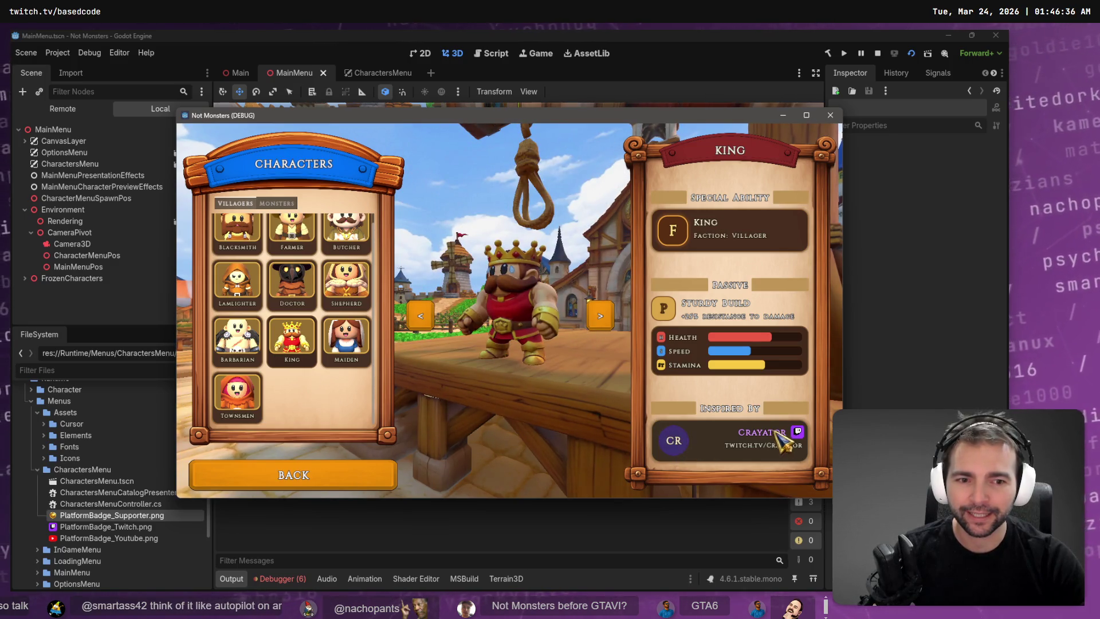
{"action": "left_click", "coordinate": [347, 283]}
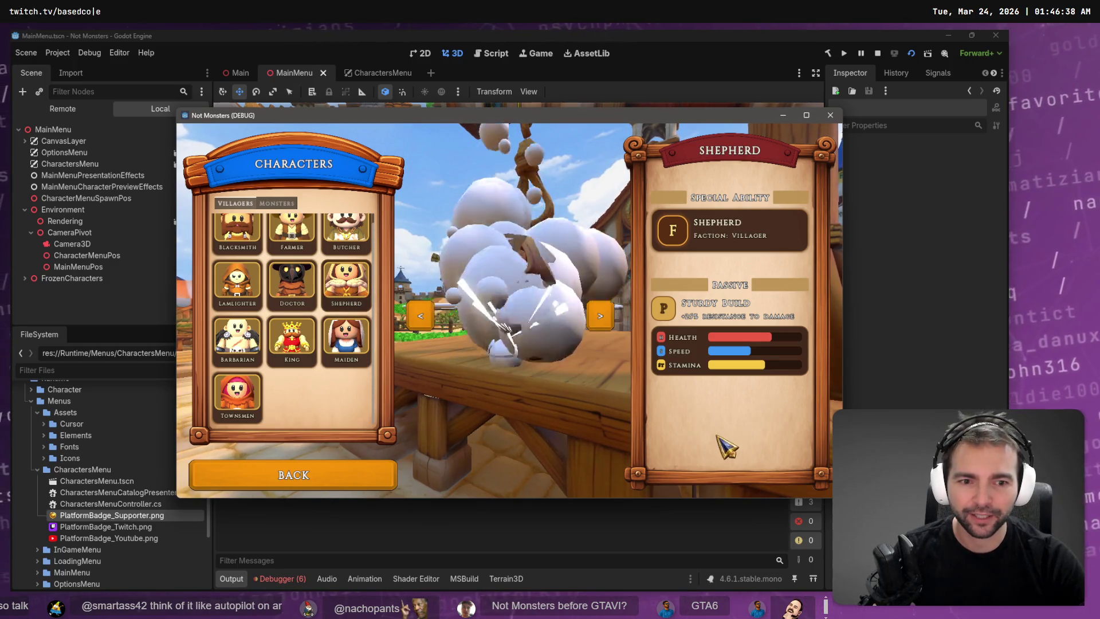
{"action": "left_click", "coordinate": [358, 246]}
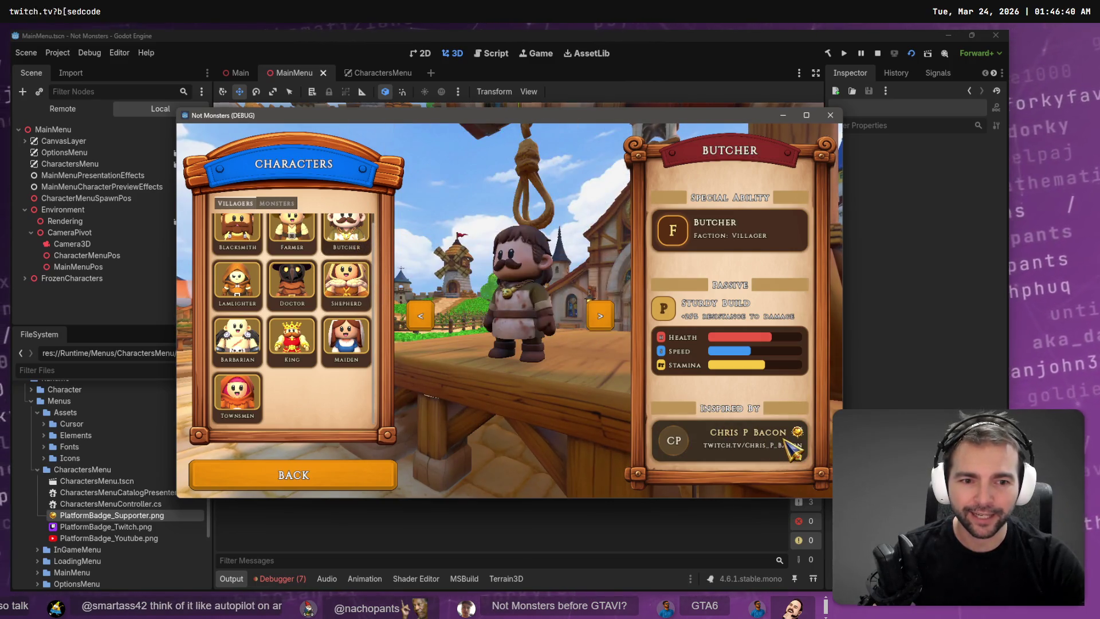
{"action": "left_click", "coordinate": [344, 338]}
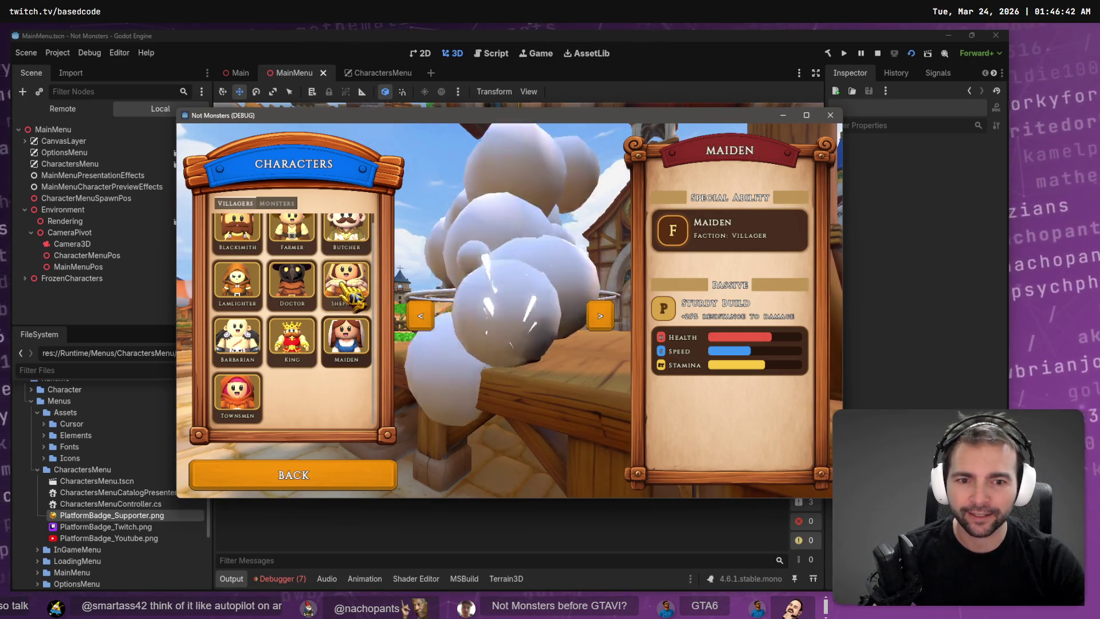
{"action": "left_click", "coordinate": [332, 306]}
{"action": "left_click", "coordinate": [292, 338]}
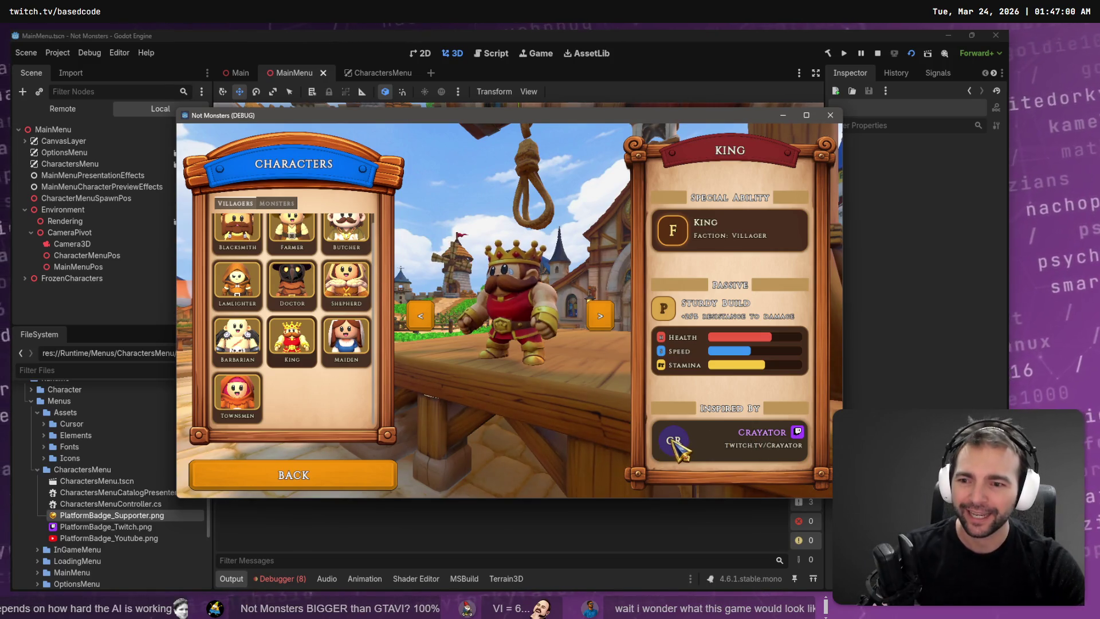
{"action": "key", "text": "alt+Tab"}
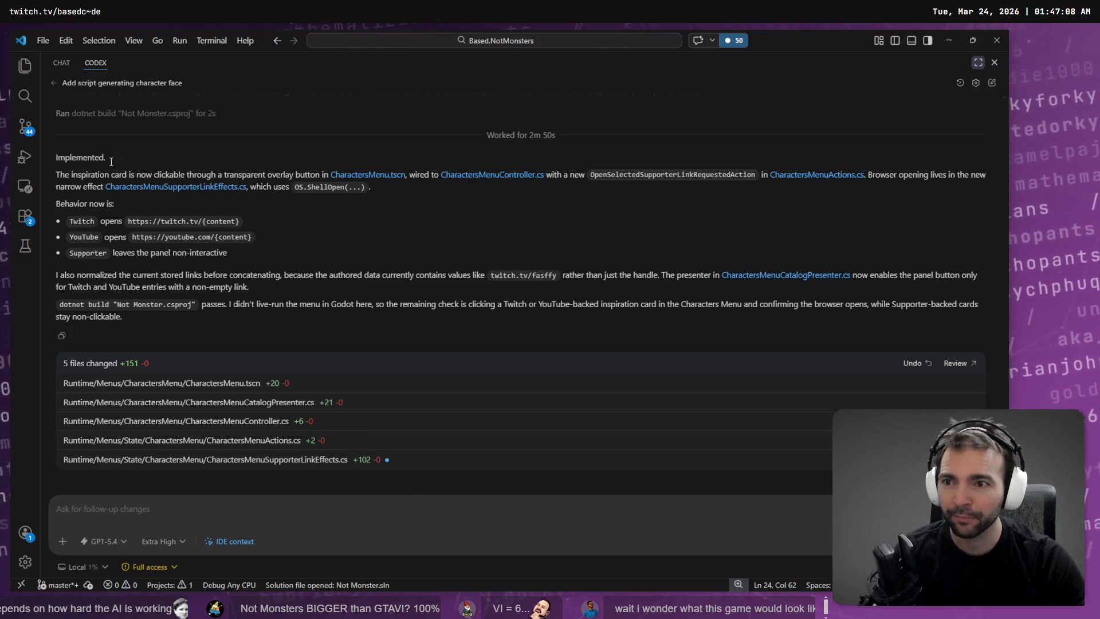
Step: Review Codex's CharactersMenu.tscn changes in VS Code, including the full diff and changed lines
{"action": "left_click", "coordinate": [75, 173]}
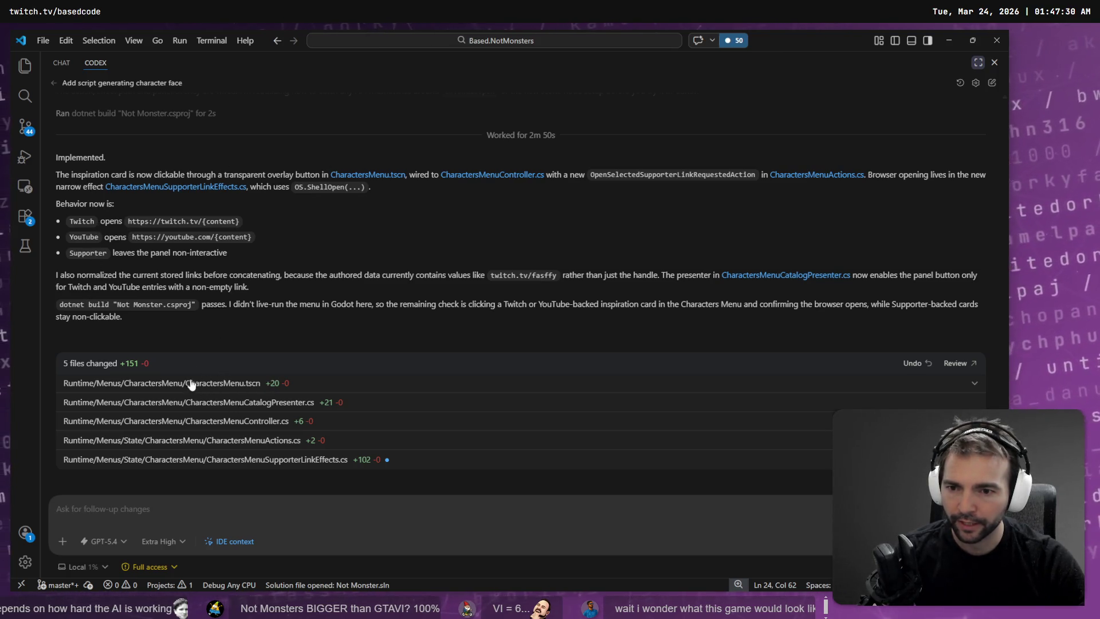
{"action": "left_click", "coordinate": [275, 381]}
{"action": "scroll", "coordinate": [668, 283], "scroll_direction": "down", "scroll_amount": 4}
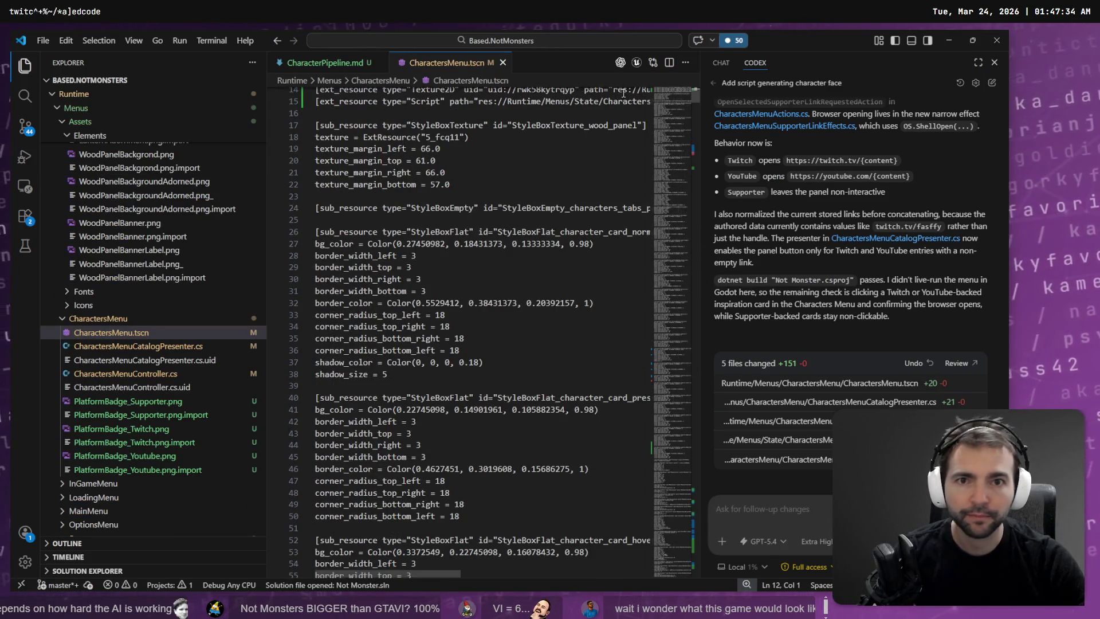
{"action": "left_click", "coordinate": [502, 62]}
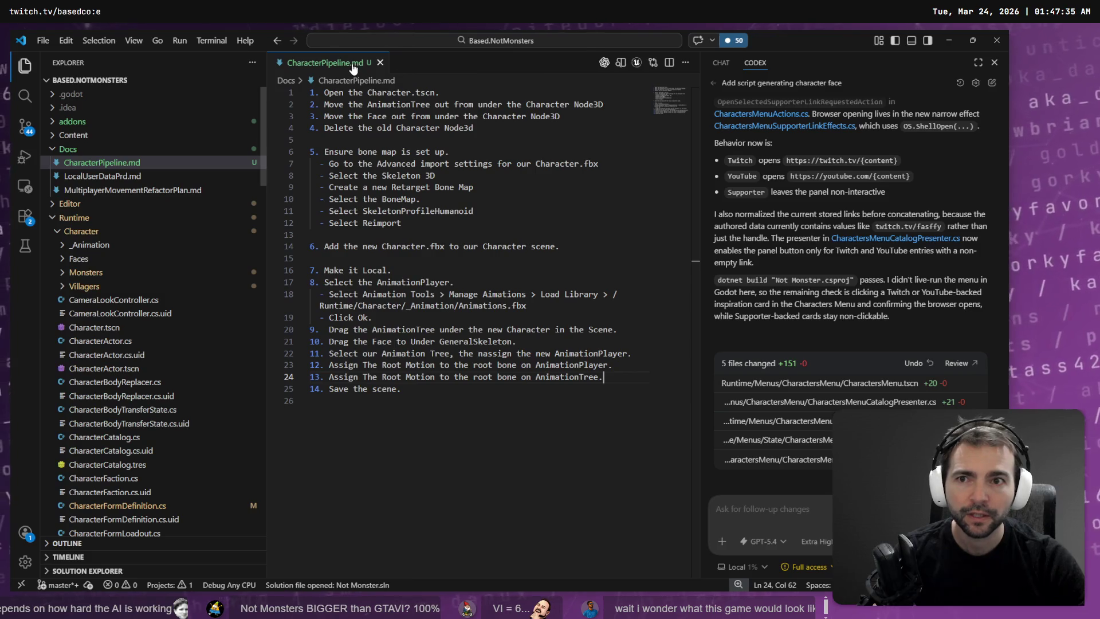
{"action": "left_click", "coordinate": [957, 362]}
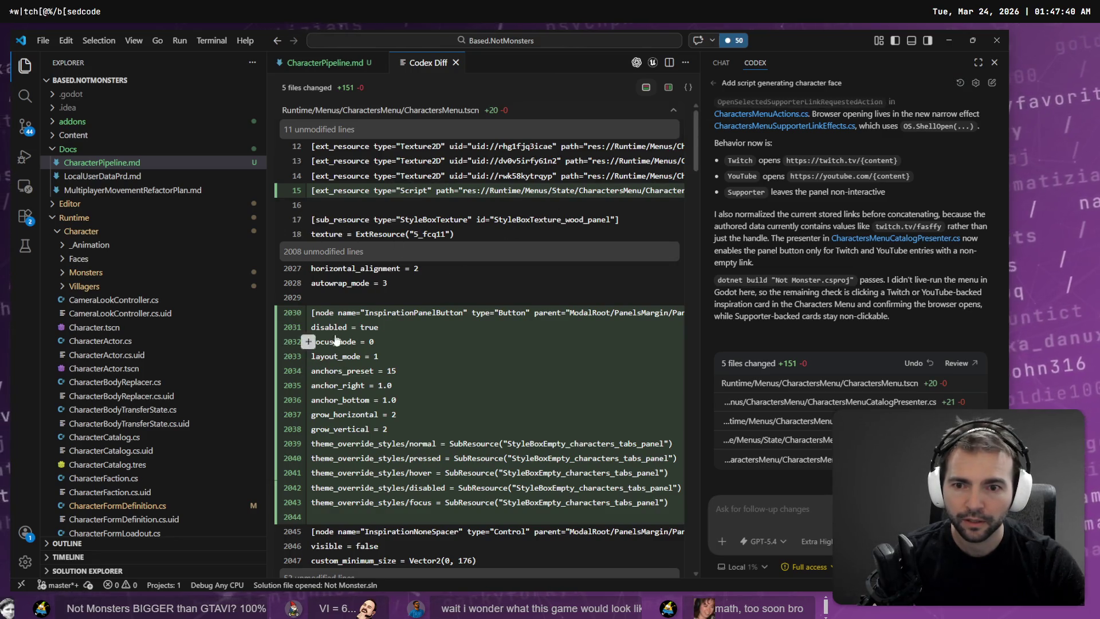
{"action": "left_click", "coordinate": [408, 319]}
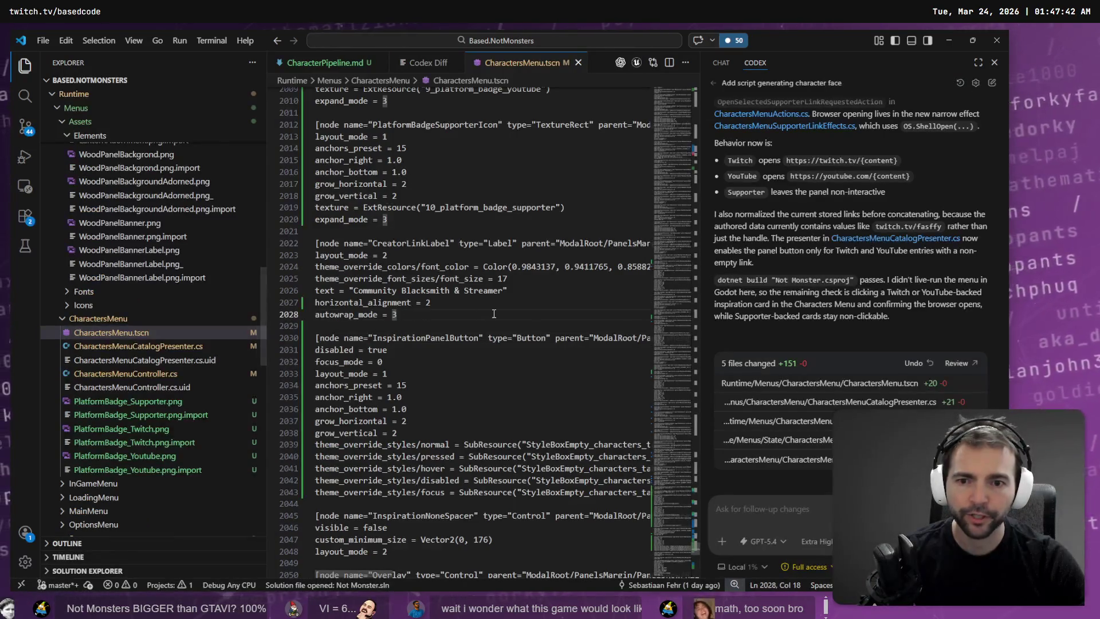
{"action": "key", "text": "alt+F4"}
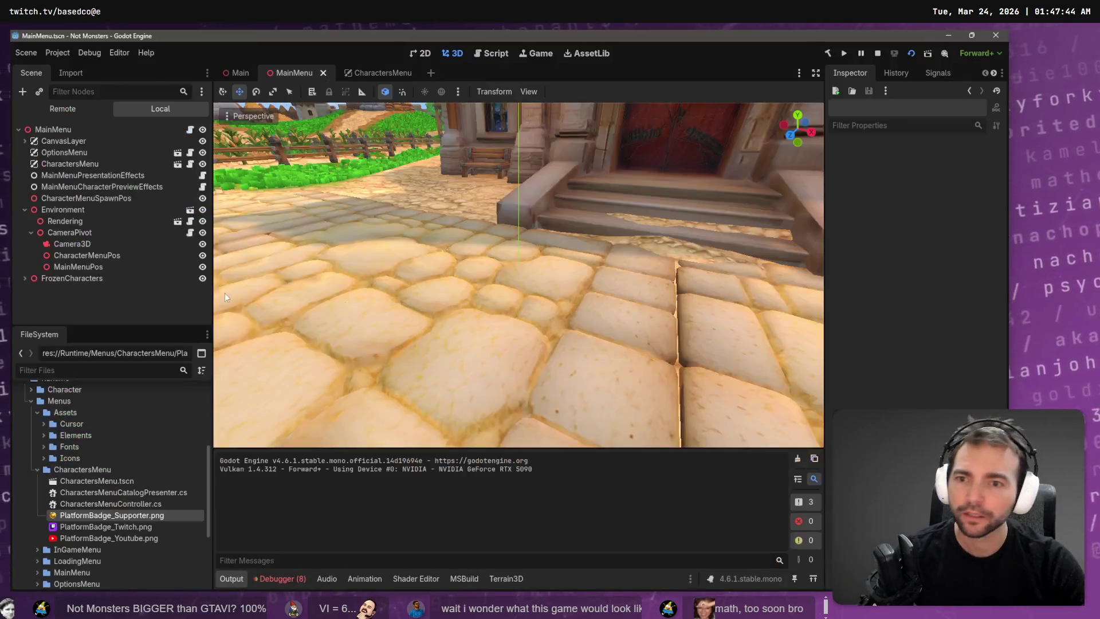
Step: Open the CharactersMenu scene in Godot and filter the scene tree for 'InspirationPanel'
{"action": "left_click", "coordinate": [375, 75]}
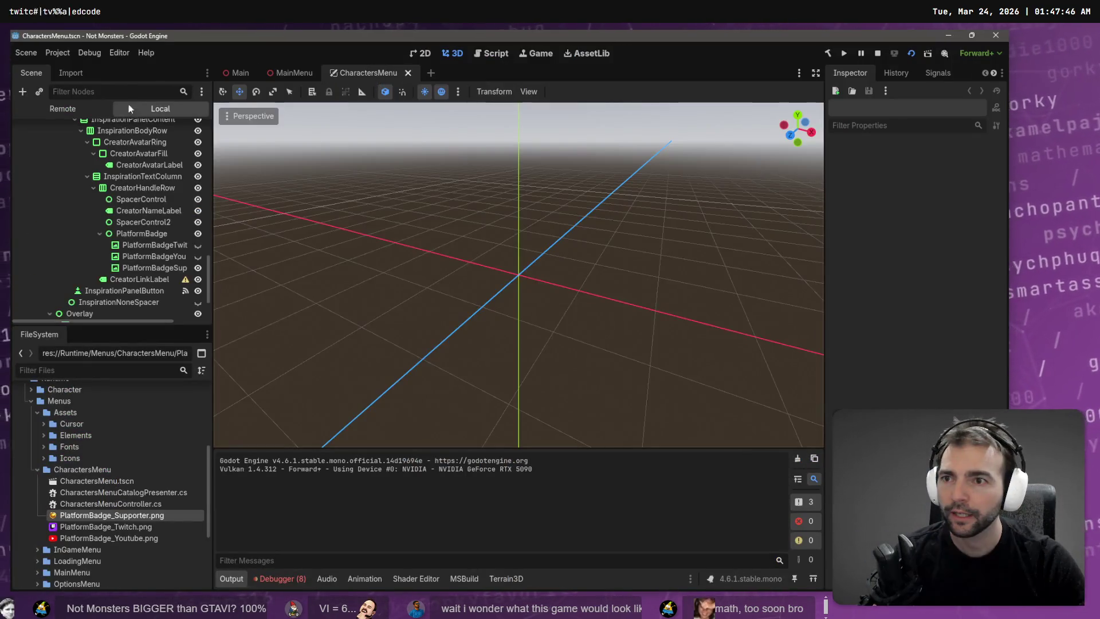
{"action": "left_click", "coordinate": [122, 91]}
{"action": "type", "text": "InspirationPanel"}
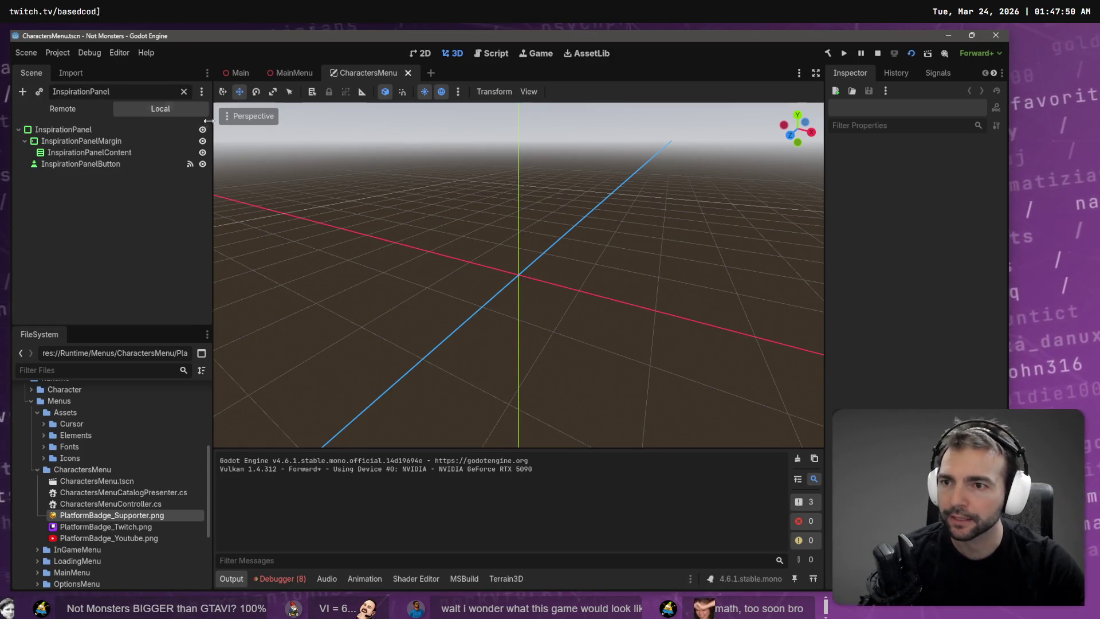
Step: Select InspirationPanelButton, clear the filter, and collapse the InspirationBodyRow and InspirationPanelMargin branches
{"action": "key", "text": "Down"}
{"action": "key", "text": "Down"}
{"action": "key", "text": "Down"}
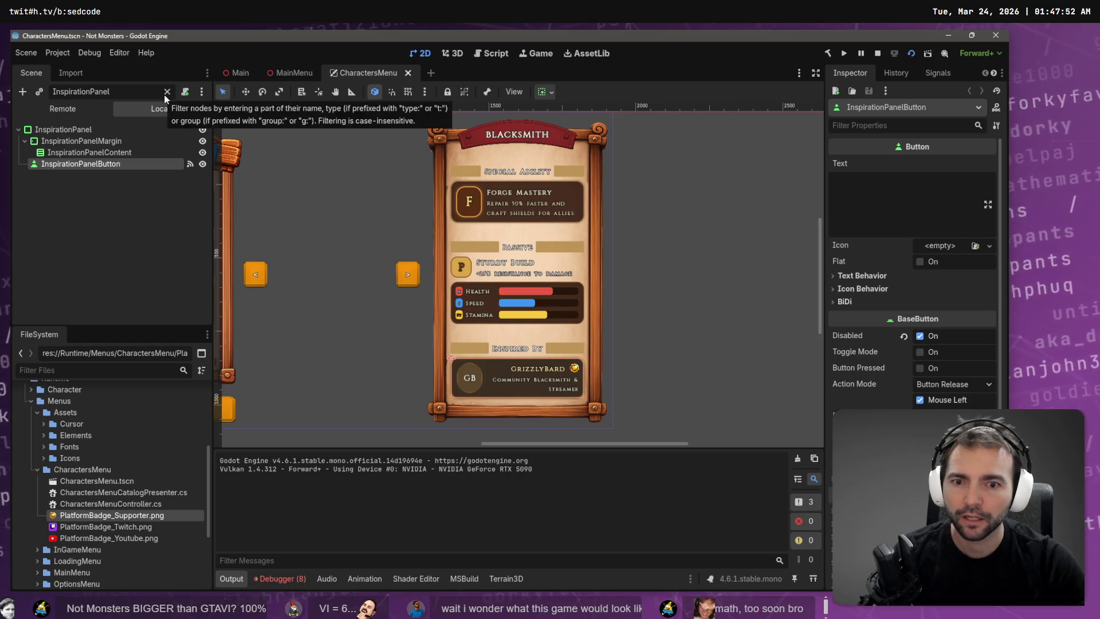
{"action": "left_click", "coordinate": [166, 92]}
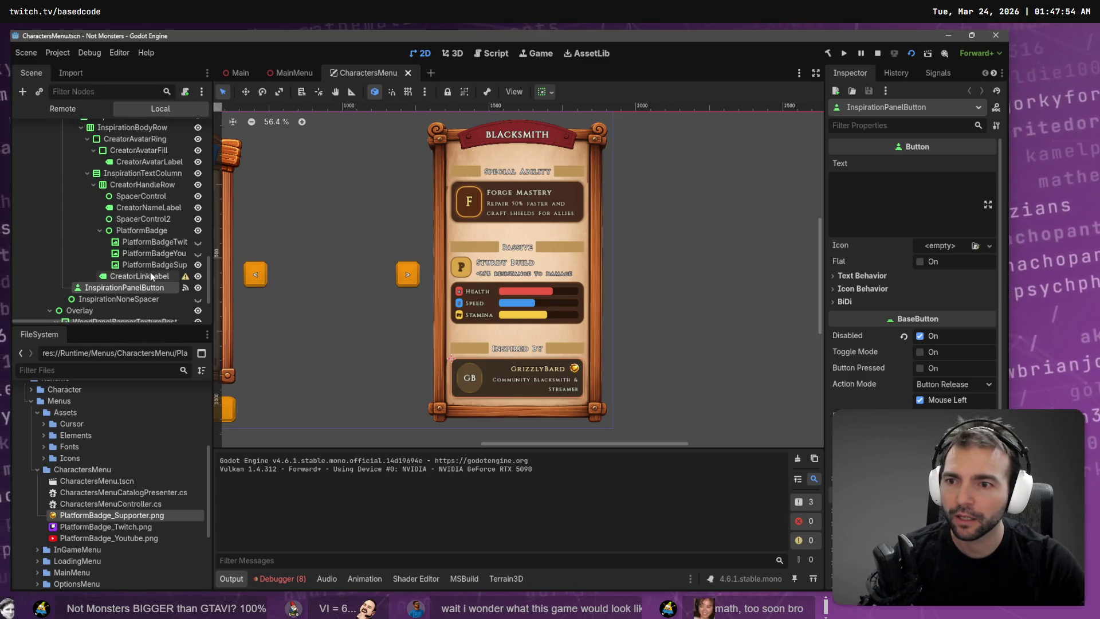
{"action": "left_click", "coordinate": [79, 150]}
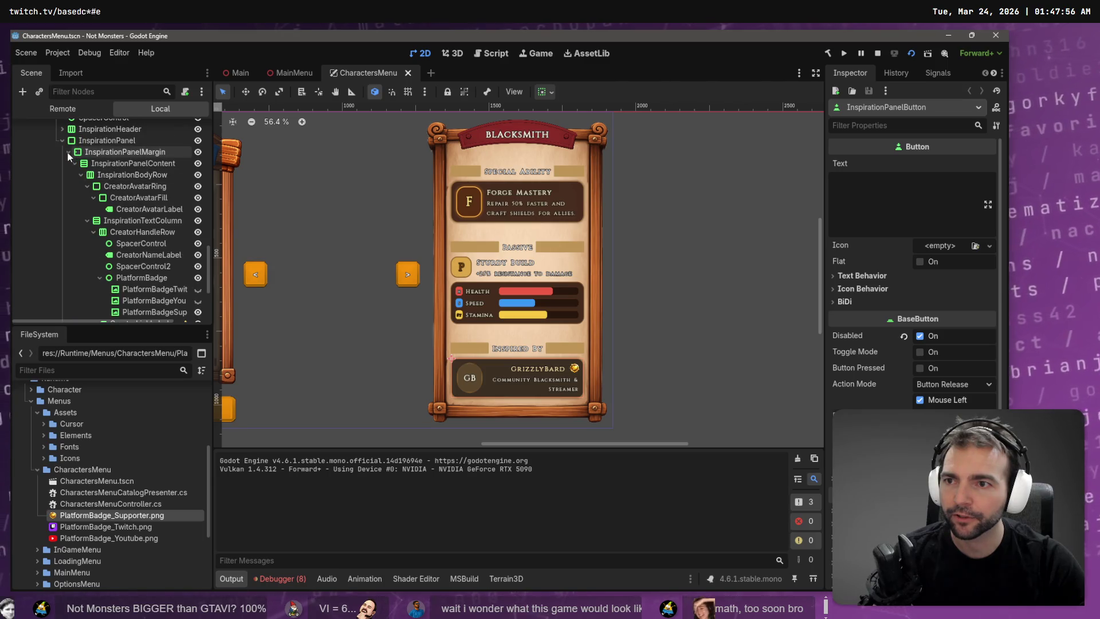
{"action": "left_click", "coordinate": [67, 149]}
Step: Compare InspirationPanel and InspirationPanelMargin properties with InspirationPanelButton, then view the button's signals
{"action": "left_click", "coordinate": [97, 211]}
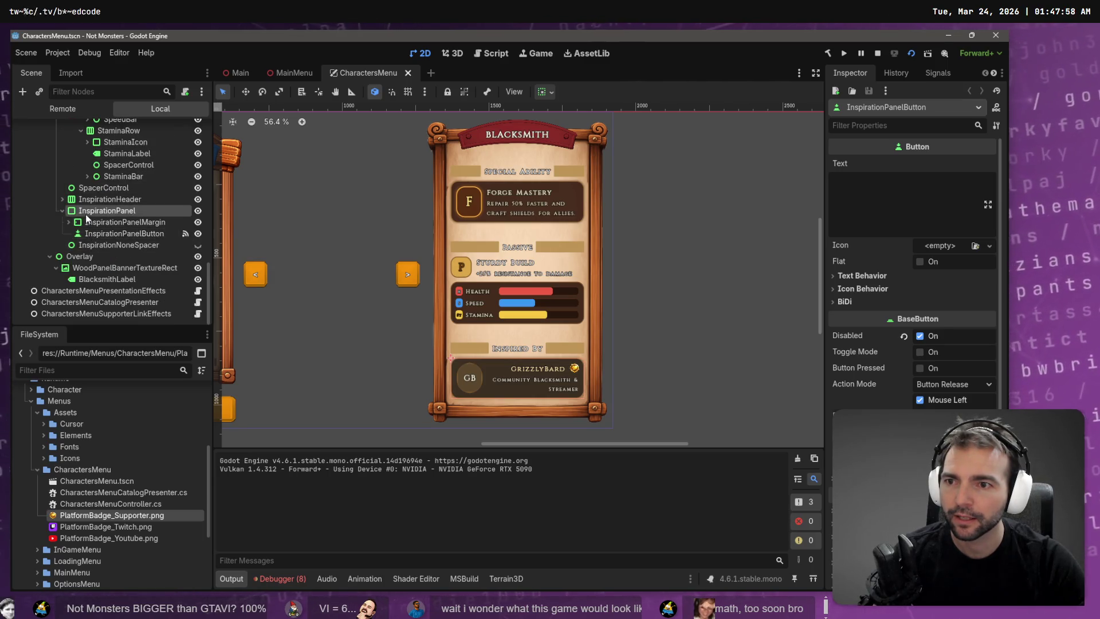
{"action": "left_click", "coordinate": [102, 235]}
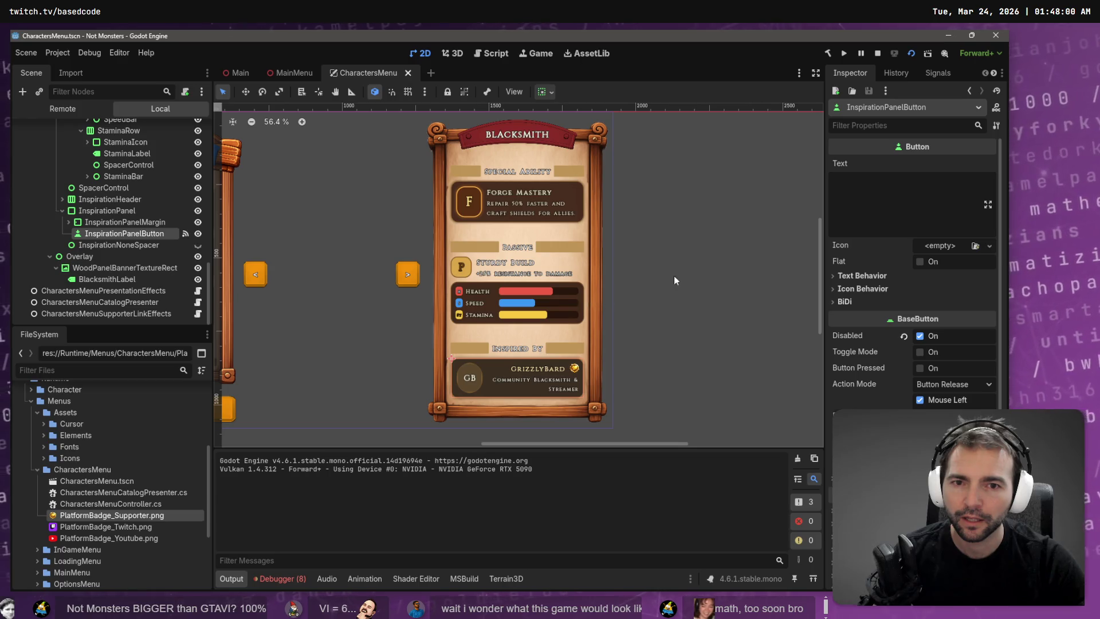
{"action": "scroll", "coordinate": [646, 263], "scroll_direction": "down", "scroll_amount": 3}
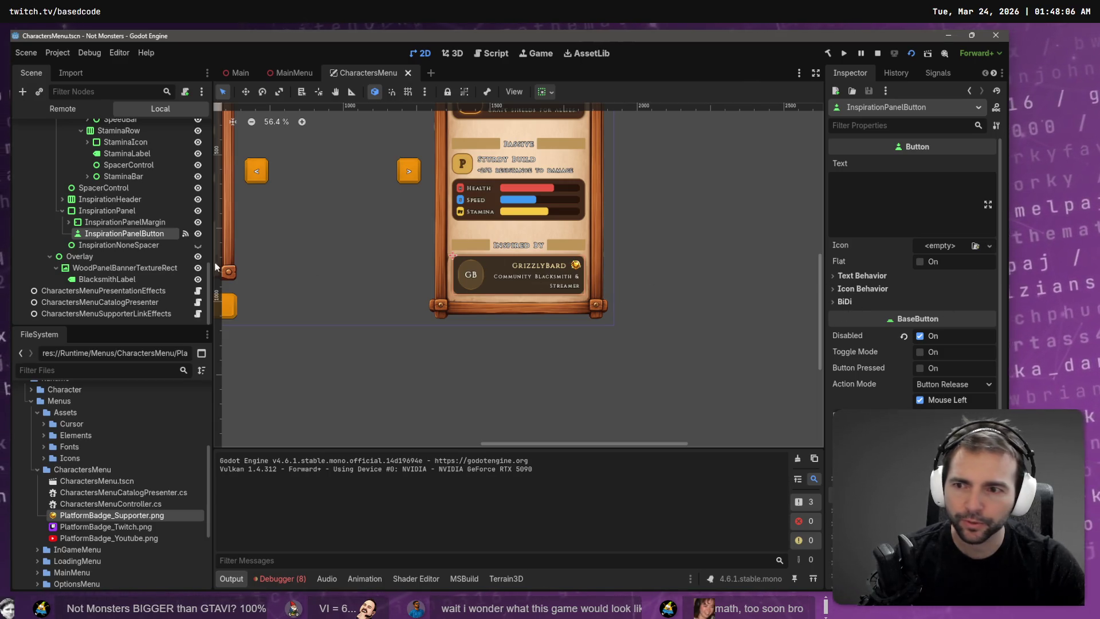
{"action": "left_click", "coordinate": [123, 223]}
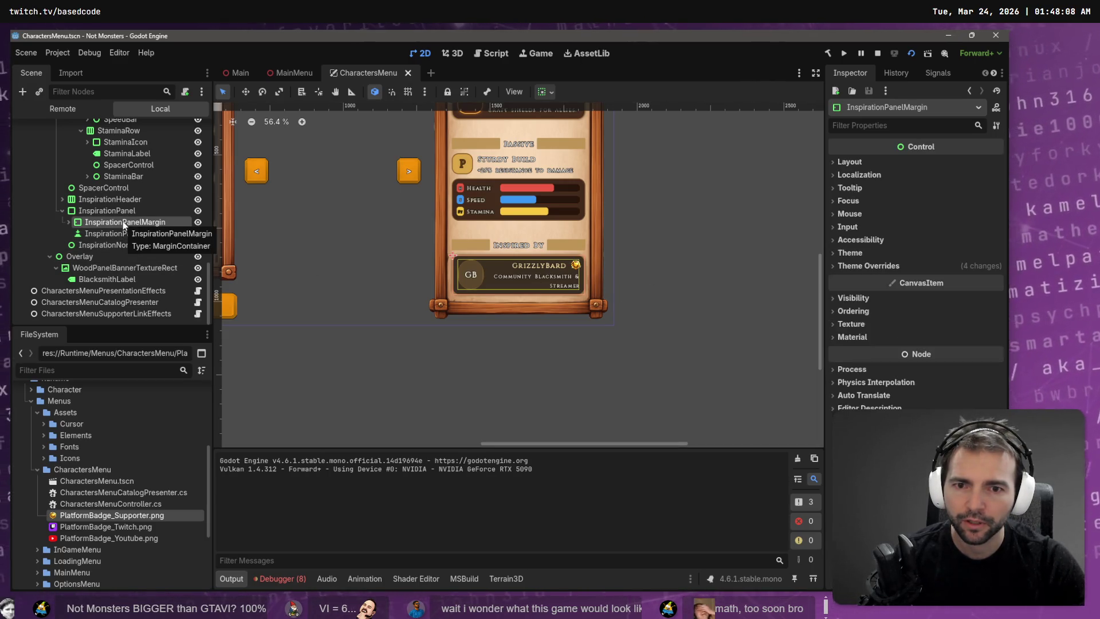
{"action": "left_click", "coordinate": [118, 233]}
{"action": "left_click", "coordinate": [107, 212]}
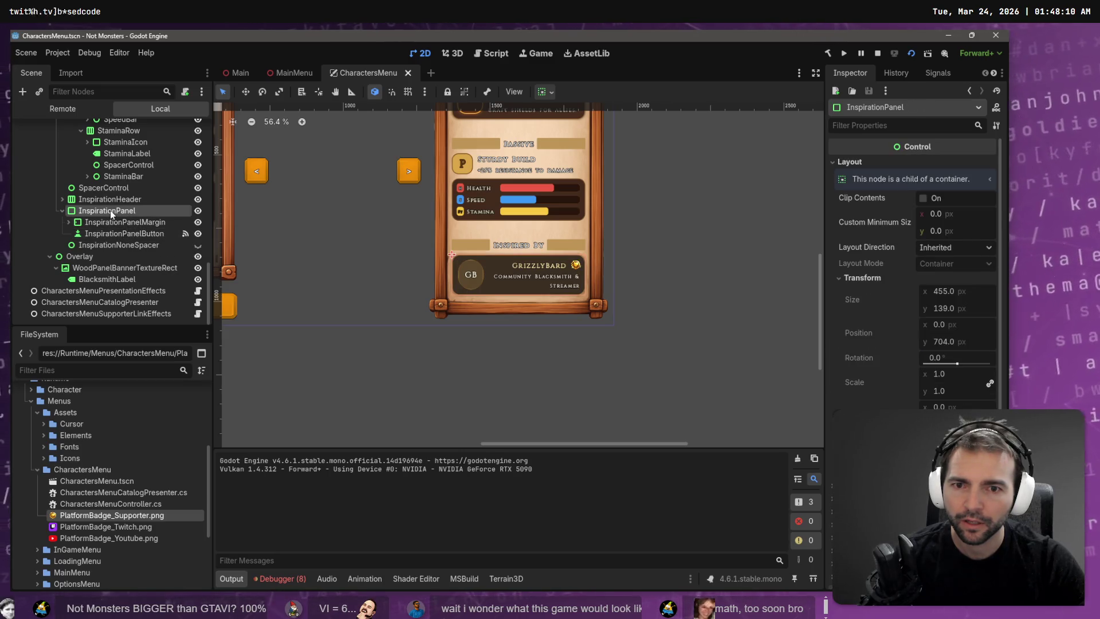
{"action": "left_click", "coordinate": [112, 233]}
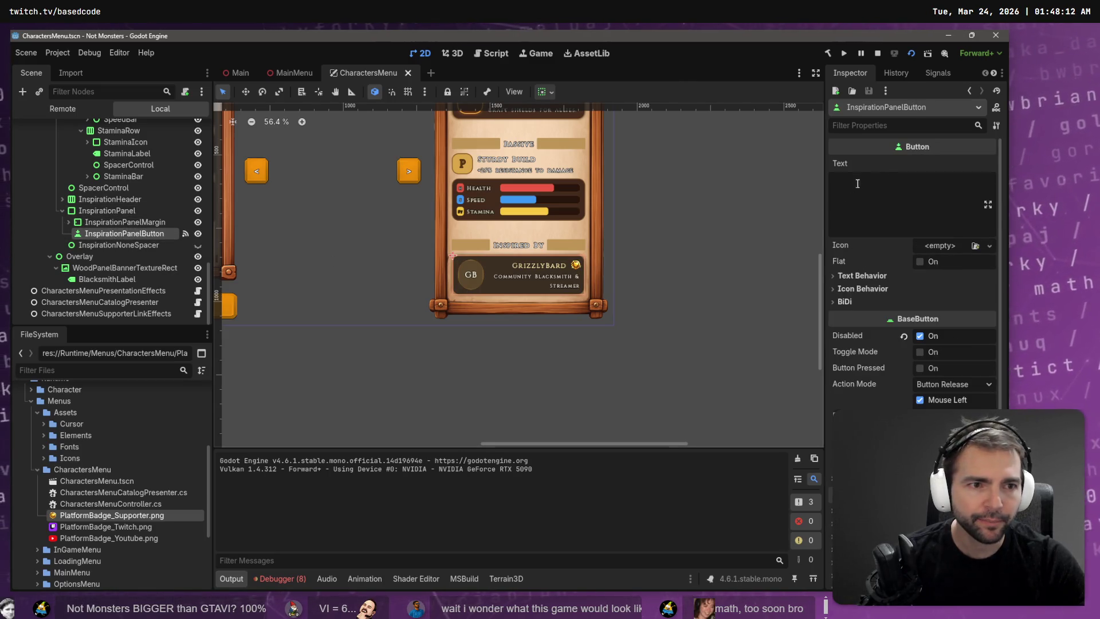
{"action": "left_click", "coordinate": [923, 76]}
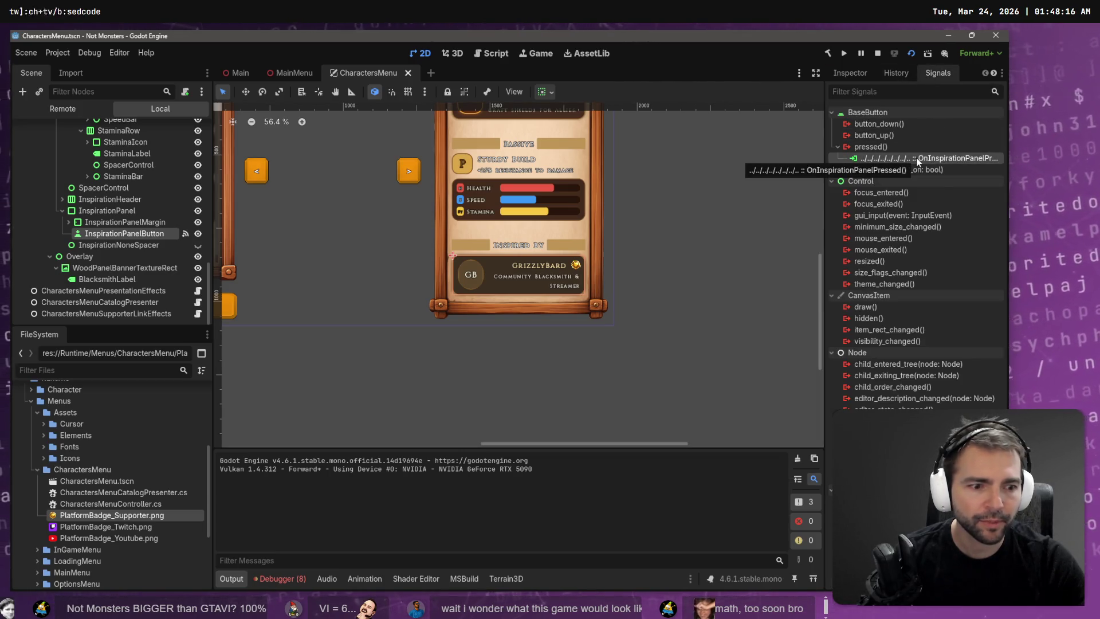
Step: Add a connection for the pressed signal, then undo the duplicate
{"action": "double_click", "coordinate": [875, 148]}
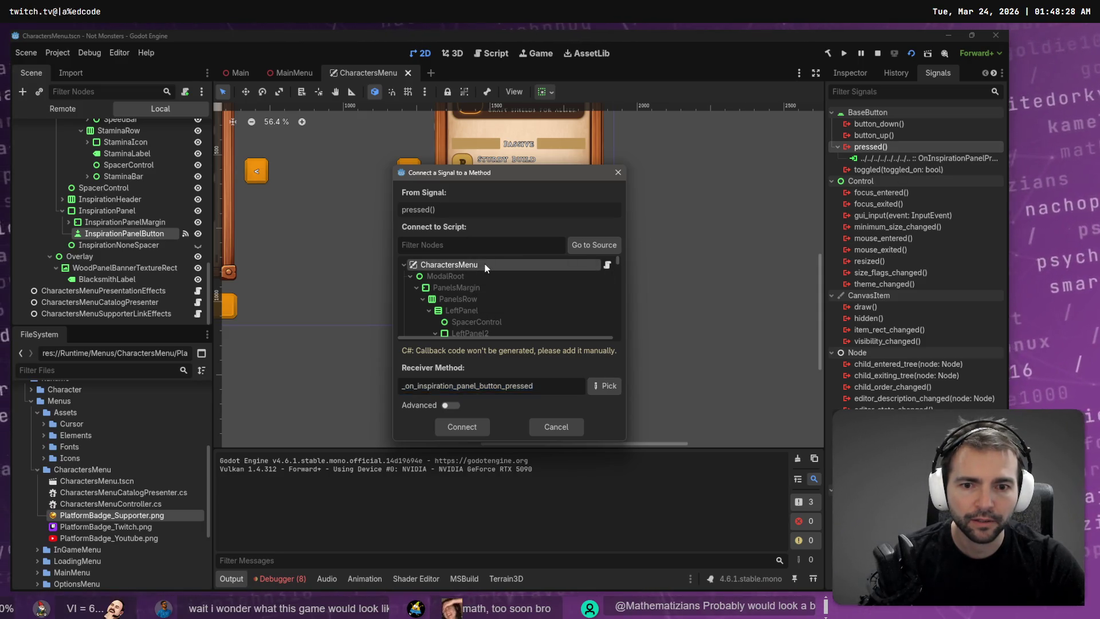
{"action": "key", "text": "Return"}
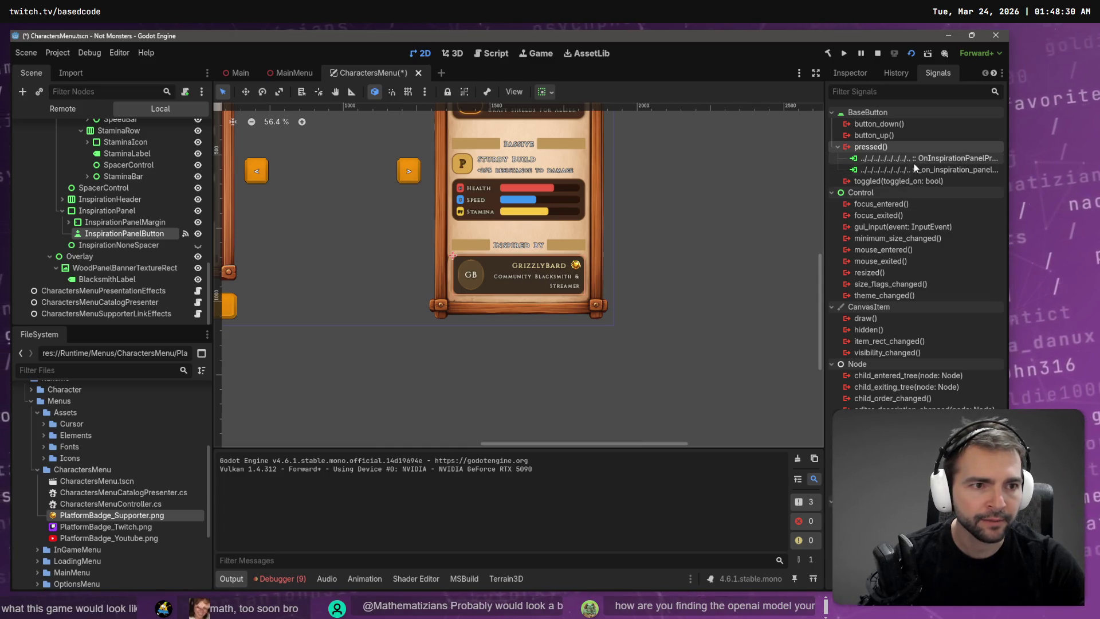
{"action": "key", "text": "ctrl+z"}
Step: Connect pressed() to OnInspirationPanelPressed via the method picker and save the CharactersMenu scene
{"action": "double_click", "coordinate": [899, 148]}
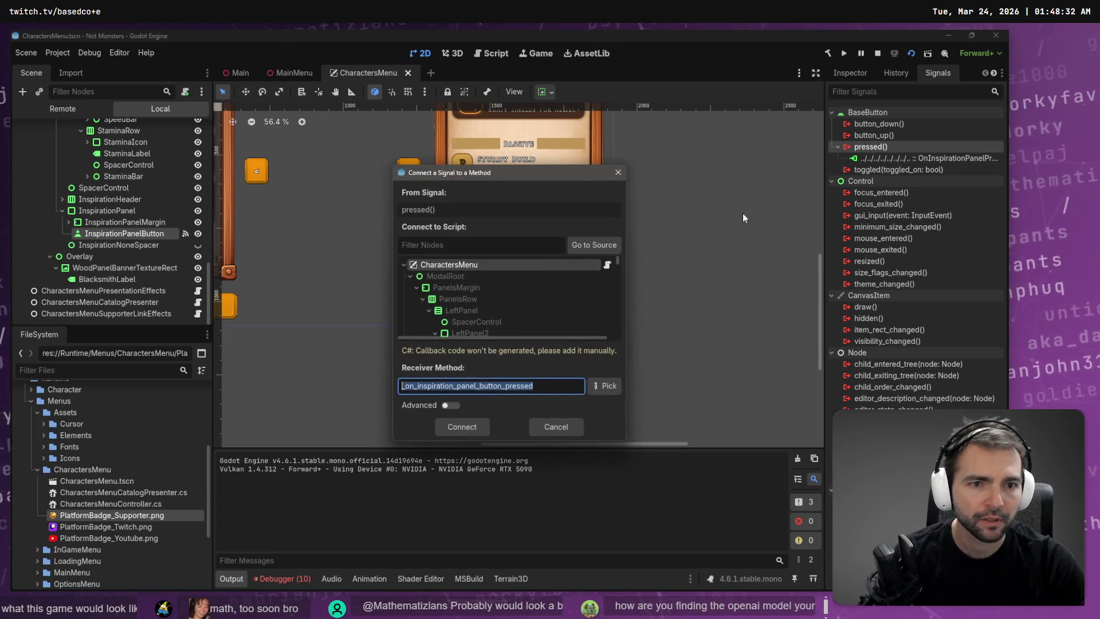
{"action": "left_click", "coordinate": [607, 390]}
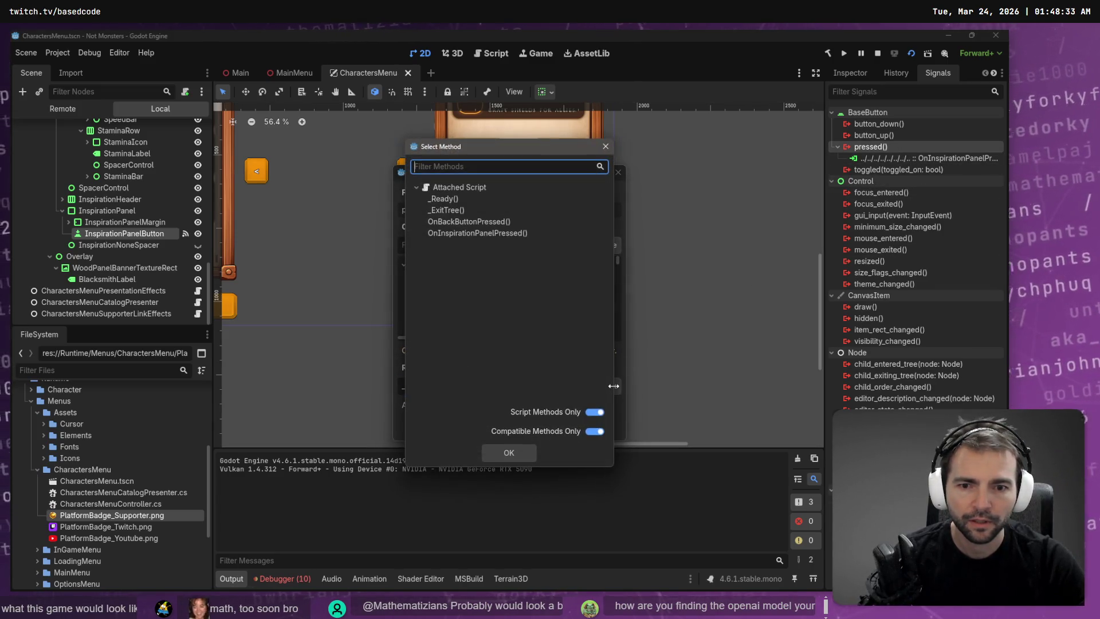
{"action": "double_click", "coordinate": [449, 233]}
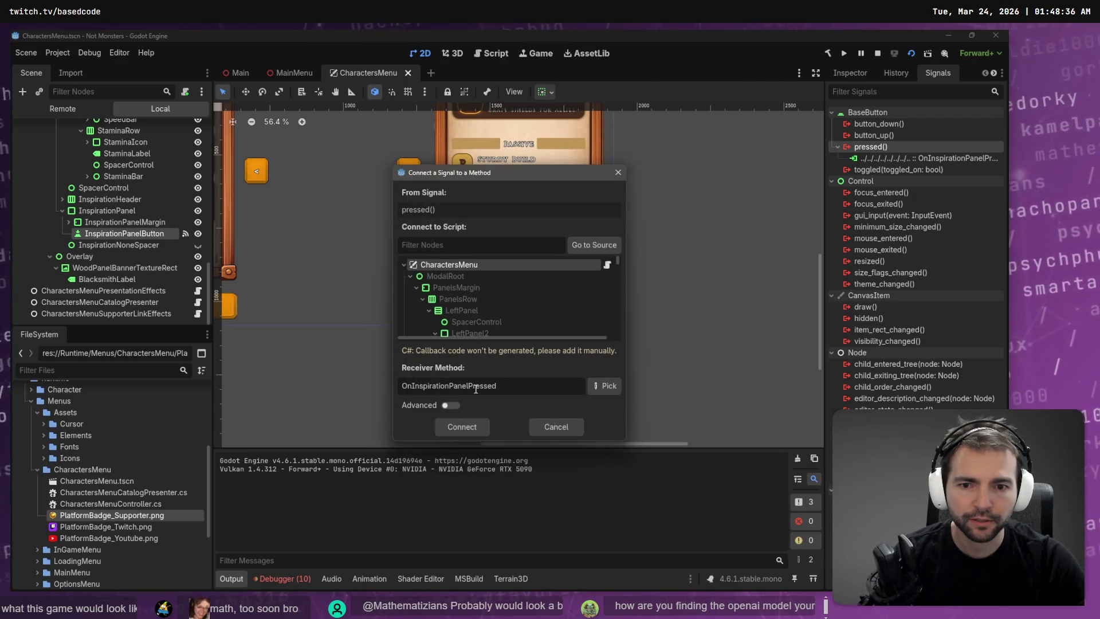
{"action": "left_click", "coordinate": [467, 430]}
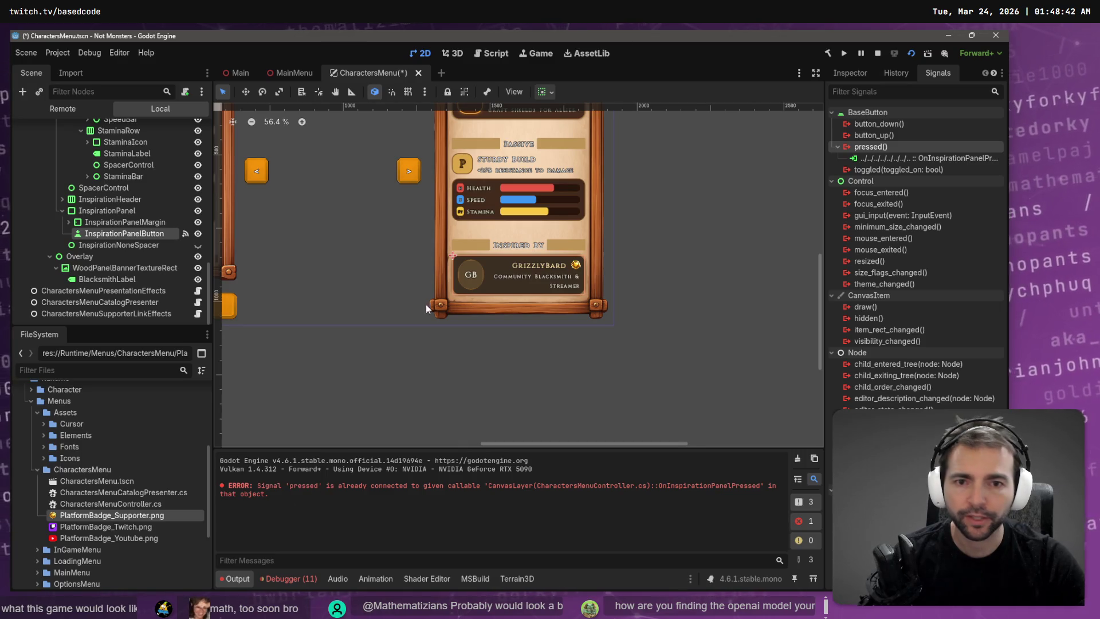
{"action": "key", "text": "ctrl+s"}
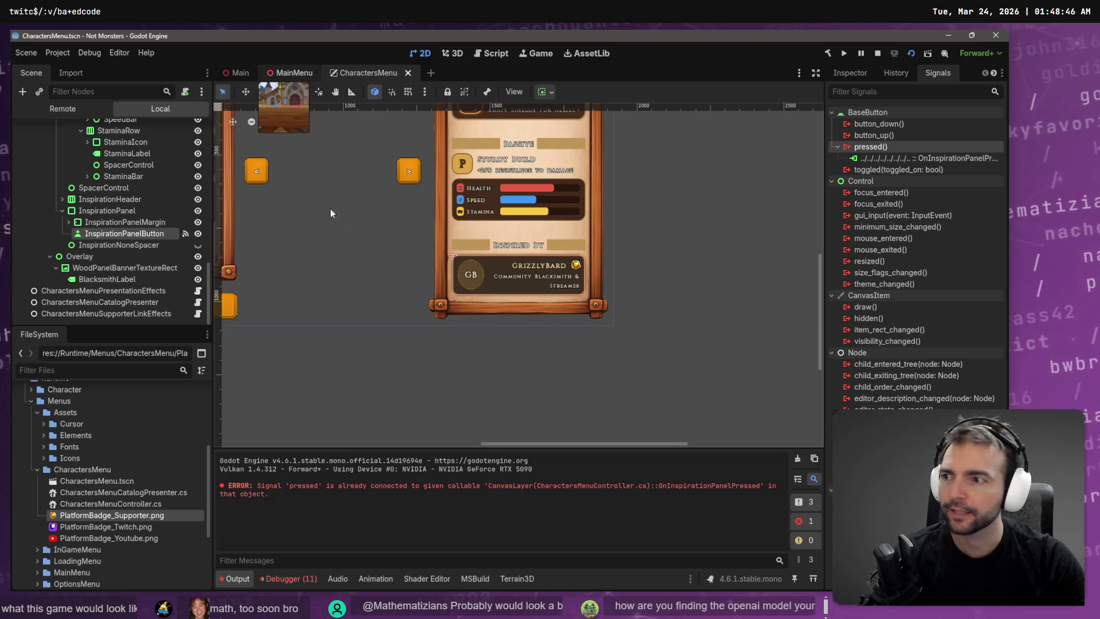
Step: Run the game from the MainMenu scene, open its Characters screen, then switch to the browser
{"action": "key", "text": "ctrl+shift+Tab"}
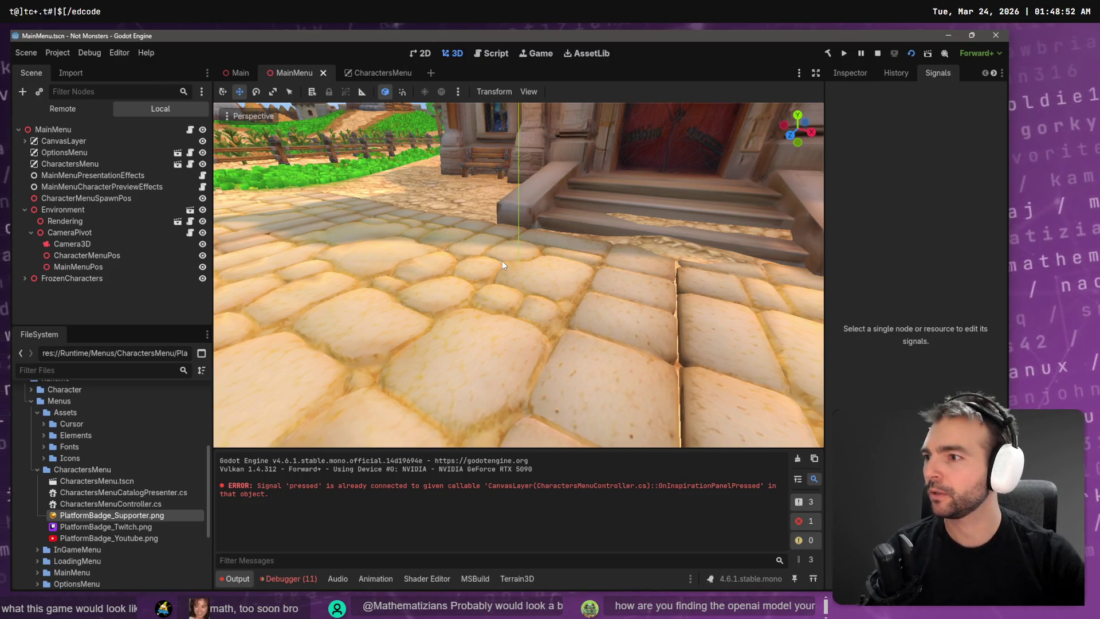
{"action": "key", "text": "F5"}
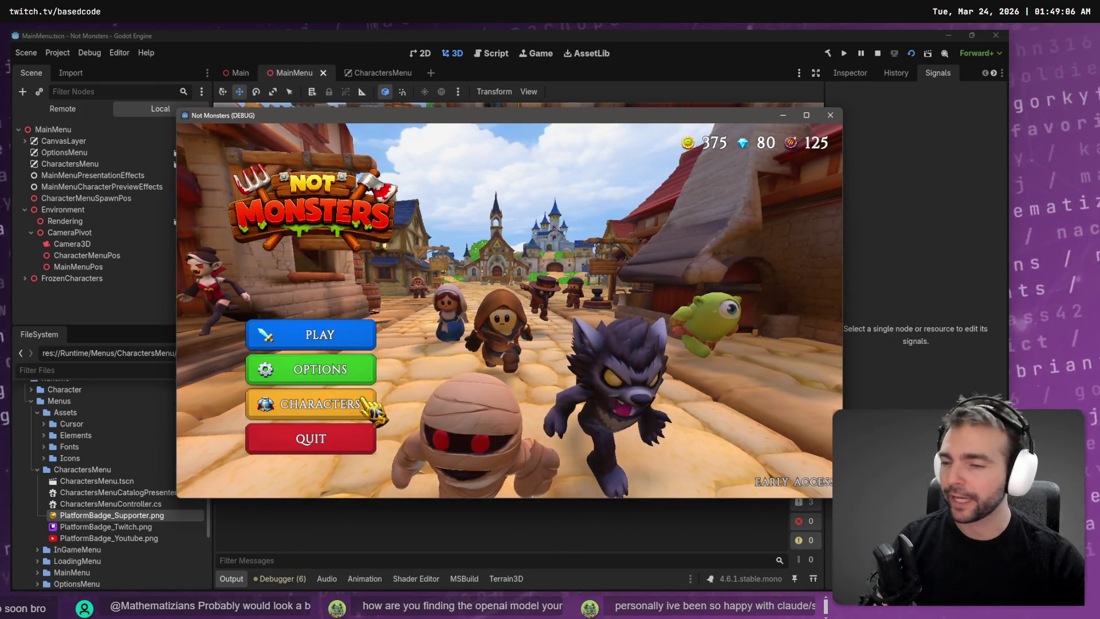
{"action": "left_click", "coordinate": [342, 406]}
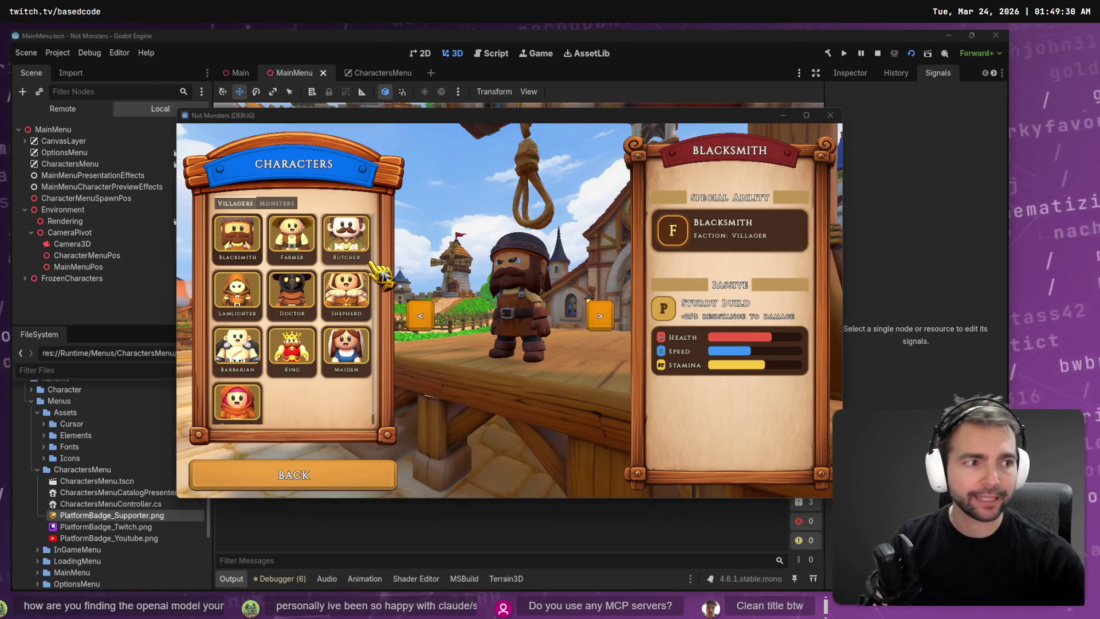
{"action": "key", "text": "alt+Tab"}
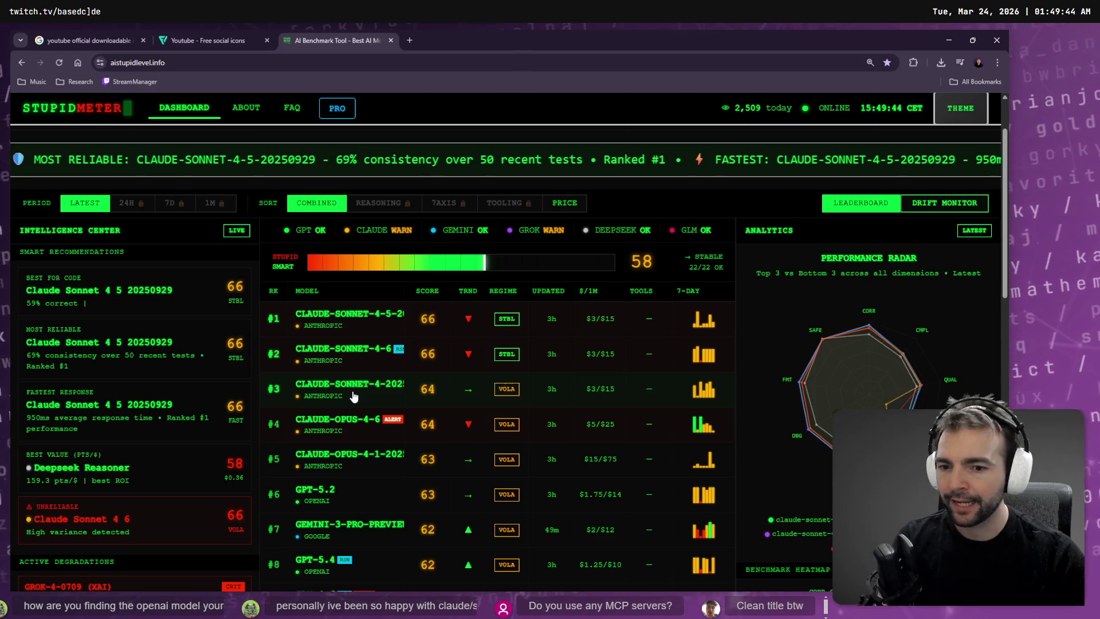
{"action": "scroll", "coordinate": [353, 394], "scroll_direction": "down", "scroll_amount": 2}
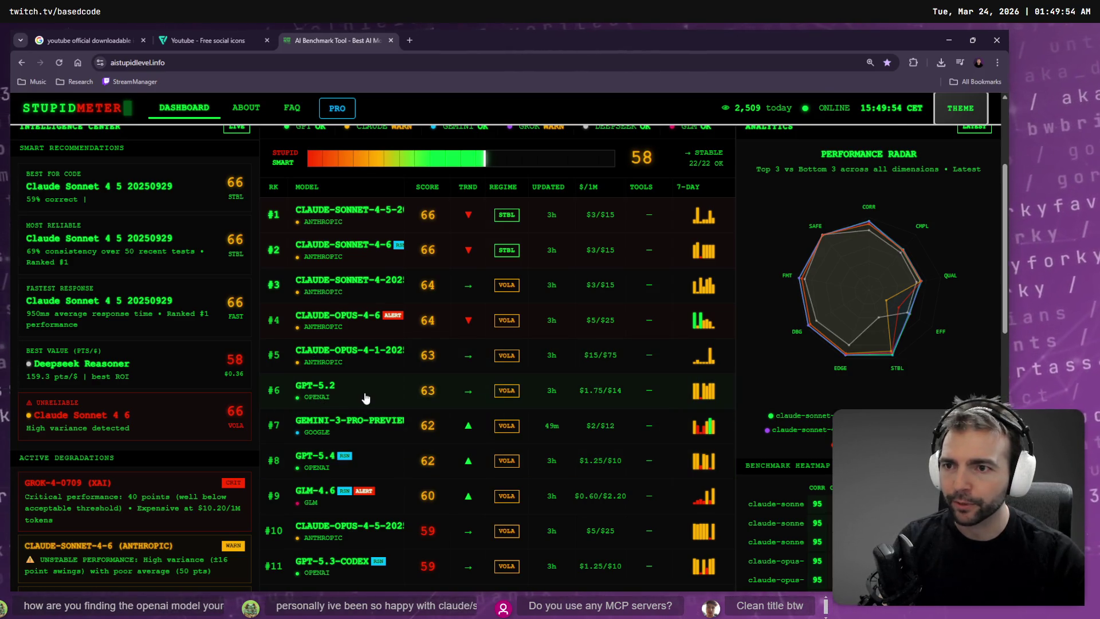
{"action": "scroll", "coordinate": [366, 398], "scroll_direction": "up", "scroll_amount": 3}
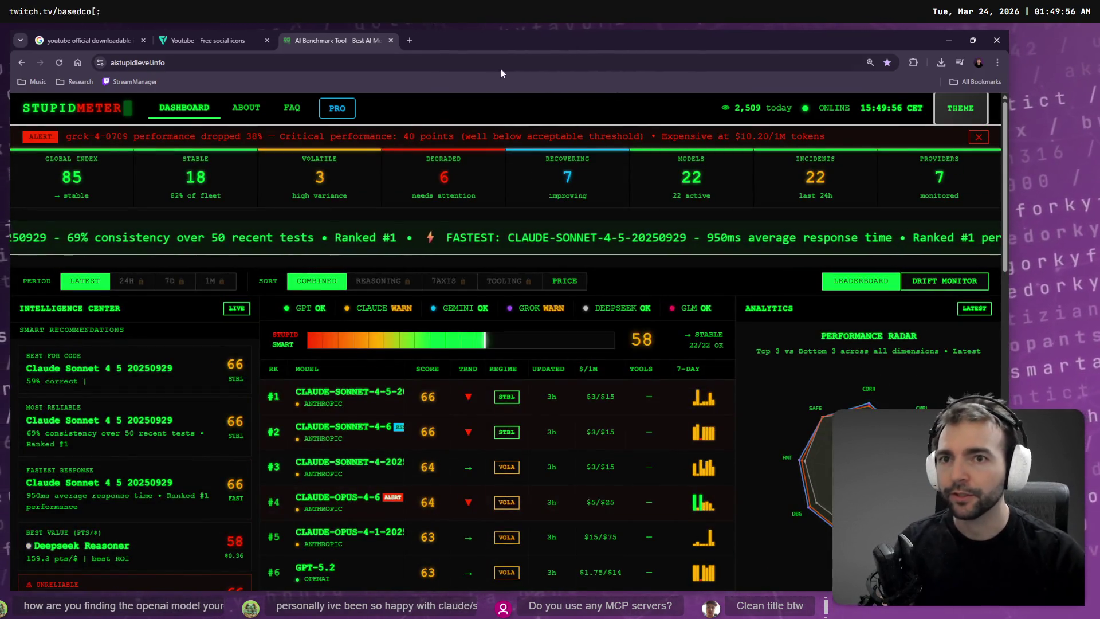
{"action": "left_click", "coordinate": [949, 46]}
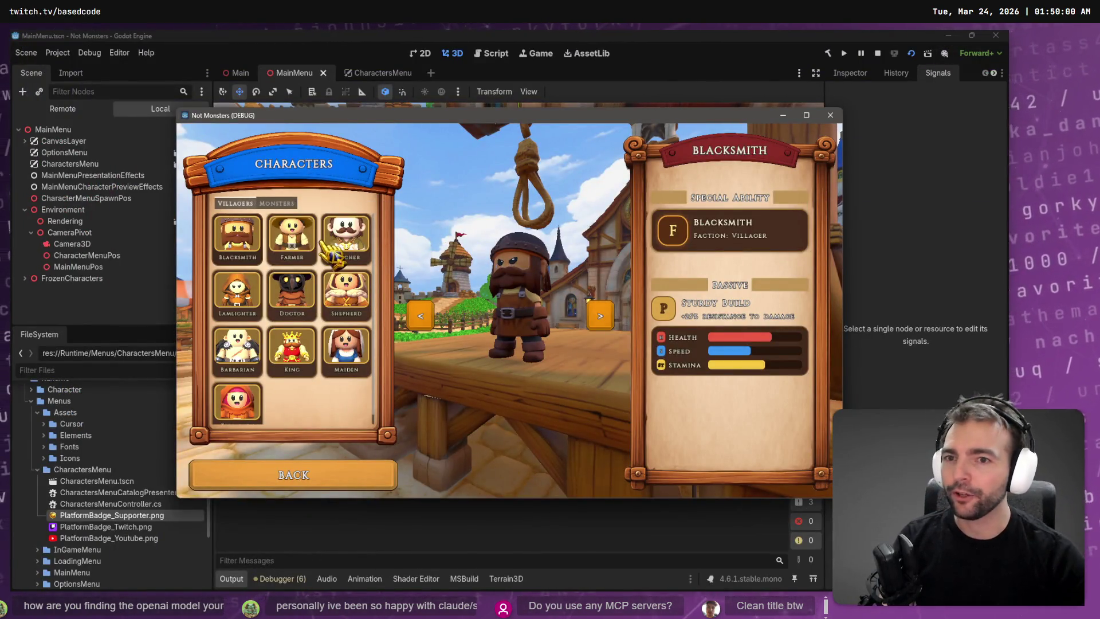
Step: In the running game, view the Butcher, Farmer, Blacksmith and King character details
{"action": "left_click", "coordinate": [347, 251]}
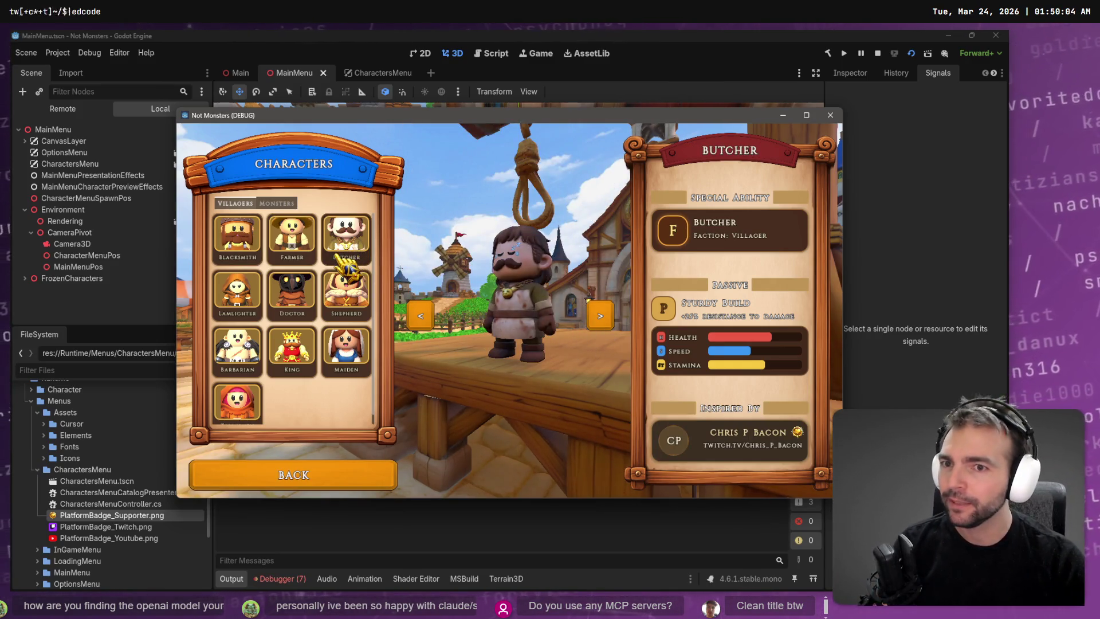
{"action": "left_click", "coordinate": [289, 247]}
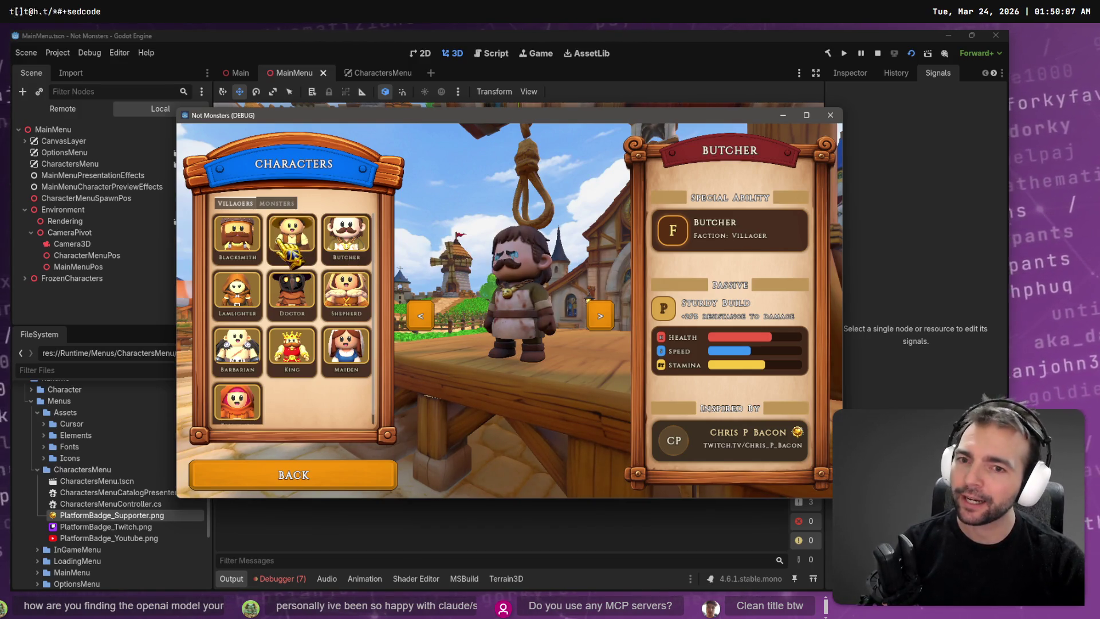
{"action": "left_click", "coordinate": [242, 250]}
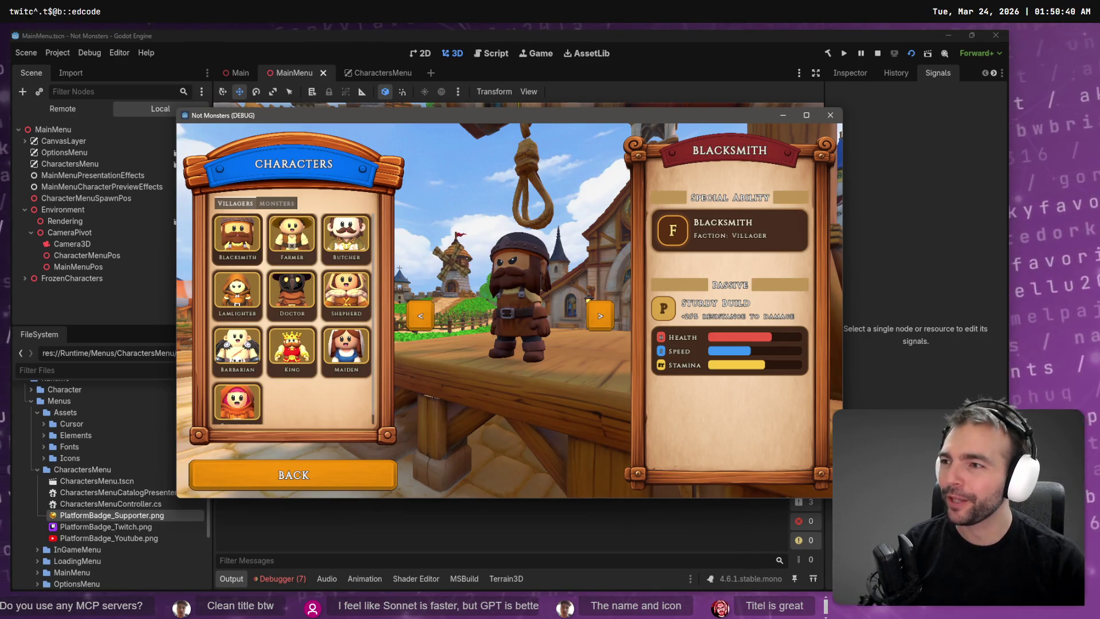
{"action": "left_click", "coordinate": [309, 353]}
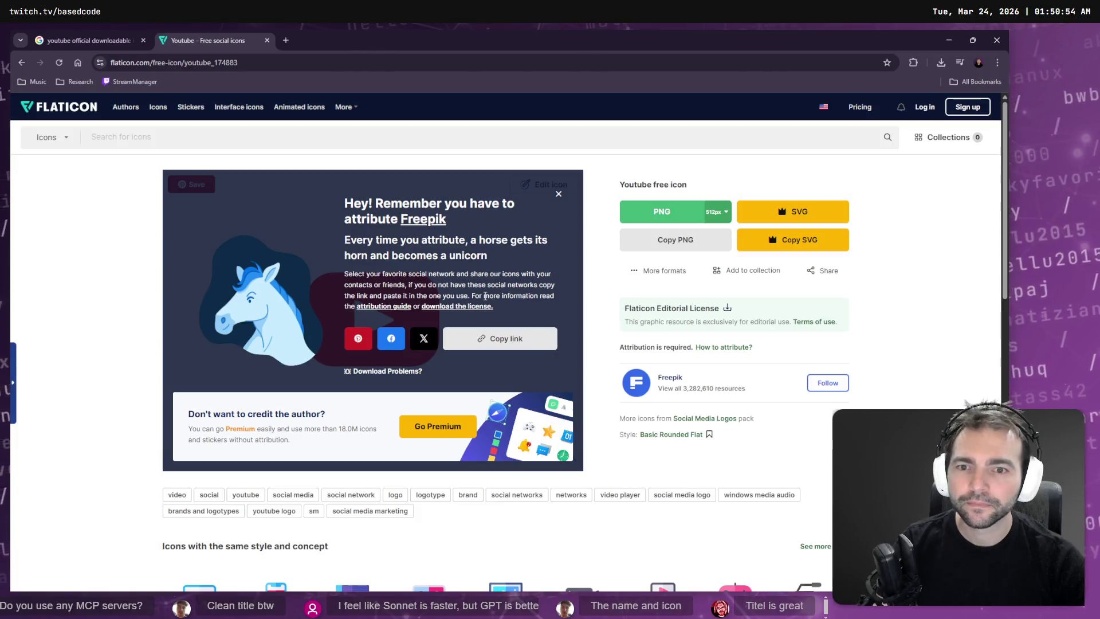
Step: Switch from Chrome to VS Code with Codex, then back to the Godot editor
{"action": "key", "text": "alt+Tab"}
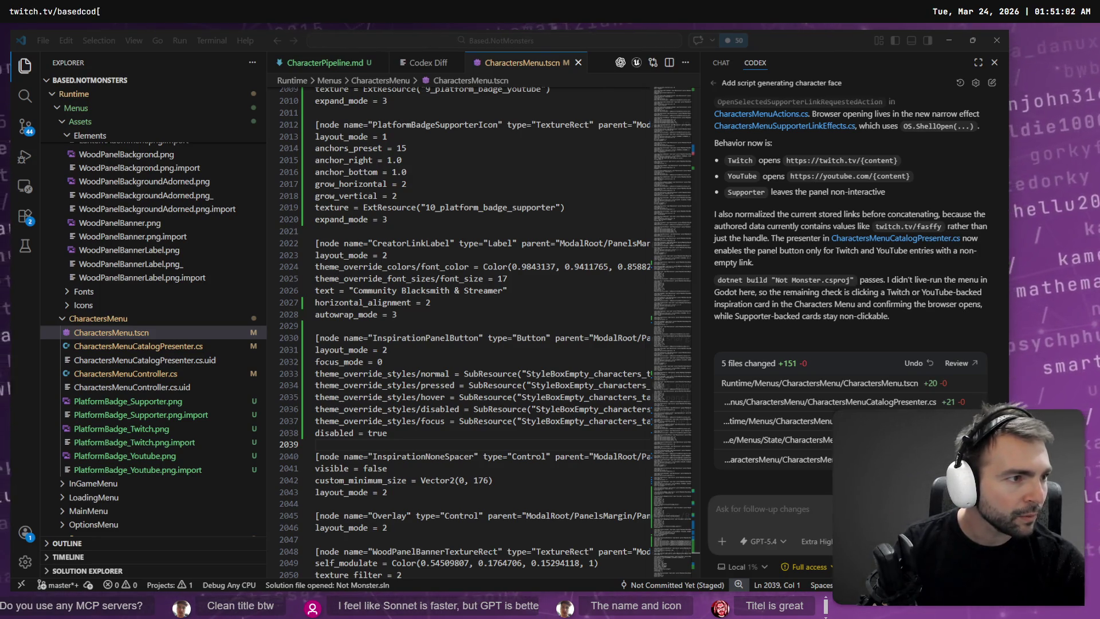
{"action": "key", "text": "alt+Tab"}
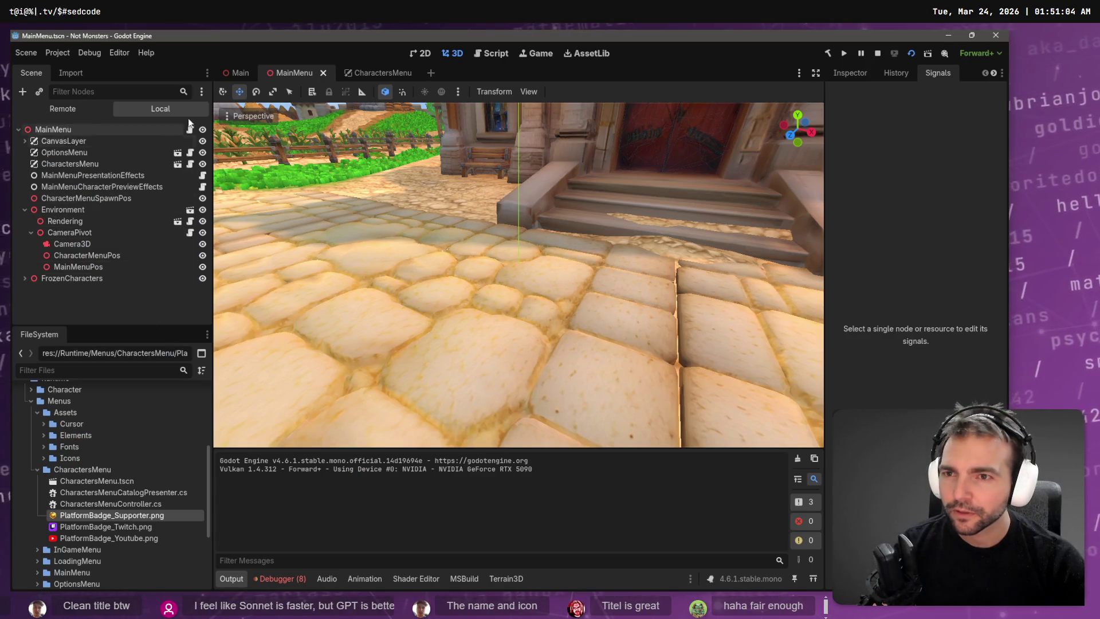
Step: In the CharactersMenu scene, reorder InspirationPanelButton above InspirationPanelMargin and save the scene
{"action": "left_click", "coordinate": [378, 73]}
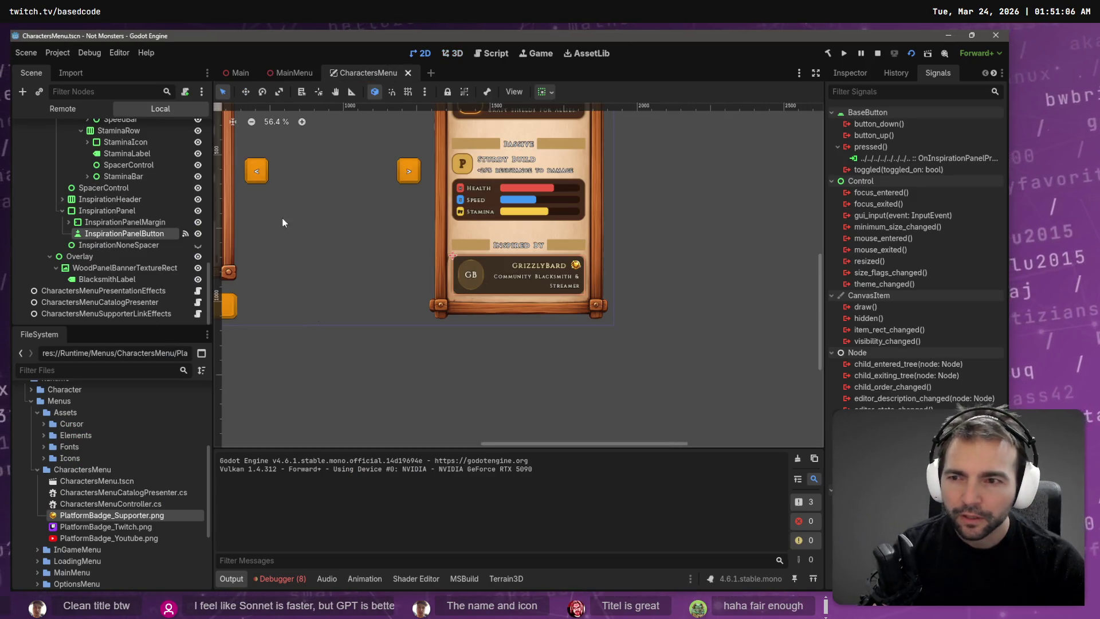
{"action": "left_click", "coordinate": [98, 234]}
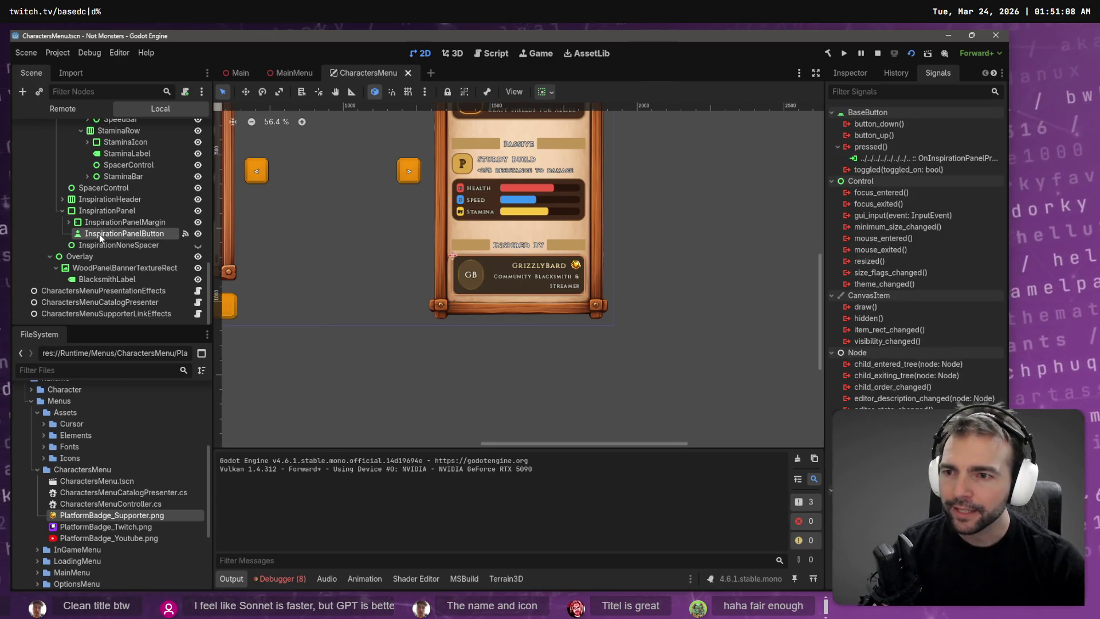
{"action": "left_click_drag", "start_coordinate": [99, 234], "coordinate": [109, 223]}
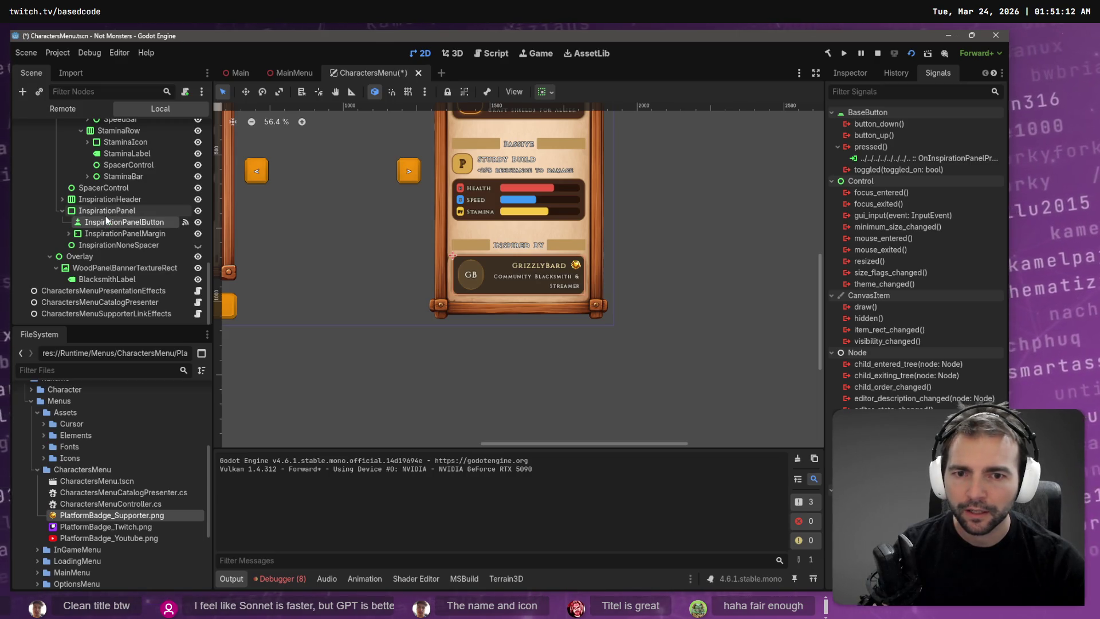
{"action": "key", "text": "ctrl+s"}
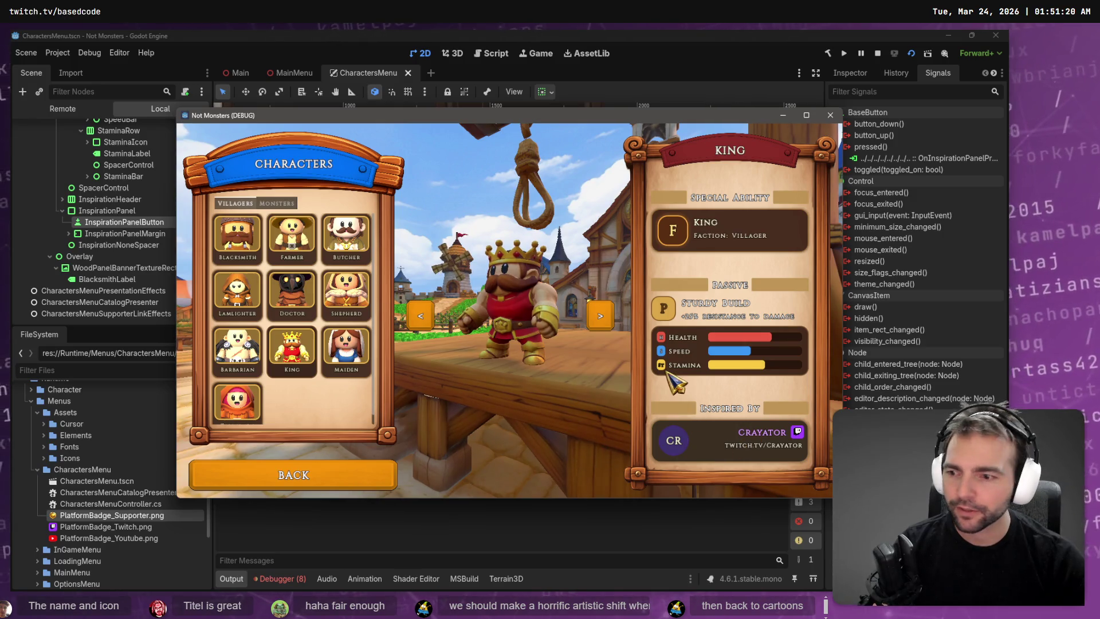
Step: Check the King's Crayator Inspired By panel in the running game, then return to the main menu
{"action": "left_click_drag", "start_coordinate": [545, 115], "coordinate": [504, 111]}
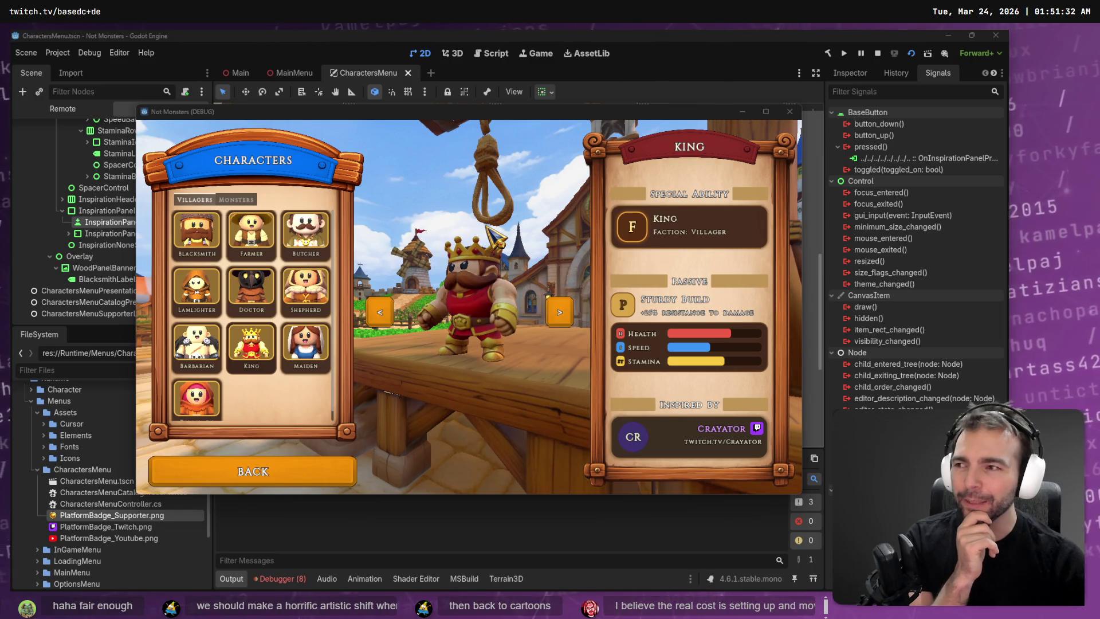
{"action": "left_click", "coordinate": [291, 480]}
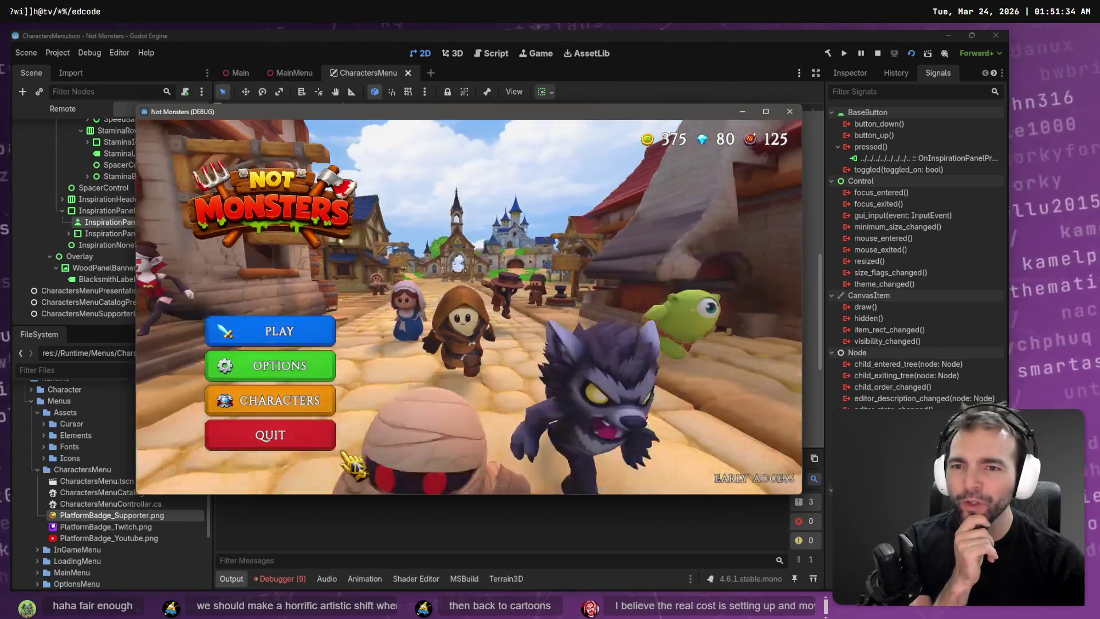
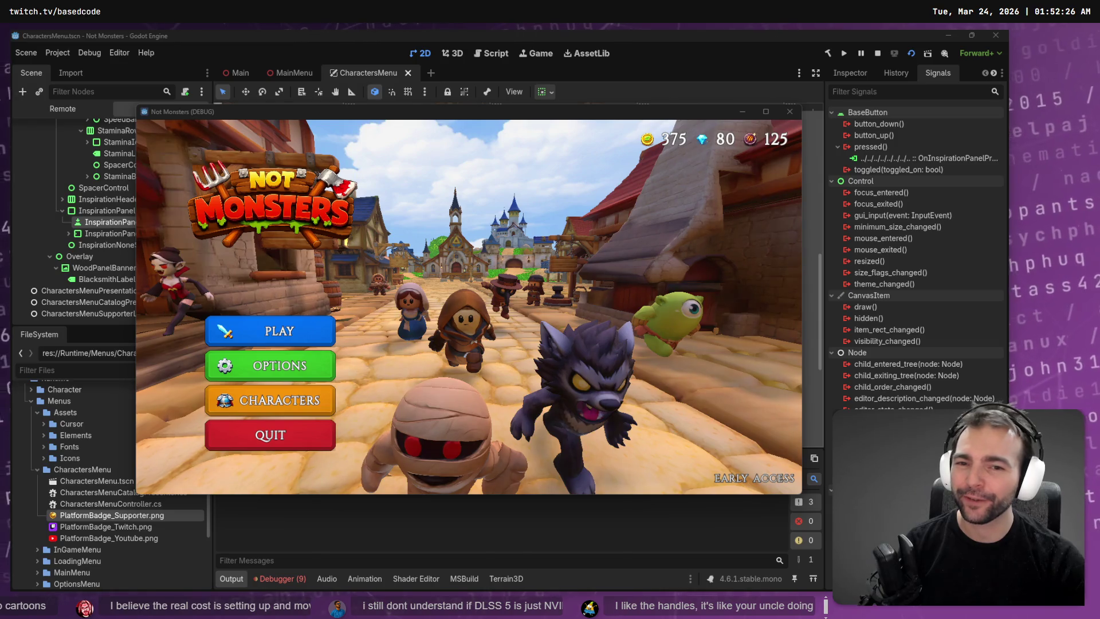
Step: Open the running game's Characters menu to show the King's Sturdy Build passive and stats
{"action": "left_click", "coordinate": [565, 294]}
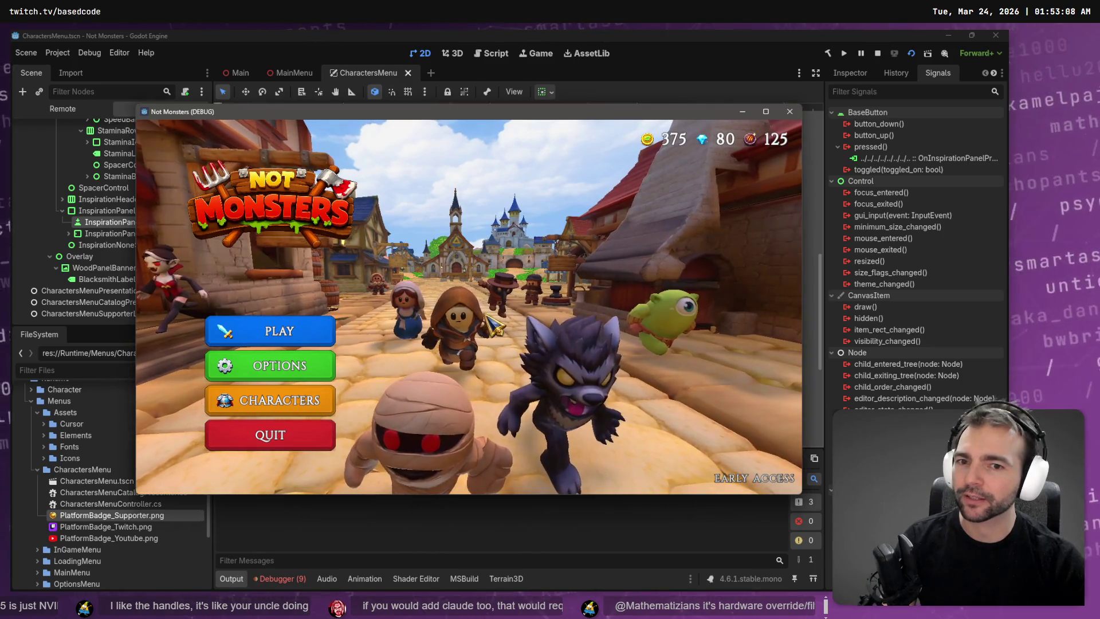
{"action": "left_click", "coordinate": [496, 344]}
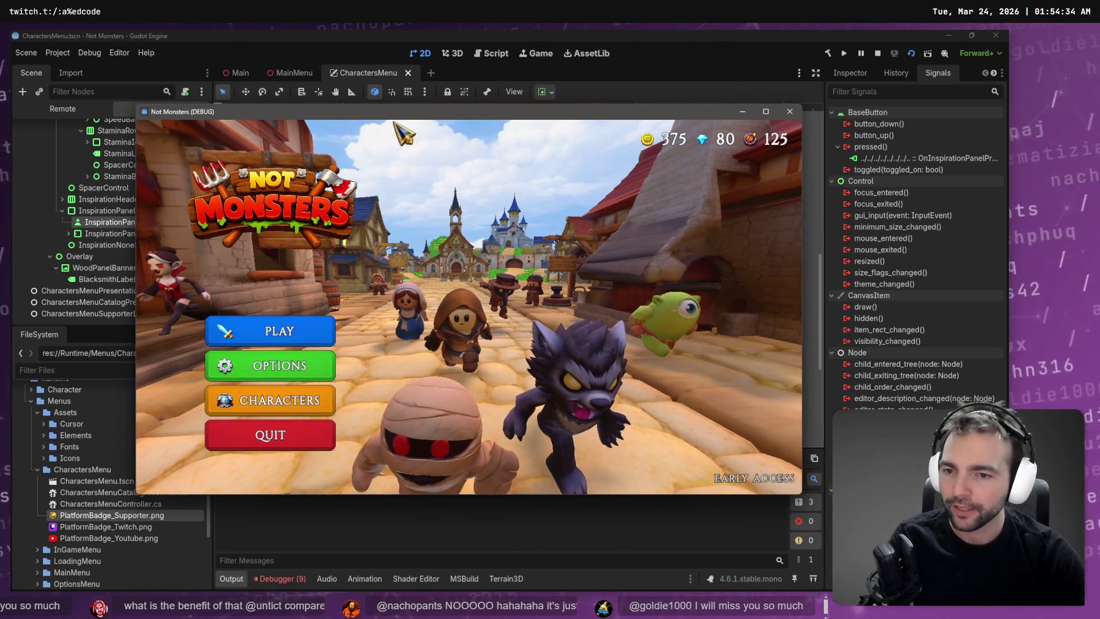
{"action": "left_click", "coordinate": [334, 395]}
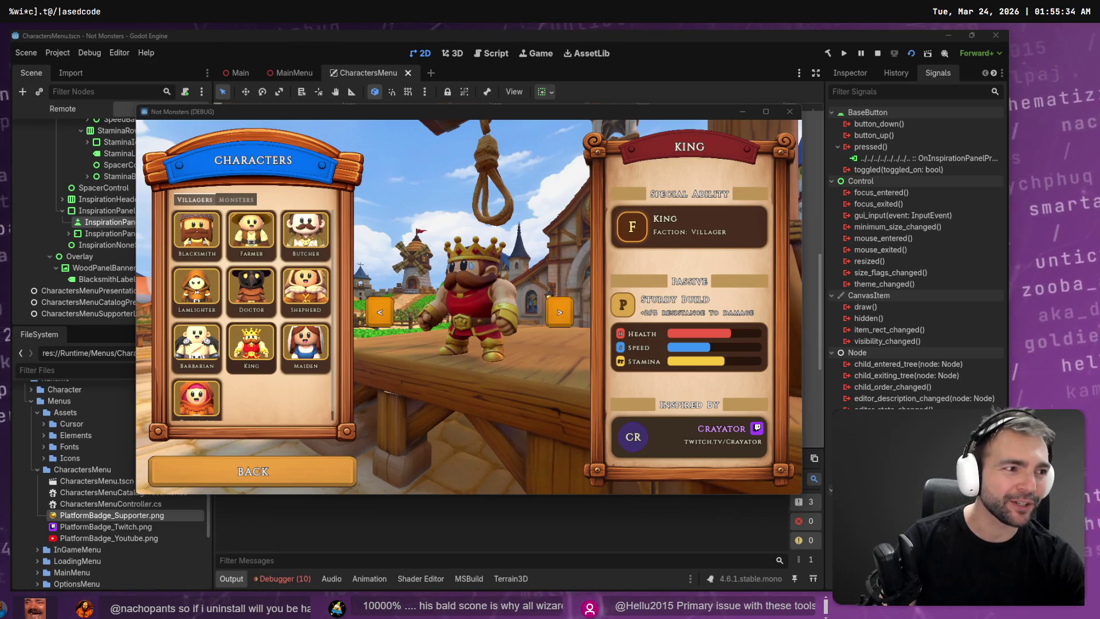
{"action": "key", "text": "alt+Tab"}
Step: Pan the tldraw Not Monster board from its title and bullets to the Todo and Visual Style areas
{"action": "scroll", "coordinate": [515, 368], "scroll_direction": "up", "scroll_amount": 10}
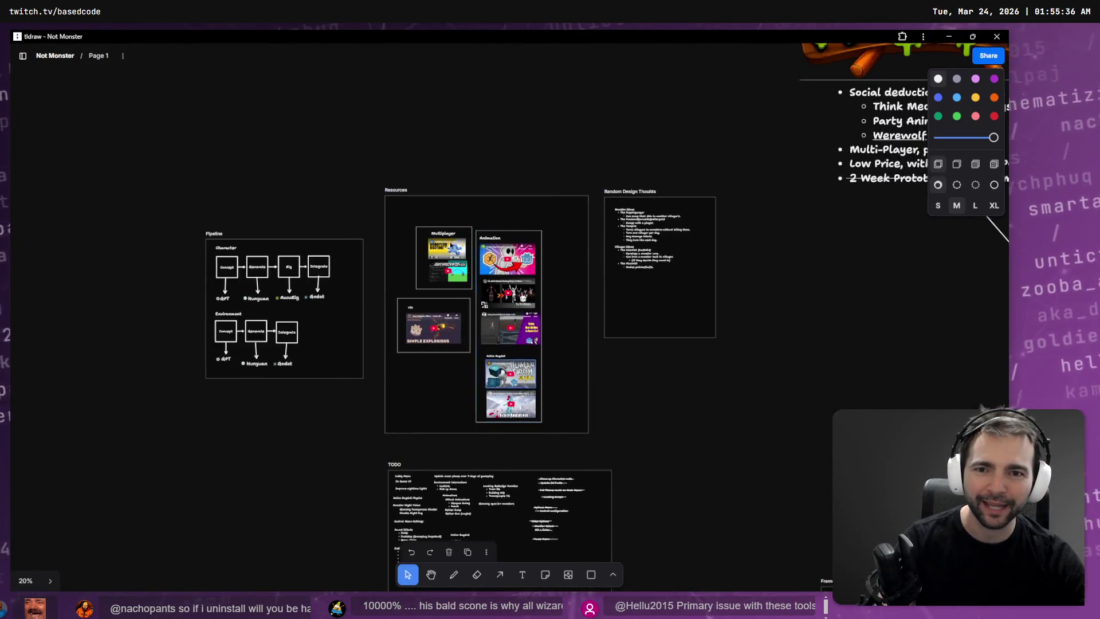
{"action": "scroll", "coordinate": [450, 246], "scroll_direction": "up", "scroll_amount": 5}
{"action": "scroll", "coordinate": [450, 246], "scroll_direction": "right", "scroll_amount": 8}
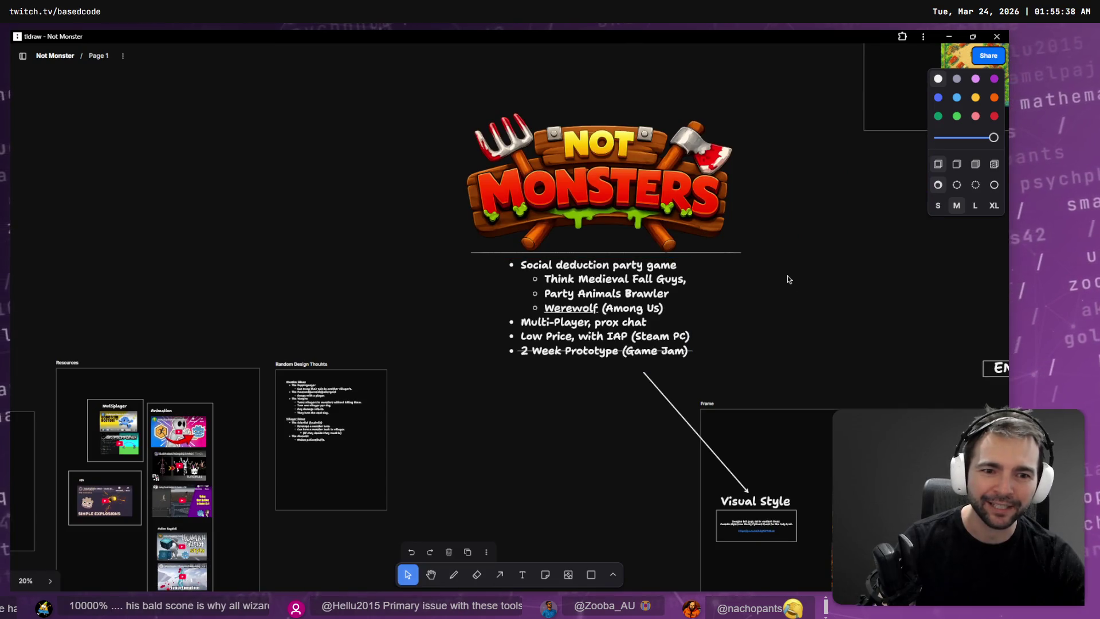
{"action": "left_click", "coordinate": [510, 322]}
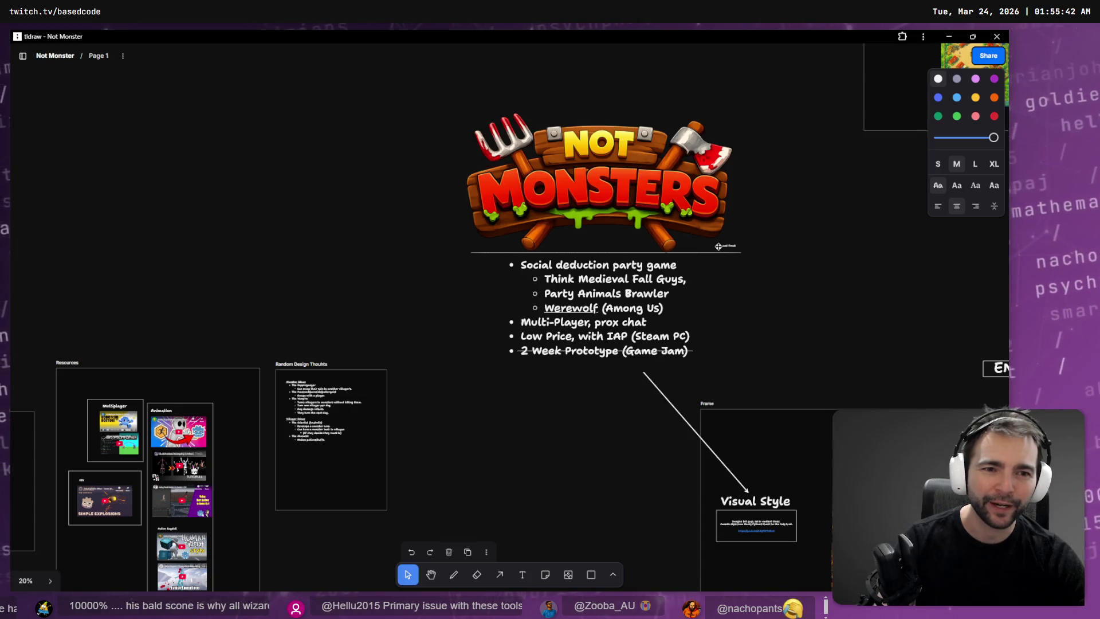
{"action": "left_click", "coordinate": [738, 256]}
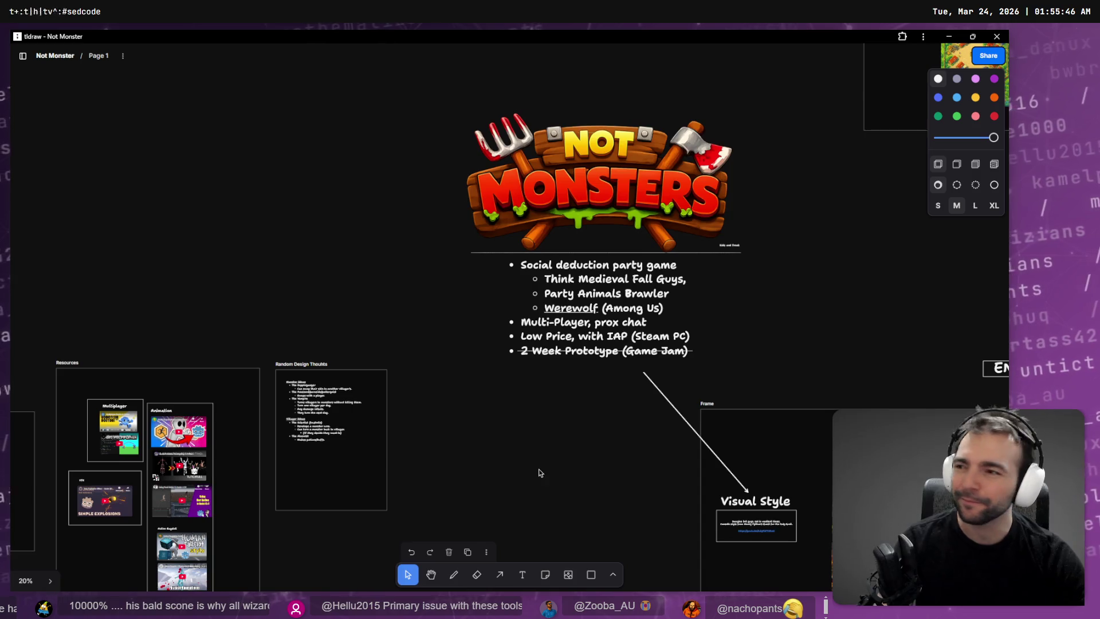
{"action": "mouse_move", "coordinate": [539, 472]}
{"action": "left_mouse_down"}
{"action": "mouse_move", "coordinate": [592, 300]}
{"action": "mouse_move", "coordinate": [607, 322]}
{"action": "left_mouse_up"}
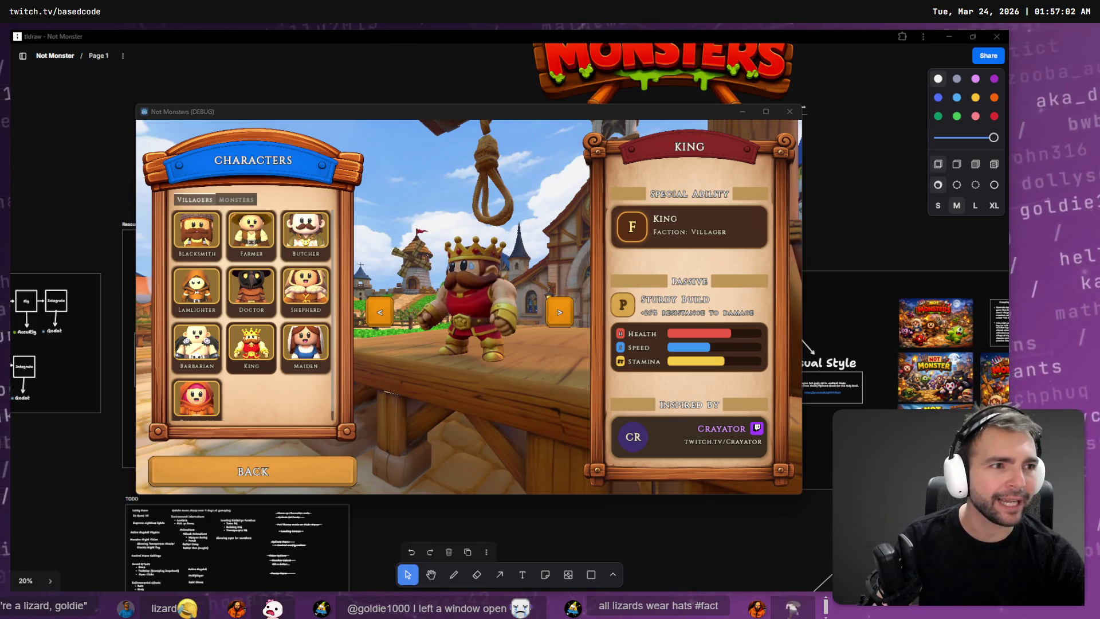
Step: Review the CharactersMenu.tscn changes and Codex summary in VS Code, then the Rider AI chat
{"action": "scroll", "coordinate": [943, 282], "scroll_direction": "down", "scroll_amount": 3}
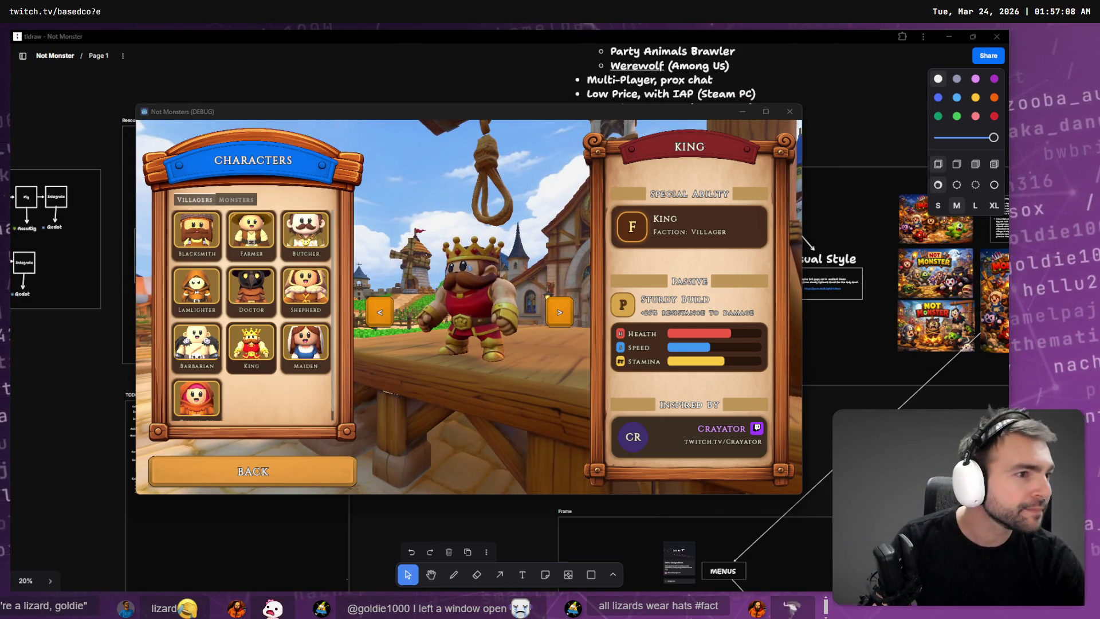
{"action": "key", "text": "alt+Tab"}
{"action": "key", "text": "alt+Tab"}
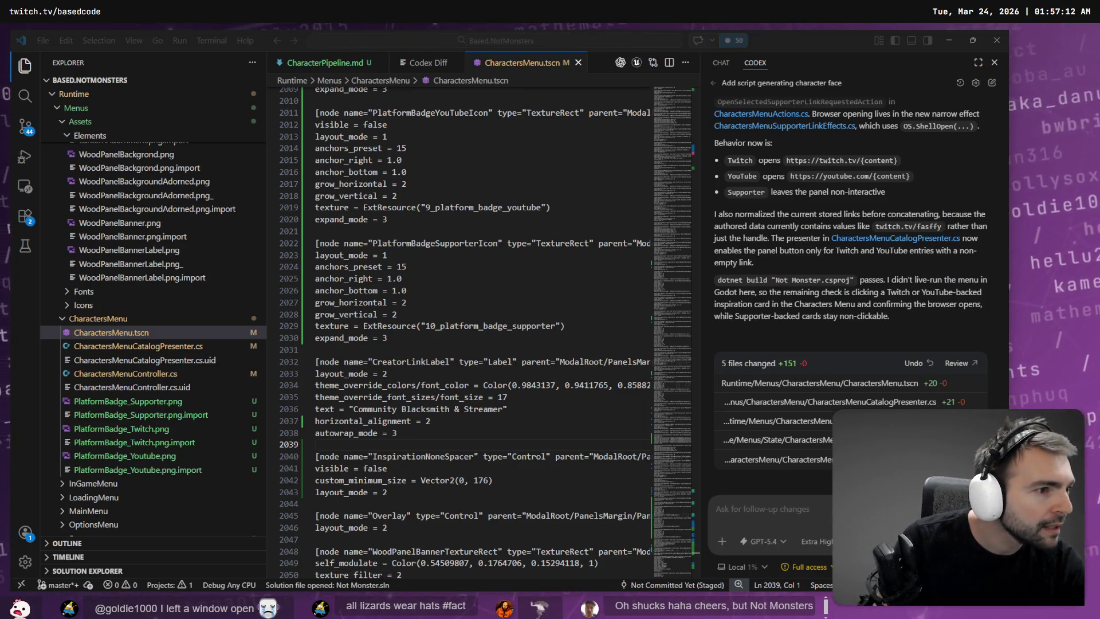
{"action": "key", "text": "alt+Tab"}
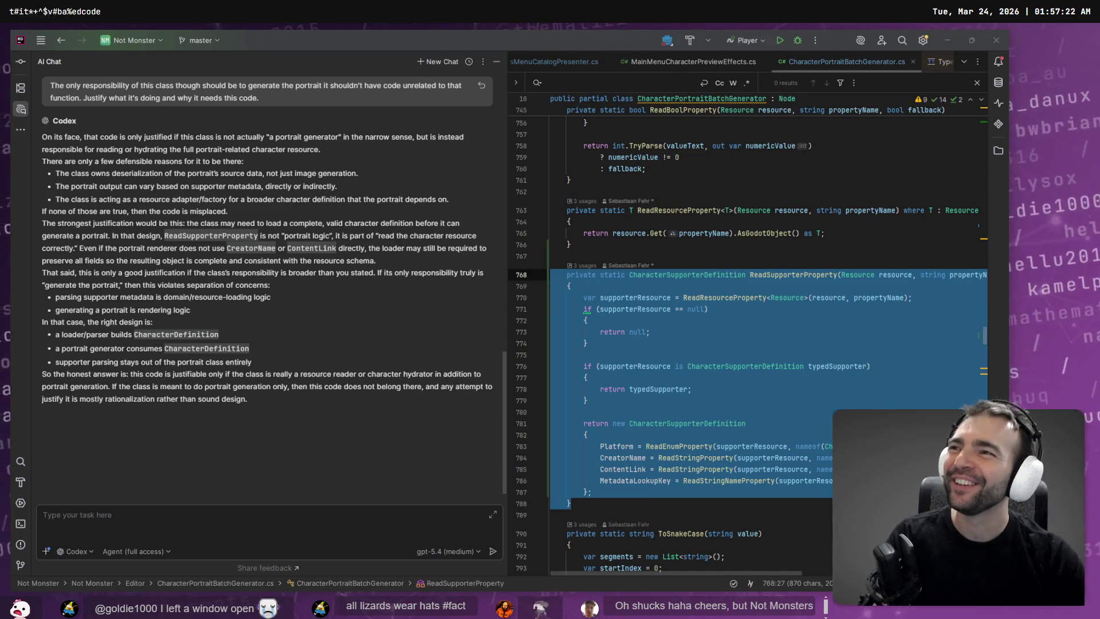
{"action": "key", "text": "alt+Tab"}
Step: Search Google Images for "You're a lizard harry" in a maximized browser window
{"action": "type", "text": "YOU'E"}
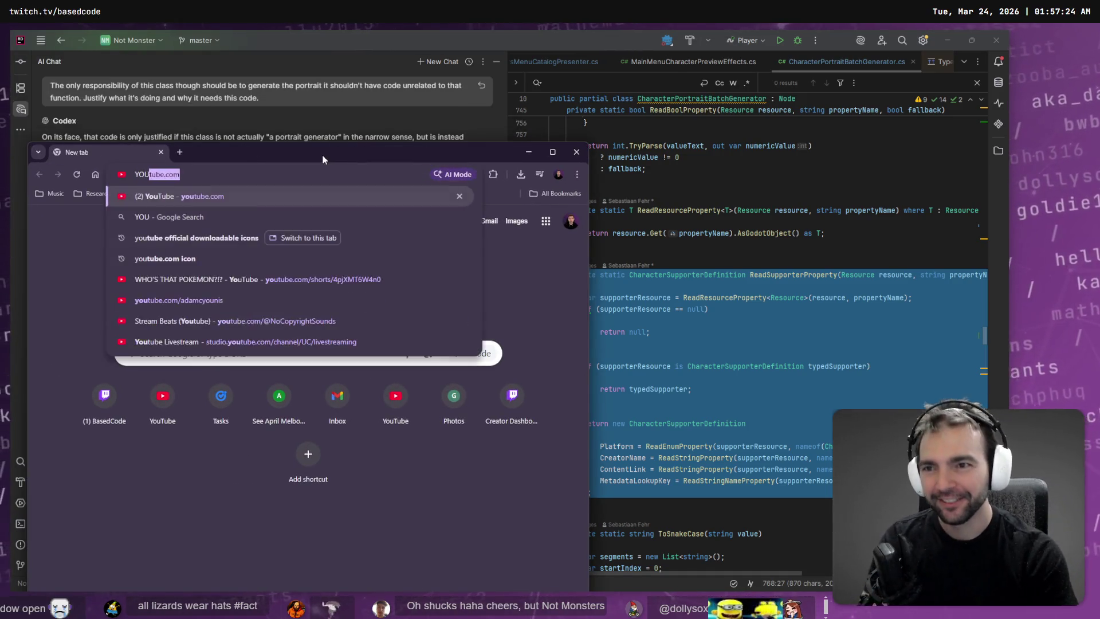
{"action": "key", "text": "Escape"}
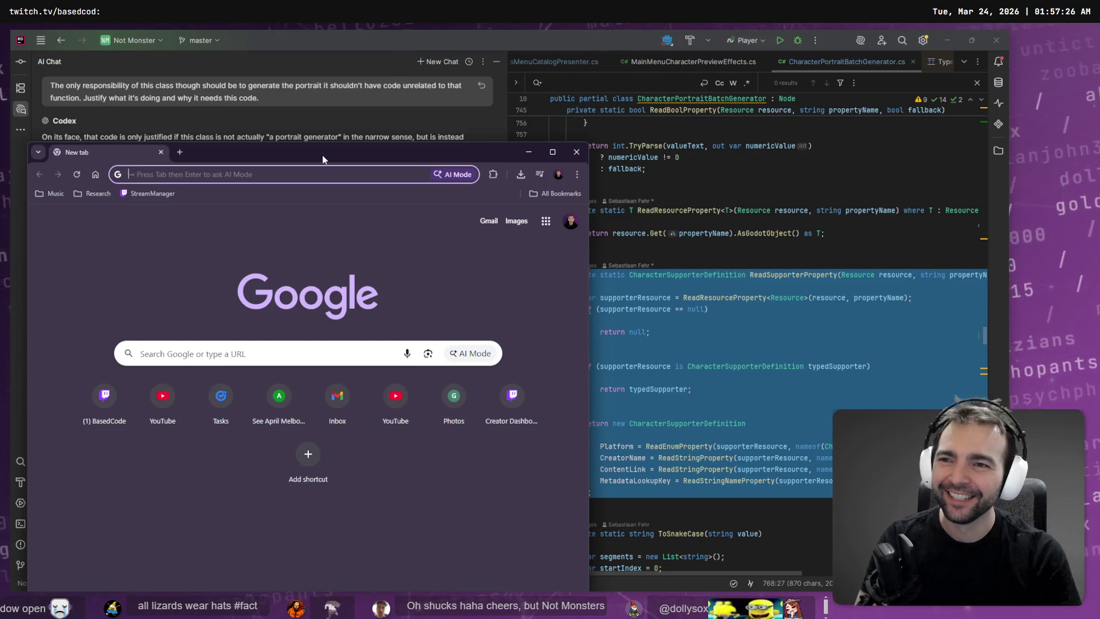
{"action": "type", "text": "You're a lizard harry"}
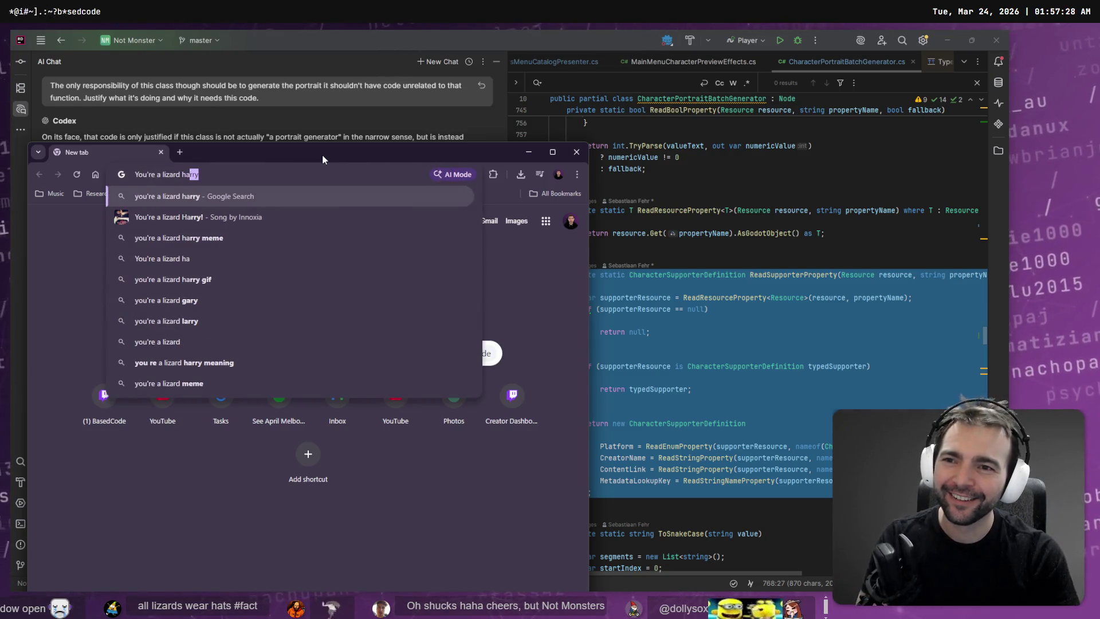
{"action": "key", "text": "Return"}
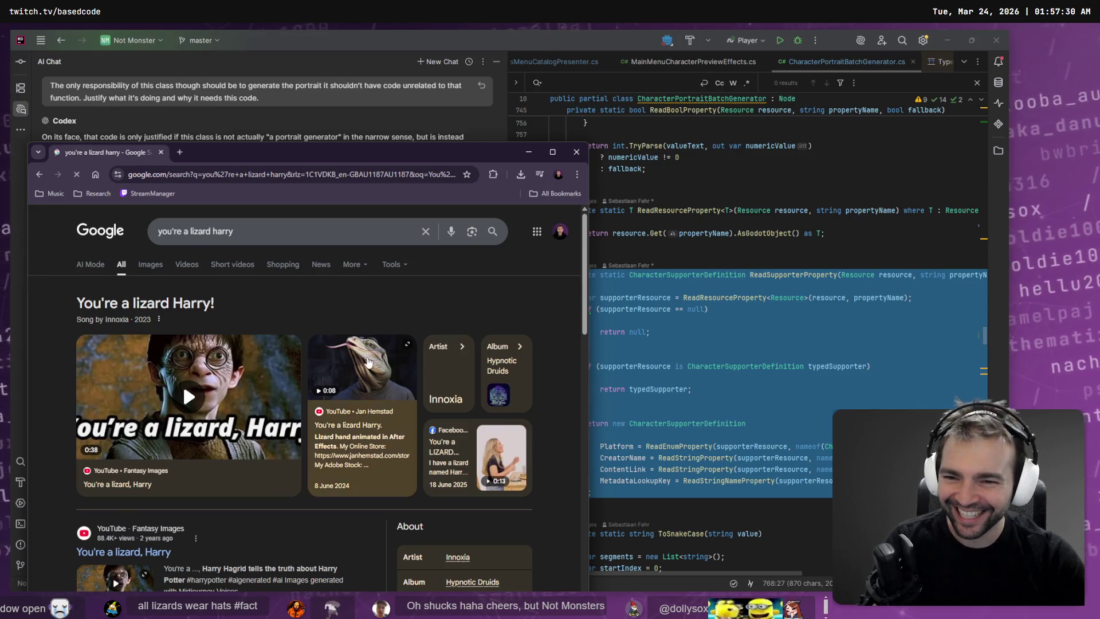
{"action": "scroll", "coordinate": [102, 307], "scroll_direction": "down", "scroll_amount": 3}
{"action": "double_click", "coordinate": [344, 152]}
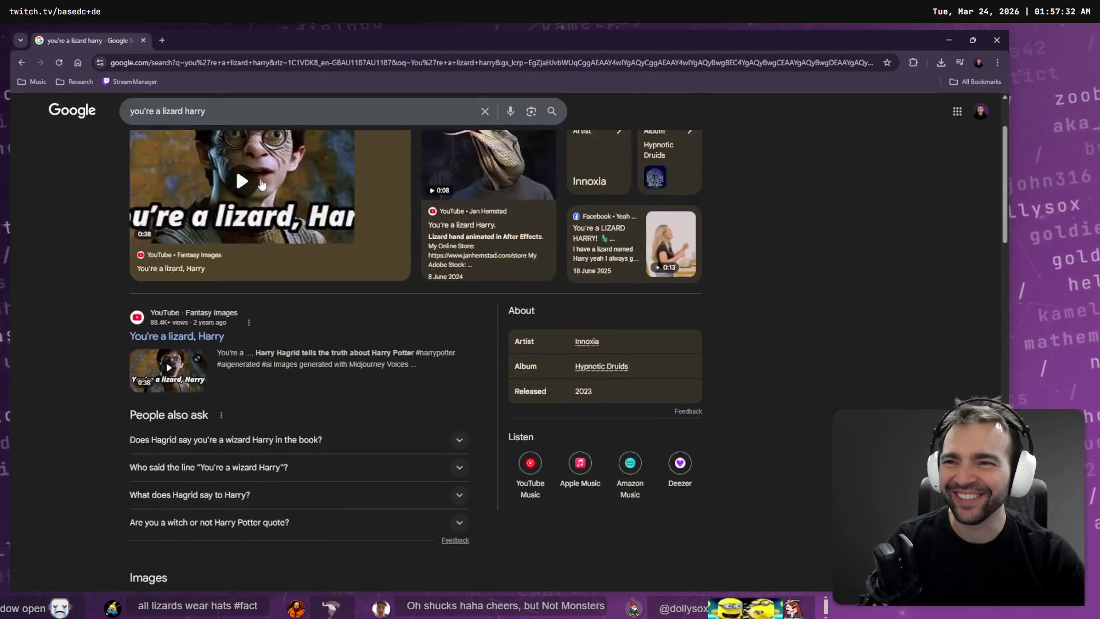
{"action": "scroll", "coordinate": [258, 160], "scroll_direction": "up", "scroll_amount": 3}
{"action": "left_click", "coordinate": [200, 153]}
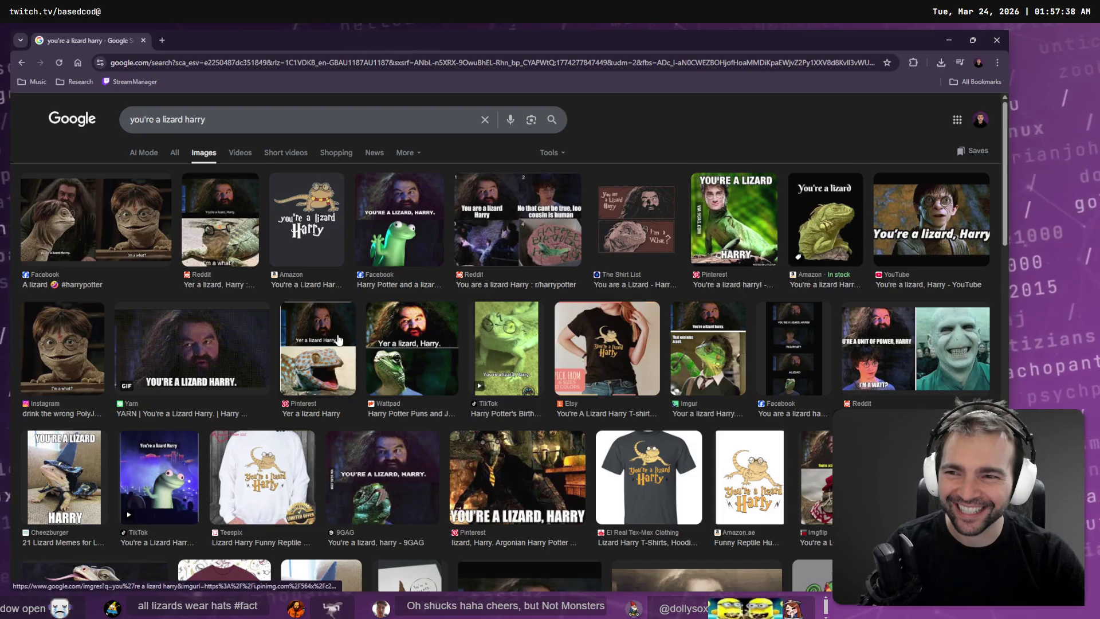
Step: Open and view the Reddit "Yer a lizard, Harry" meme, then open the Facebook result
{"action": "left_click", "coordinate": [239, 252]}
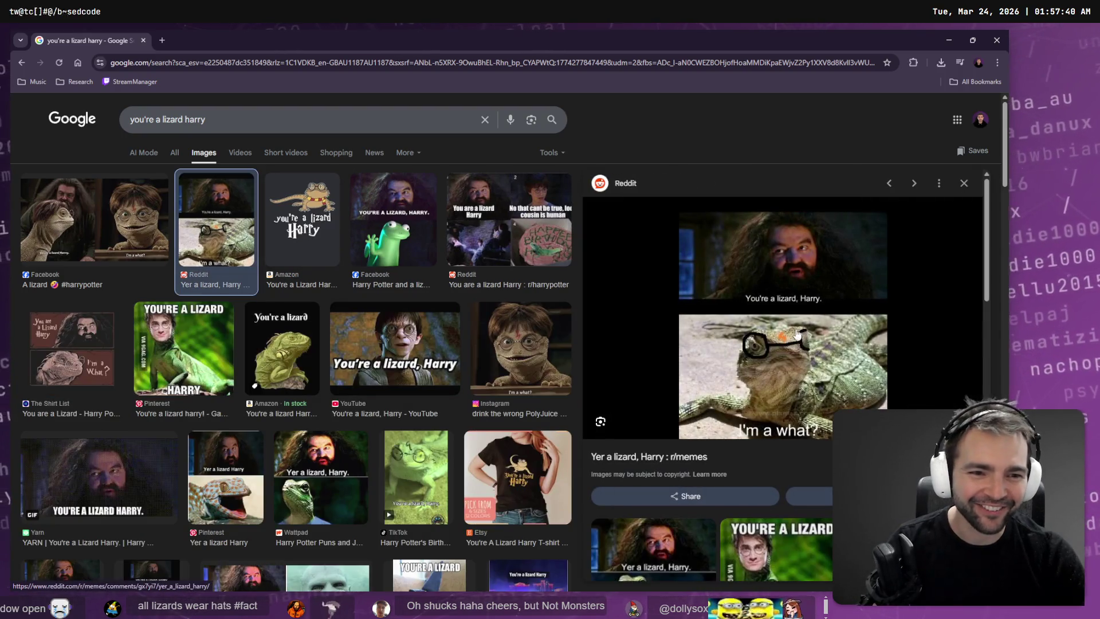
{"action": "right_click", "coordinate": [810, 292]}
{"action": "left_click", "coordinate": [831, 311]}
{"action": "right_click", "coordinate": [832, 295]}
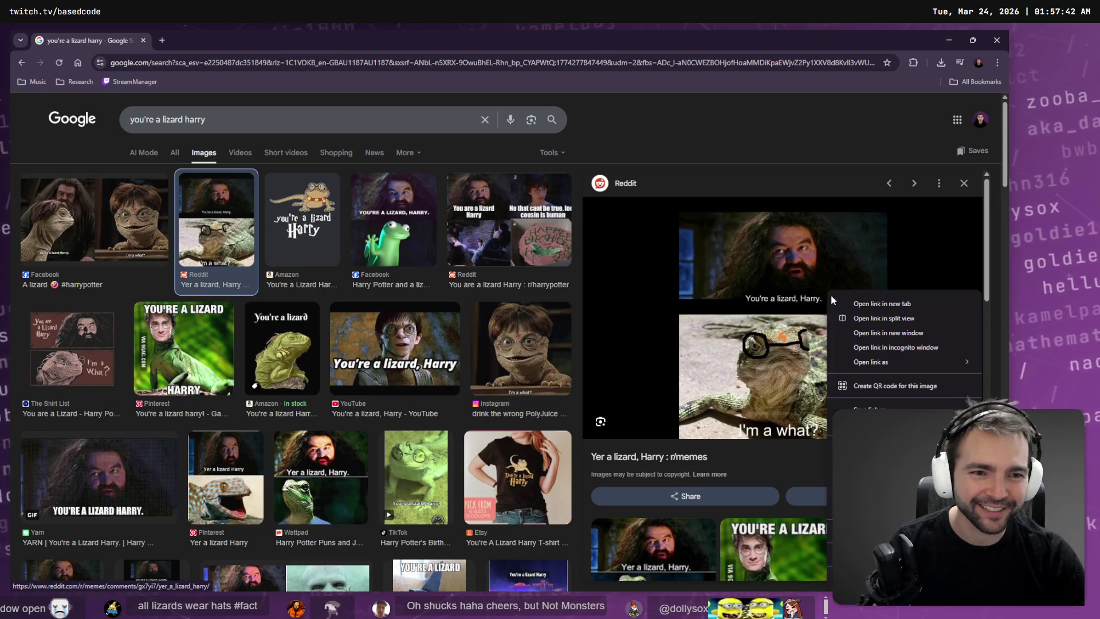
{"action": "left_click", "coordinate": [857, 303]}
{"action": "left_click", "coordinate": [201, 41]}
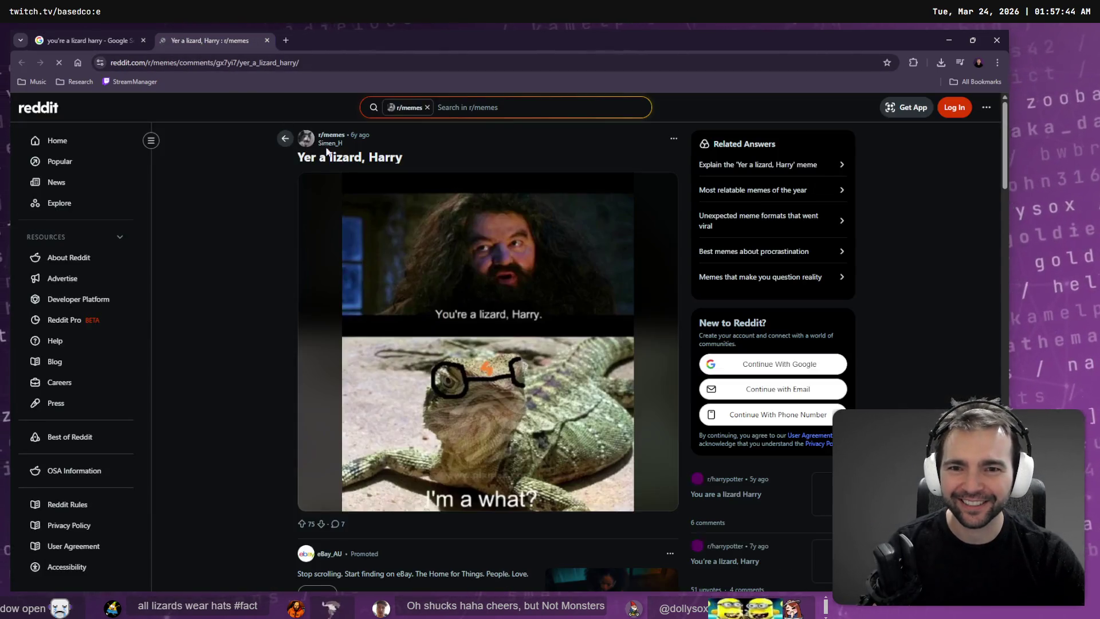
{"action": "left_click", "coordinate": [463, 283]}
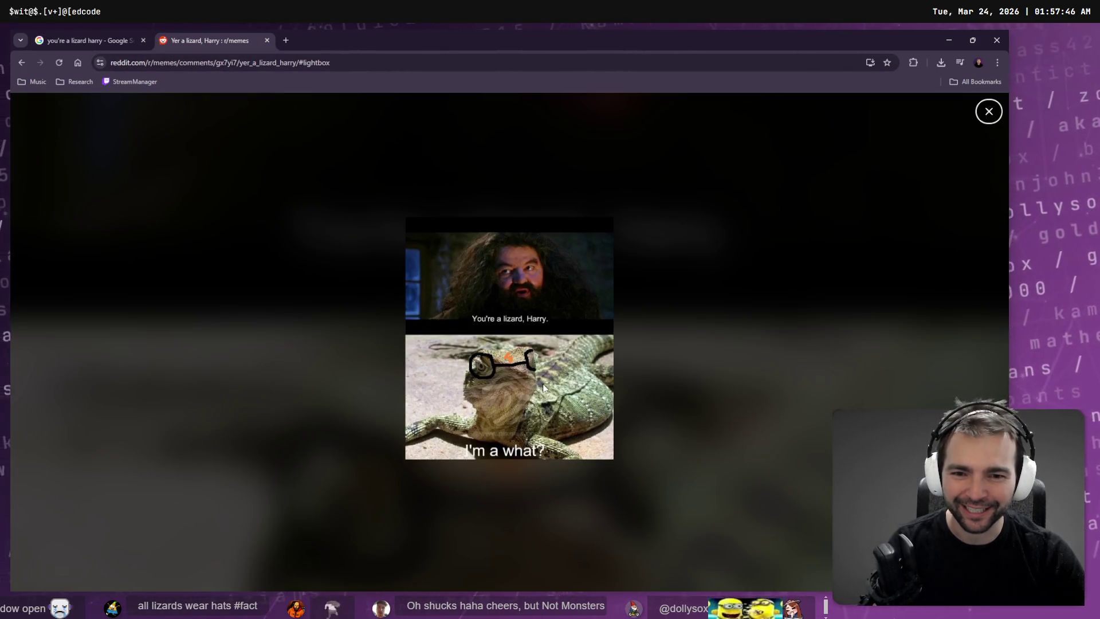
{"action": "scroll", "coordinate": [548, 383], "scroll_direction": "up", "scroll_amount": 5}
{"action": "scroll", "coordinate": [548, 383], "scroll_direction": "down", "scroll_amount": 1}
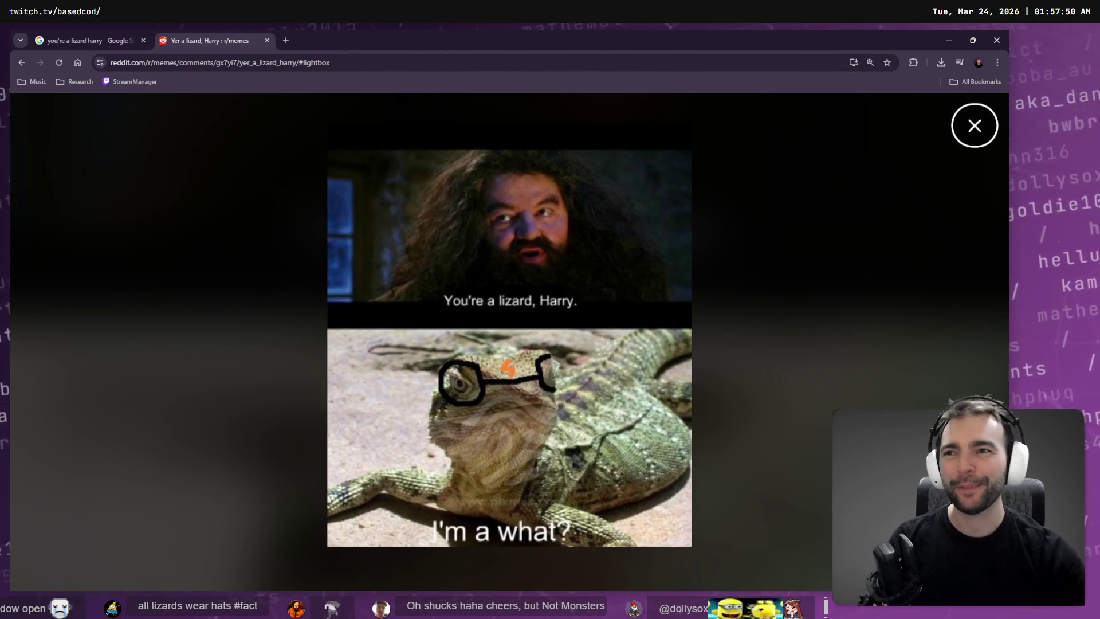
{"action": "left_click", "coordinate": [83, 39]}
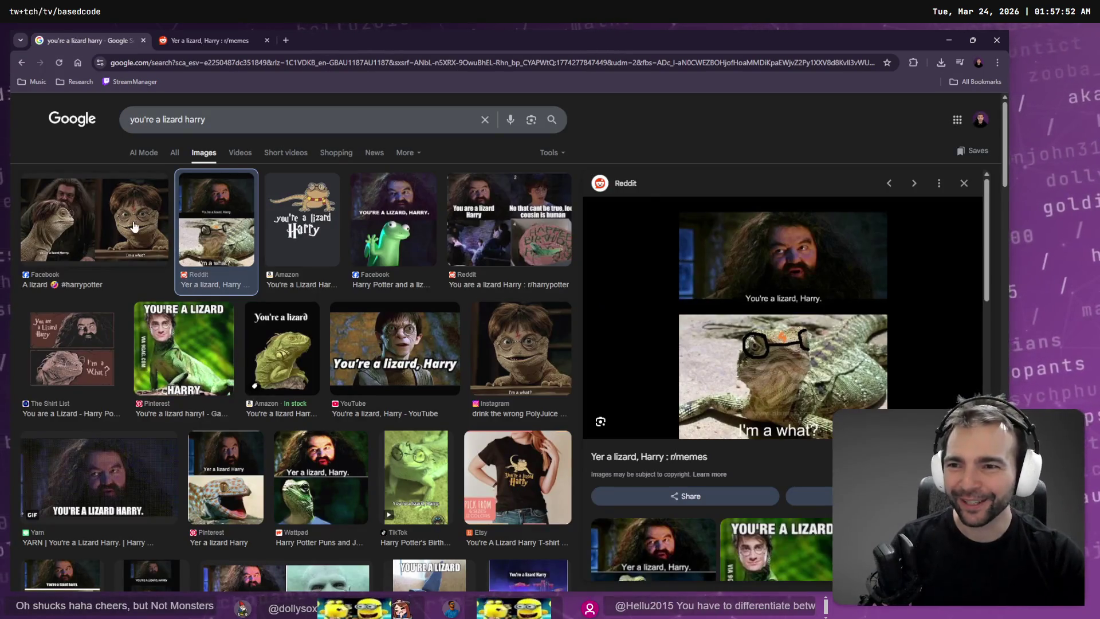
{"action": "key", "text": "Left"}
{"action": "left_click", "coordinate": [846, 300]}
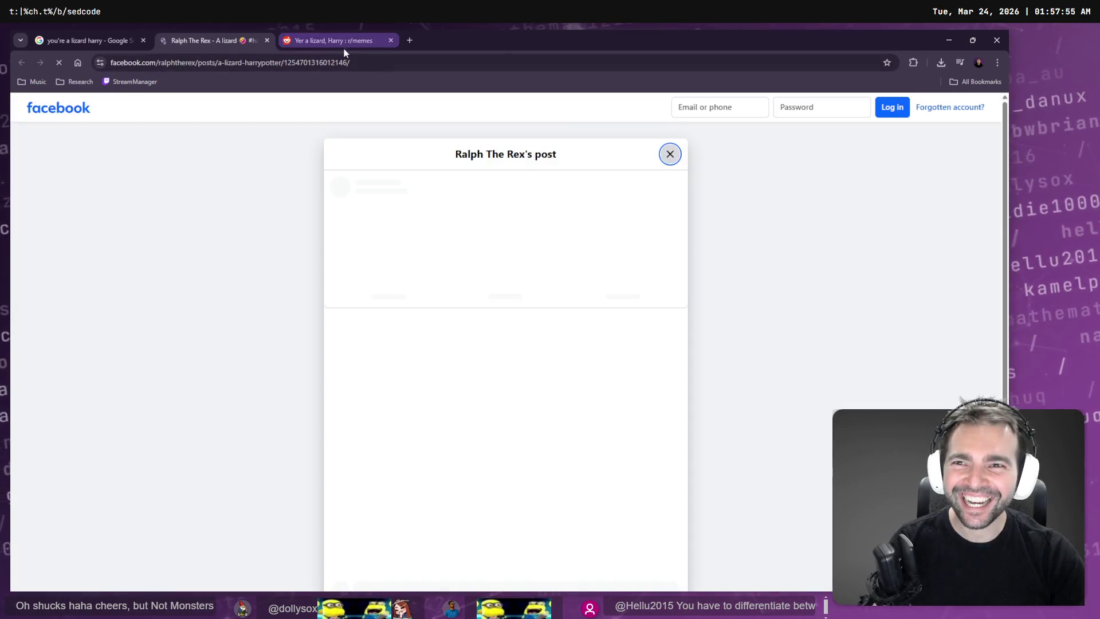
Step: Close the Reddit tab, view and close the Facebook lizard Harry post, then open the Instagram reel
{"action": "middle_click", "coordinate": [343, 43]}
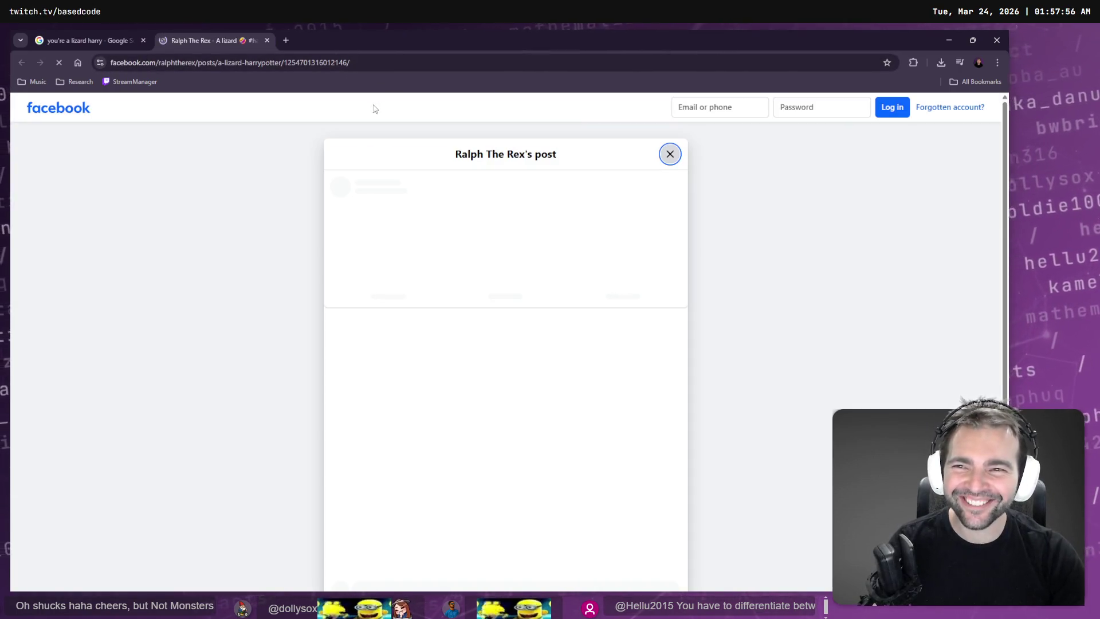
{"action": "left_click", "coordinate": [541, 310]}
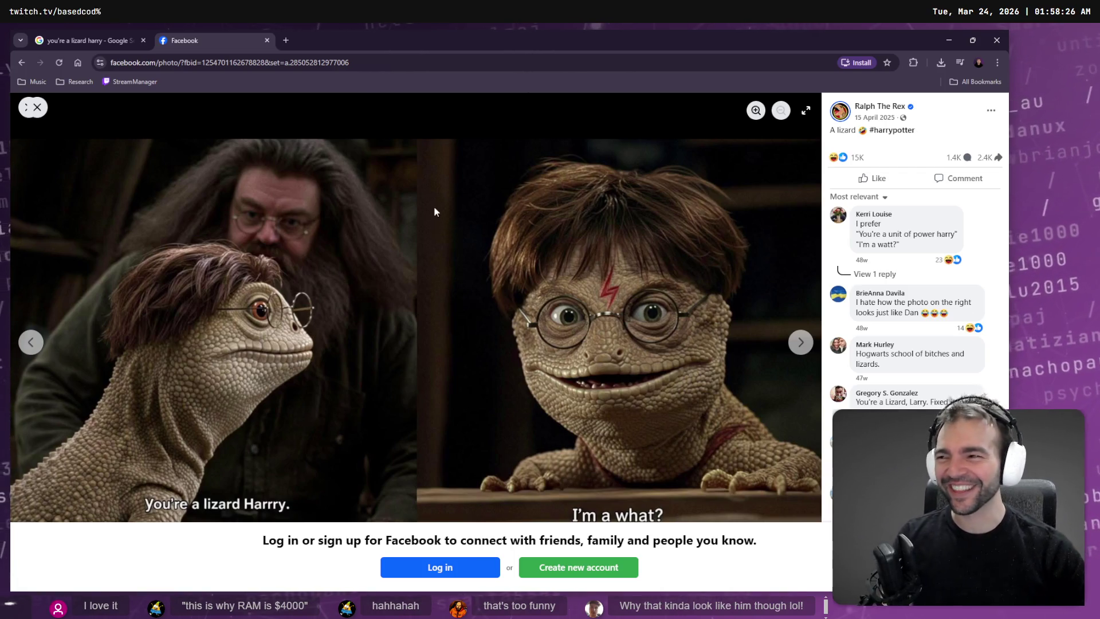
{"action": "left_click", "coordinate": [37, 107]}
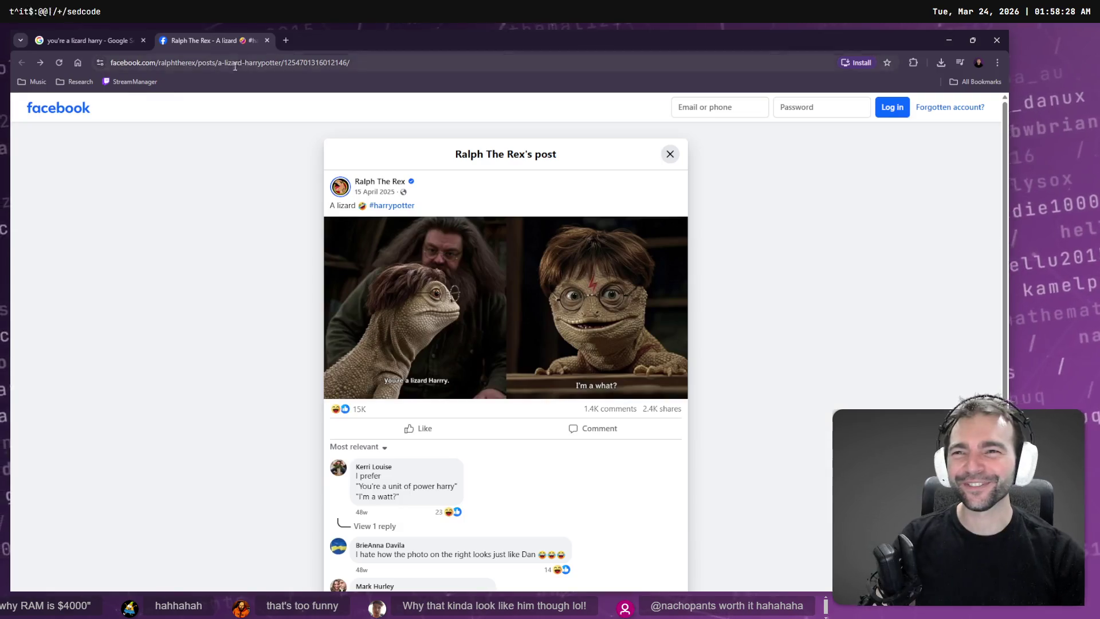
{"action": "middle_click", "coordinate": [238, 46]}
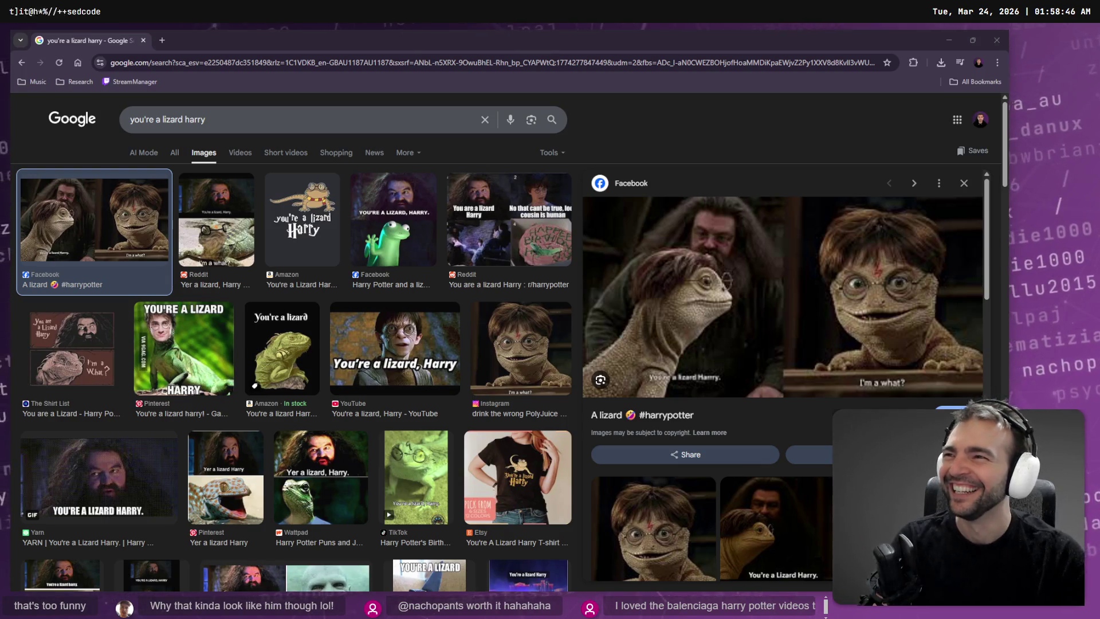
{"action": "left_click", "coordinate": [520, 413]}
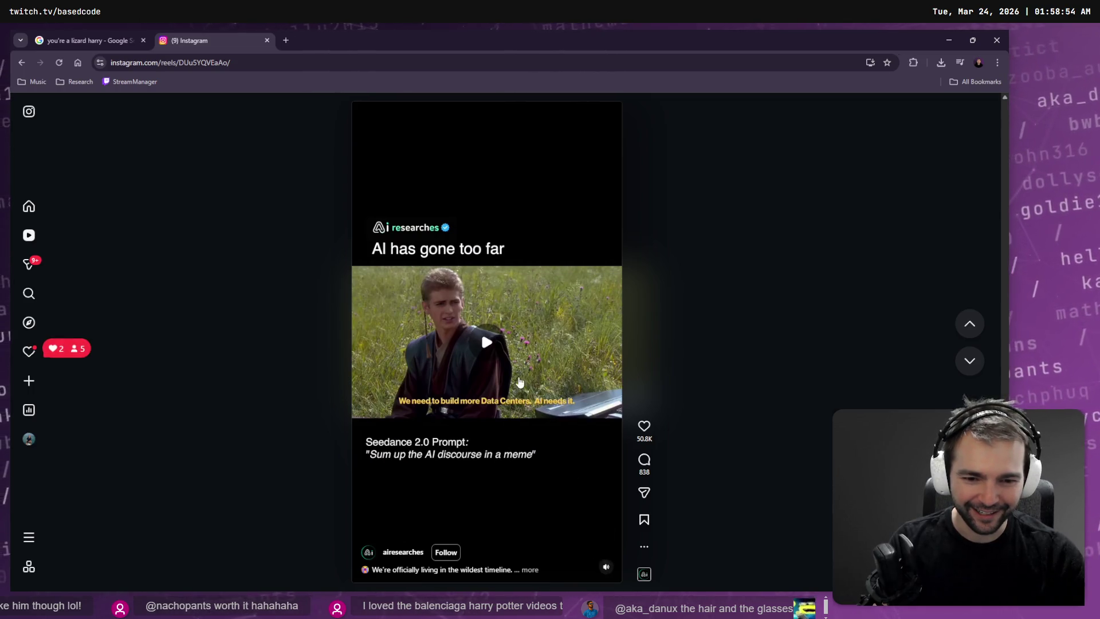
Step: Play the Instagram reel "AI has gone too far"
{"action": "left_click", "coordinate": [480, 351]}
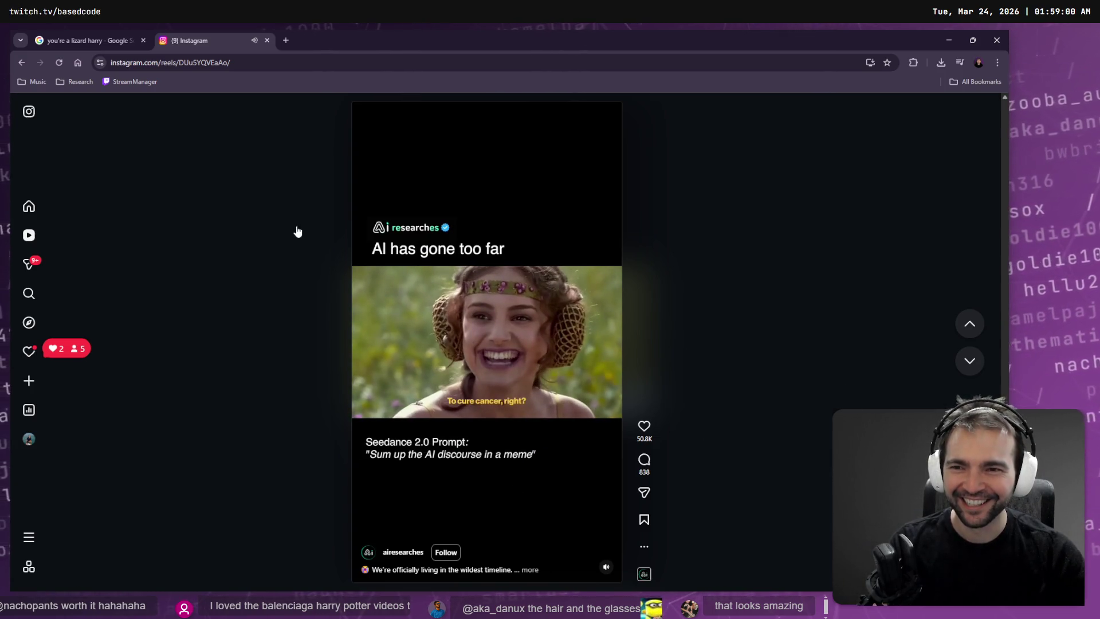
Step: Reopen the Instagram reel in a fresh tab, watch it with sound on, then close it
{"action": "left_click", "coordinate": [61, 63]}
{"action": "left_click", "coordinate": [91, 41]}
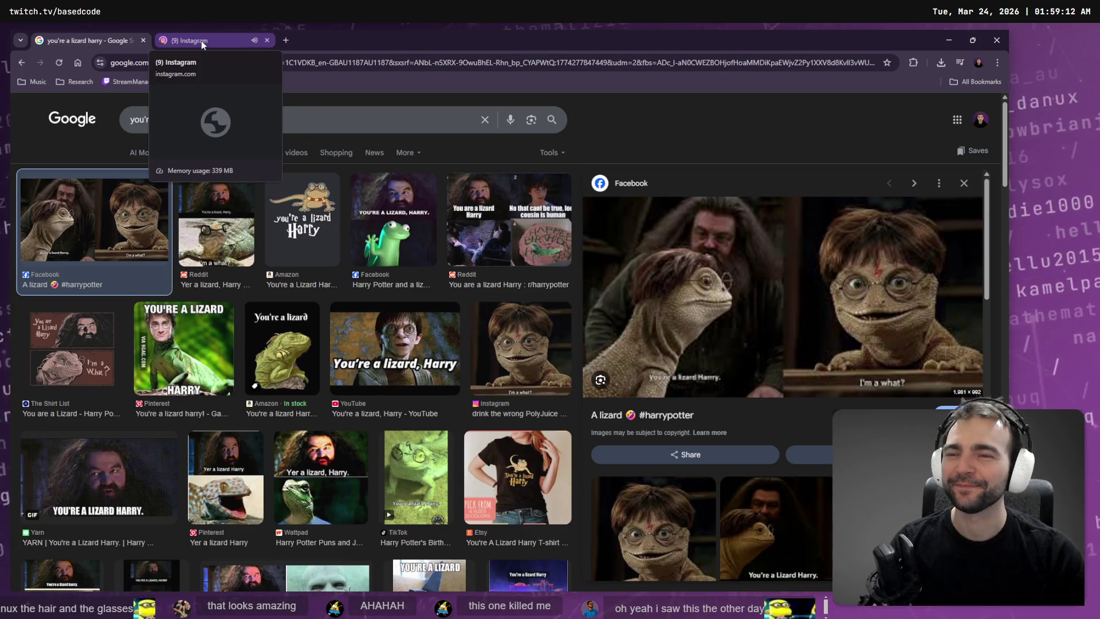
{"action": "left_click", "coordinate": [213, 41]}
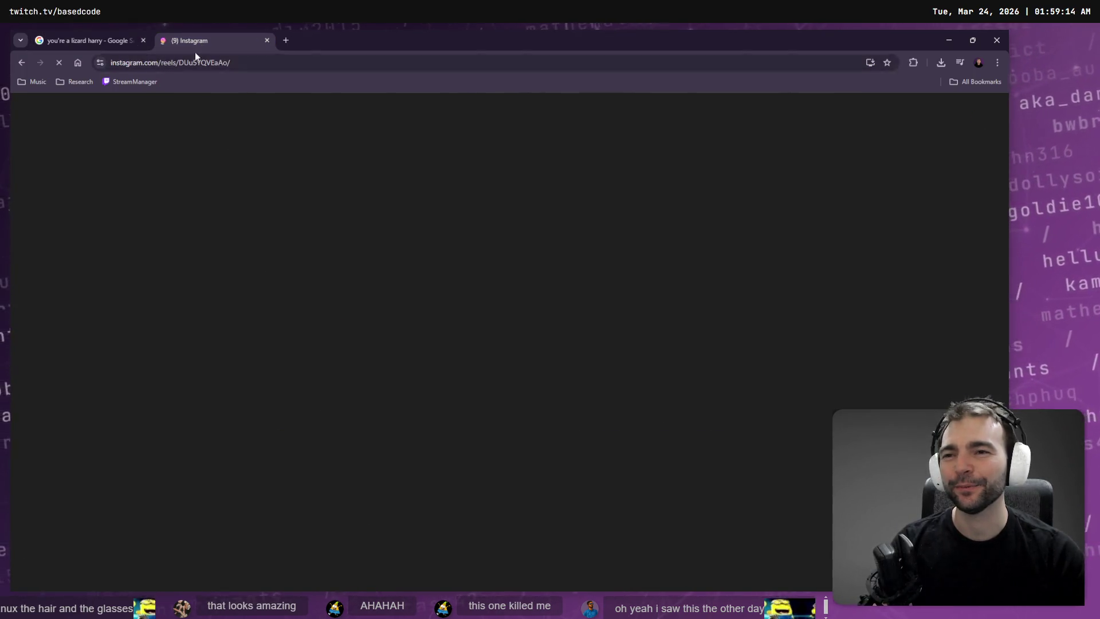
{"action": "left_click", "coordinate": [224, 63]}
{"action": "left_click_drag", "start_coordinate": [224, 63], "coordinate": [361, 43]}
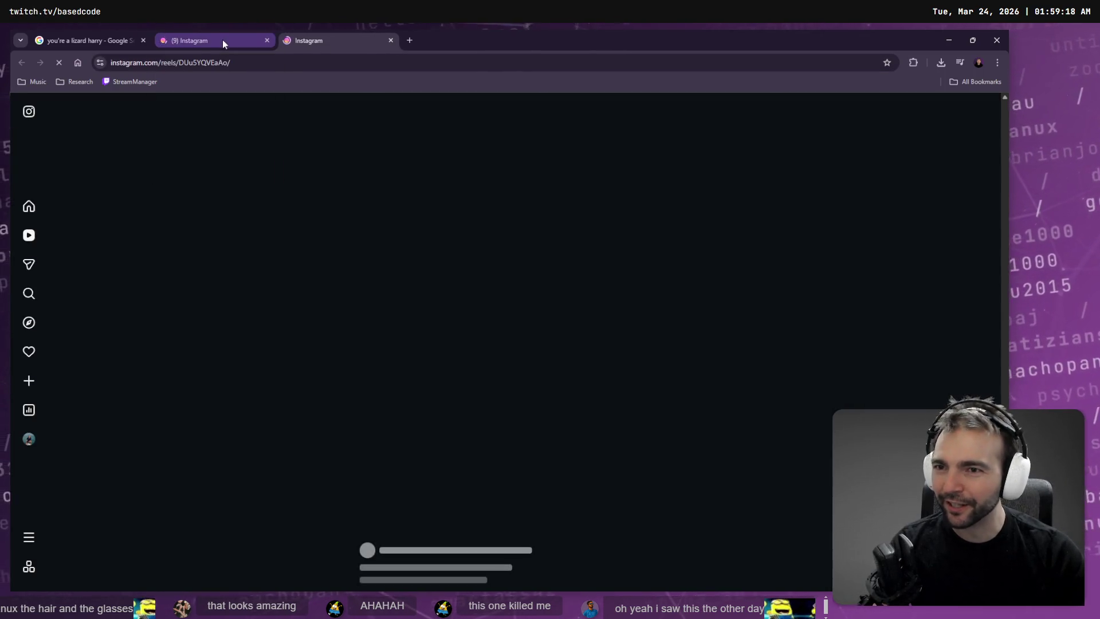
{"action": "left_click", "coordinate": [267, 40]}
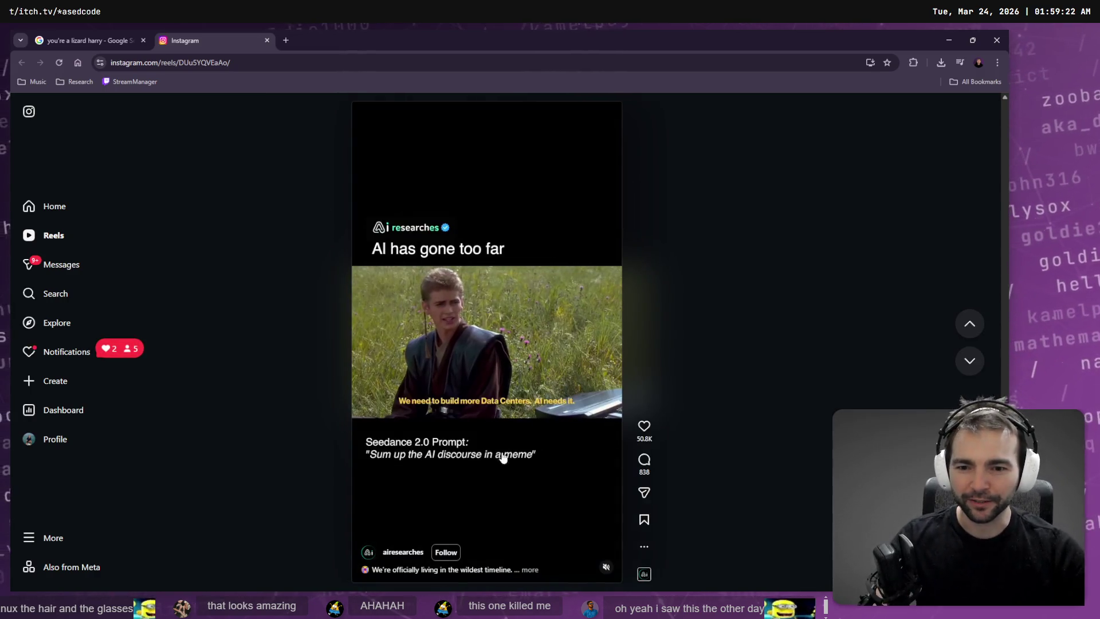
{"action": "left_click", "coordinate": [564, 545]}
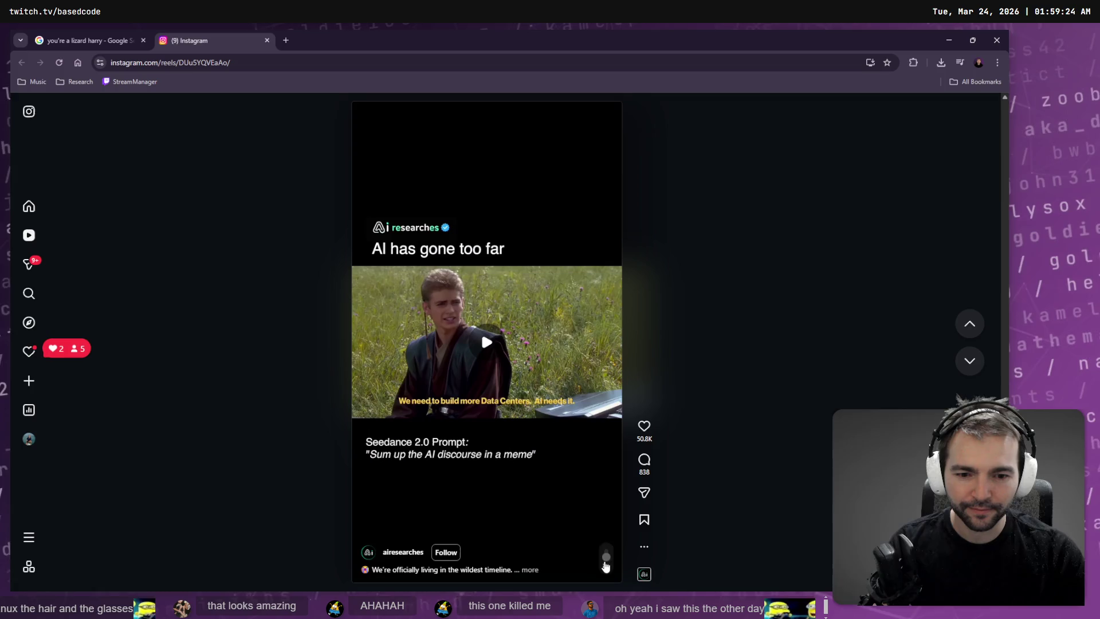
{"action": "left_click", "coordinate": [605, 565]}
{"action": "left_click", "coordinate": [426, 388]}
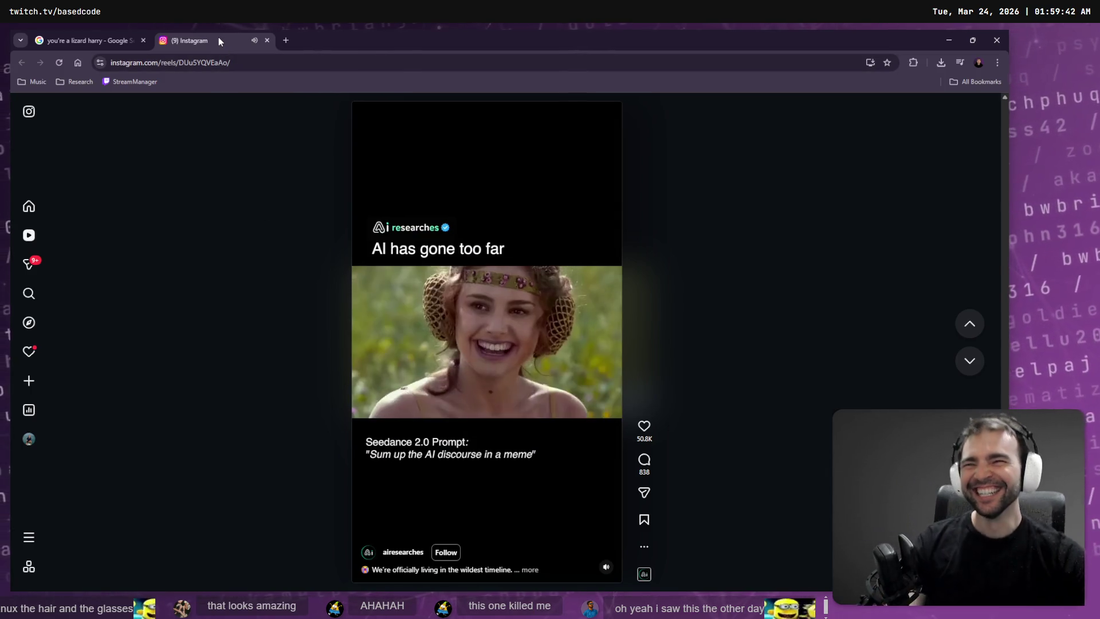
{"action": "key", "text": "ctrl+w"}
{"action": "key", "text": "ctrl+w"}
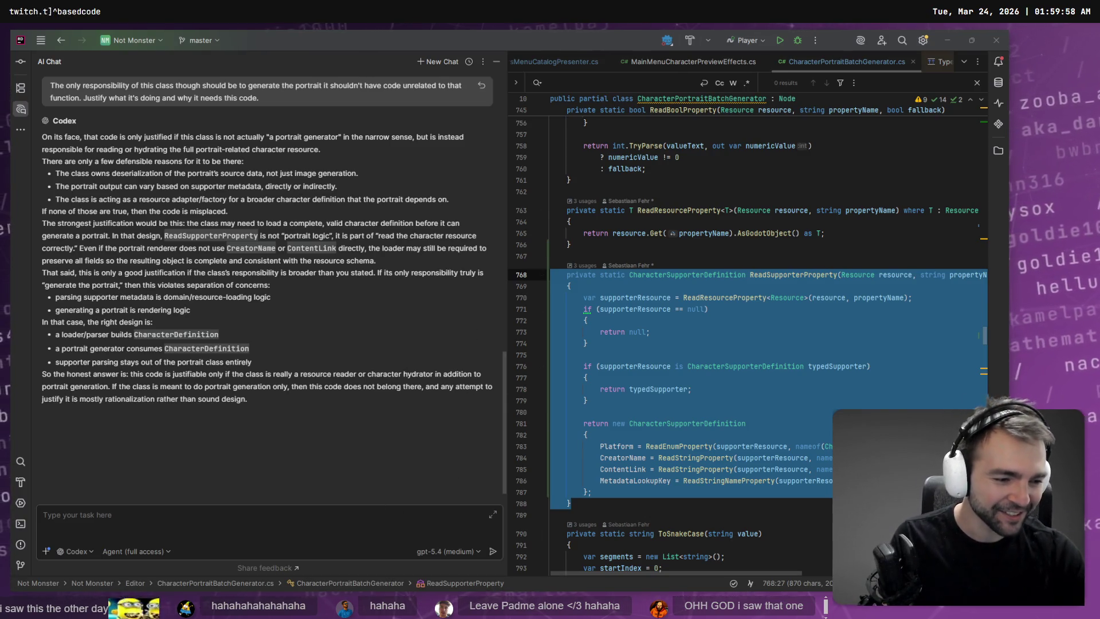
Step: Expand the Codex chat in VS Code and dictate a follow-up saying the button still isn't working
{"action": "key", "text": "alt+Tab"}
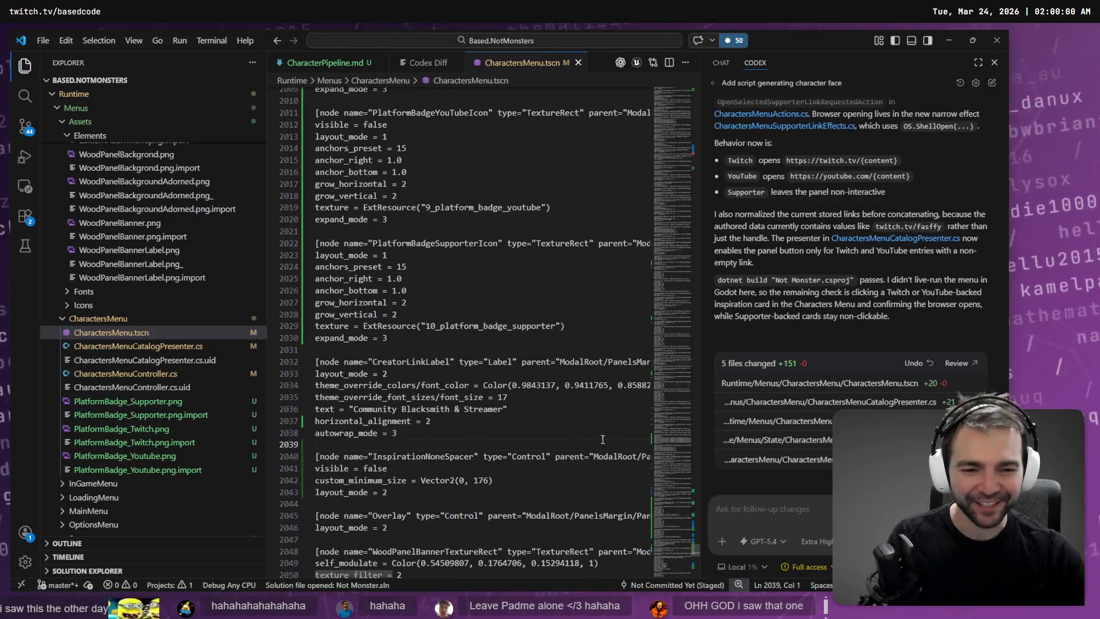
{"action": "left_click", "coordinate": [980, 65]}
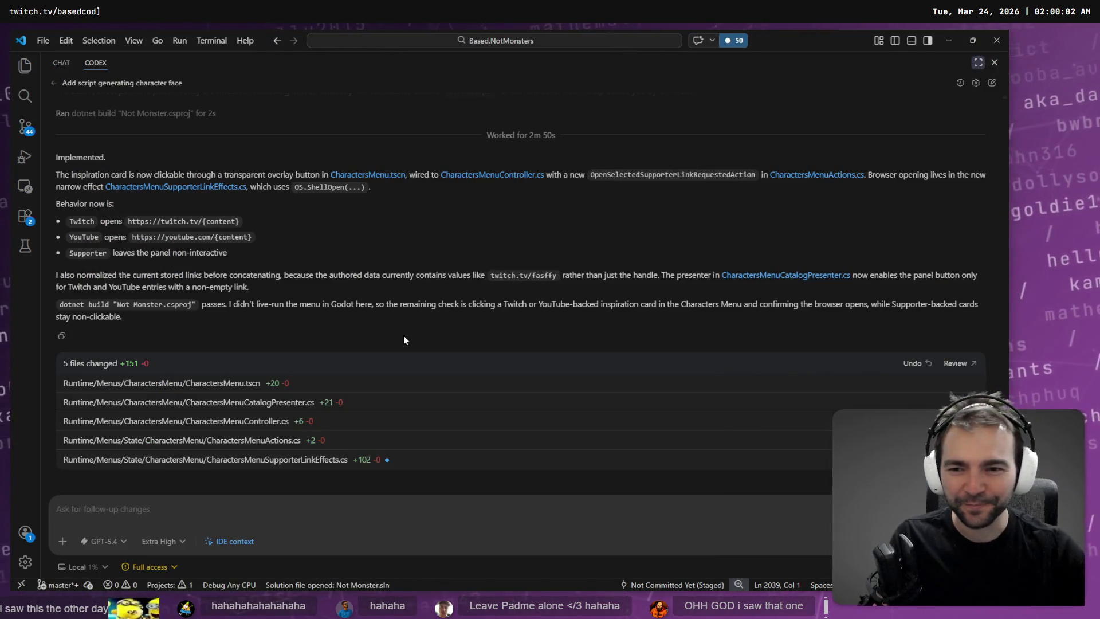
{"action": "left_click", "coordinate": [164, 507]}
{"action": "key", "text": "super+h"}
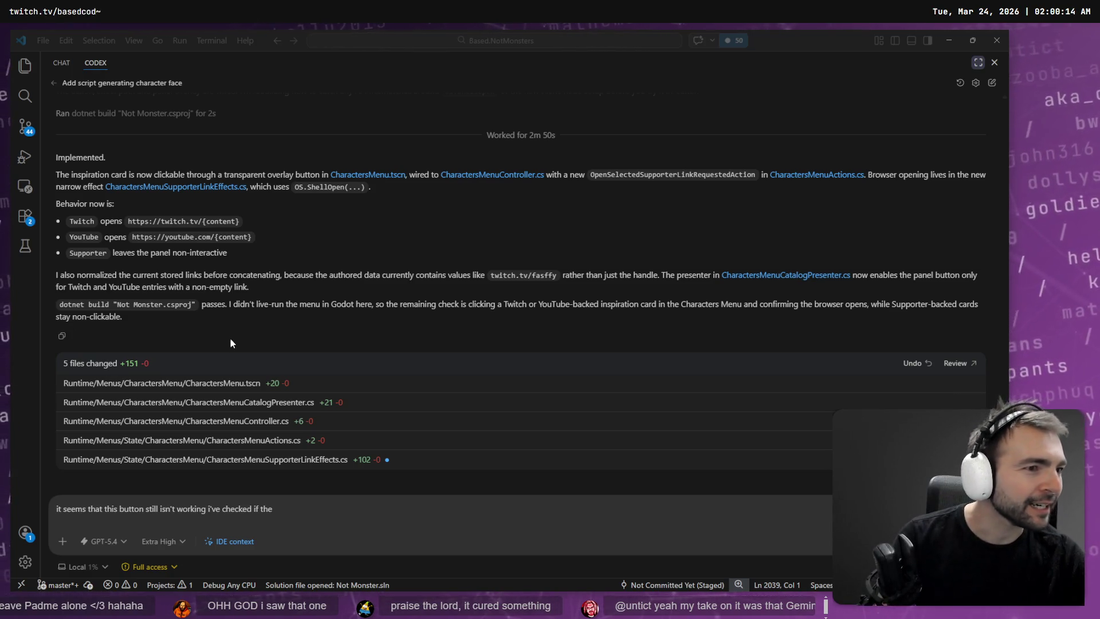
{"action": "key", "text": "alt+Tab"}
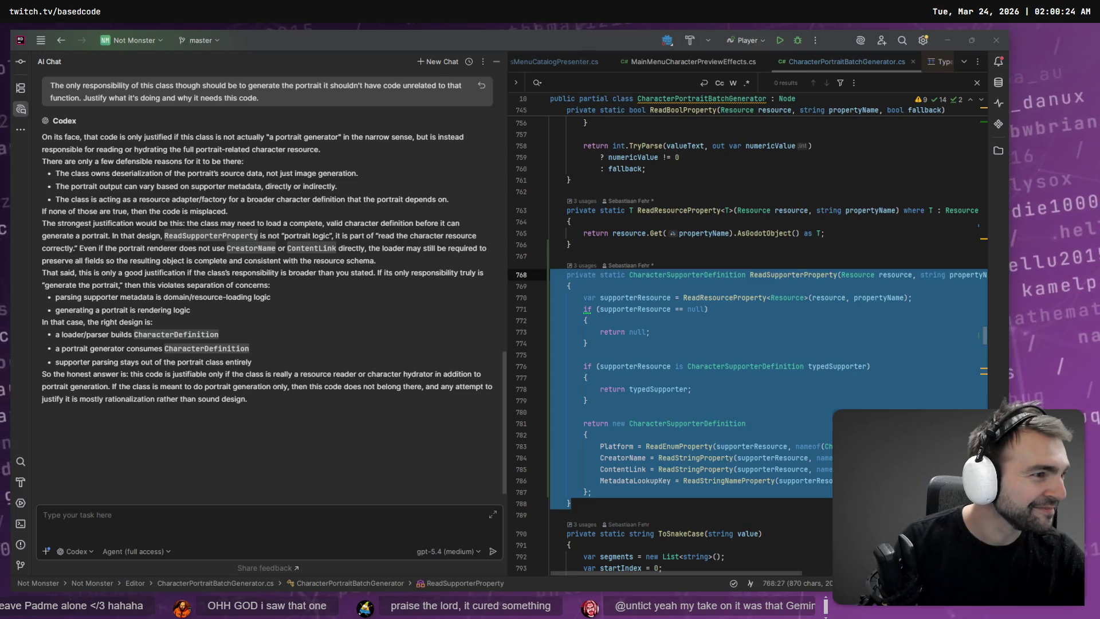
{"action": "key", "text": "alt+Tab"}
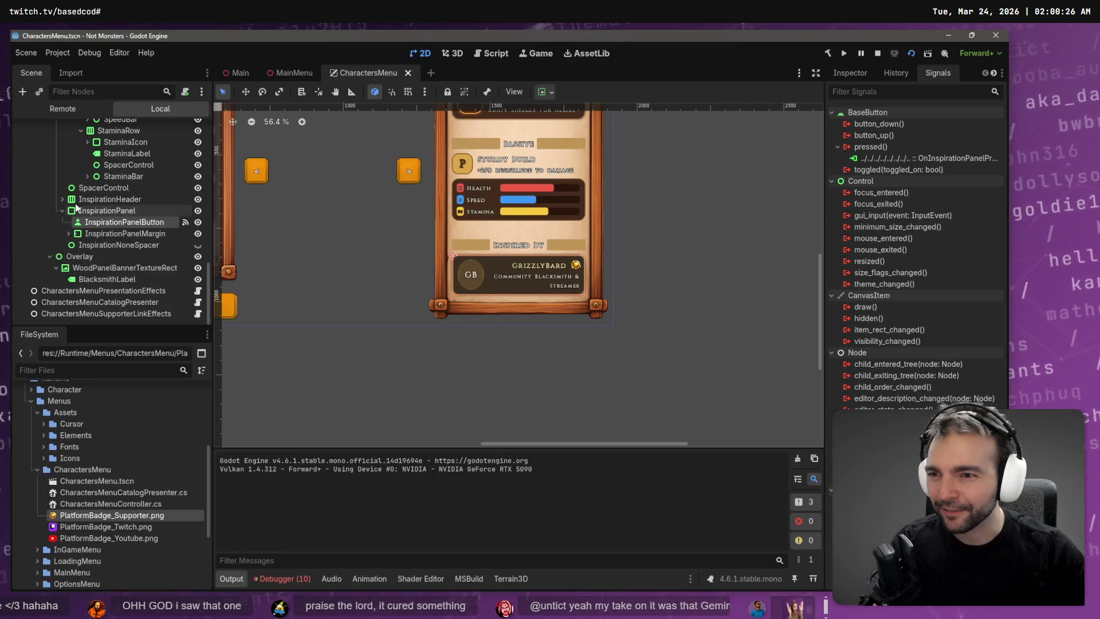
Step: Confirm InspirationPanelButton's pressed signal connection in Godot, then return to the Codex draft
{"action": "left_click", "coordinate": [135, 223]}
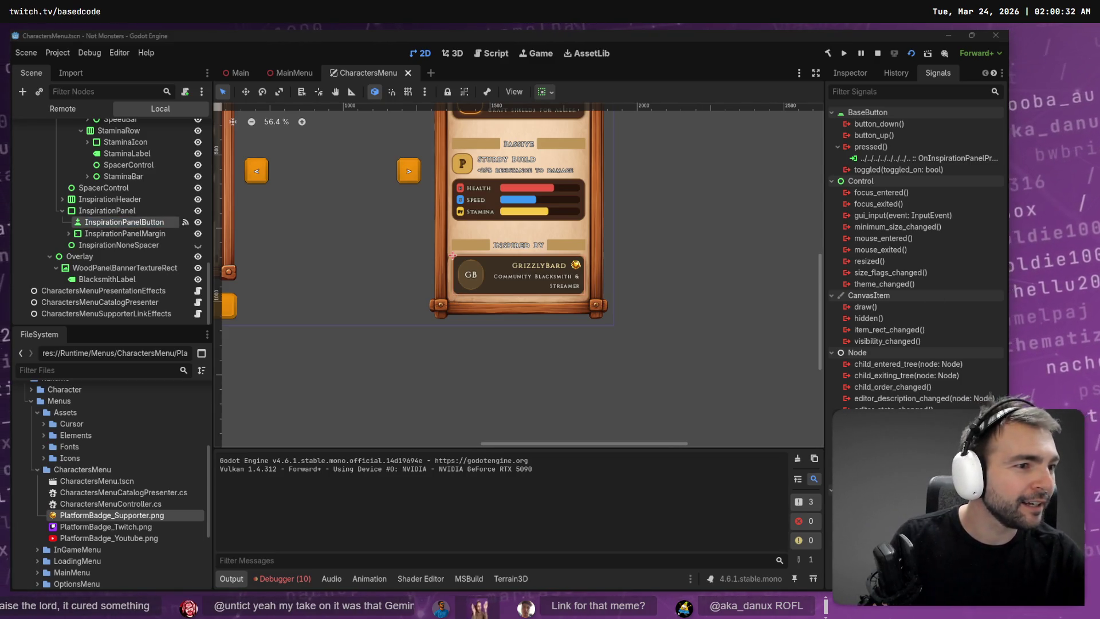
{"action": "key", "text": "alt+Tab"}
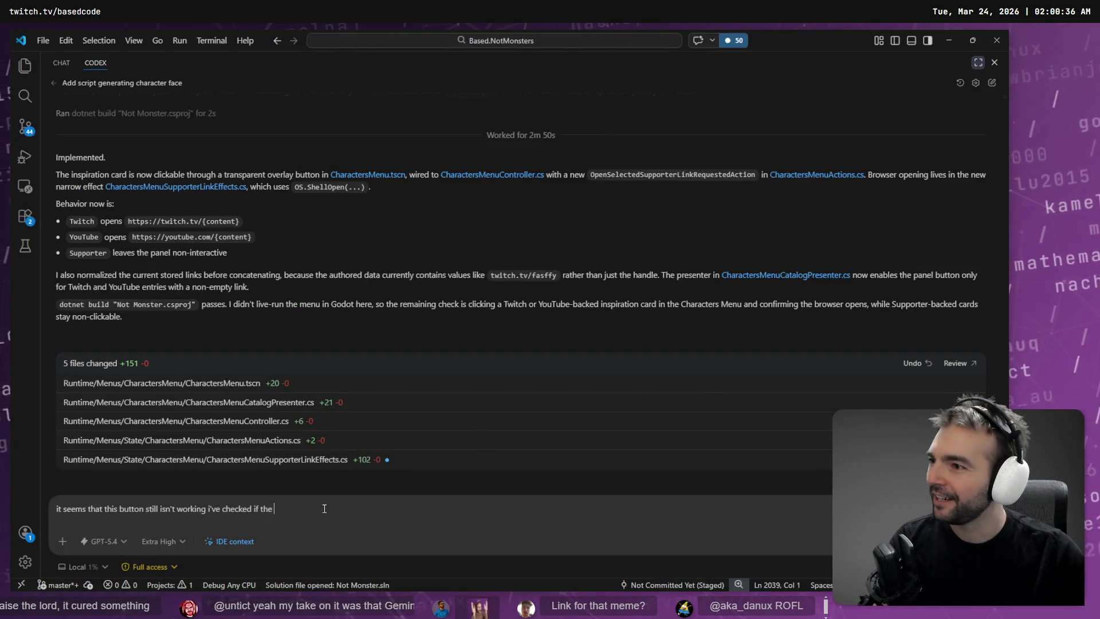
Step: Add "InspirationPanelButton" to the draft, capitalize its first letter, and note it exists and seems connected
{"action": "type", "text": "InspirationPanelButton"}
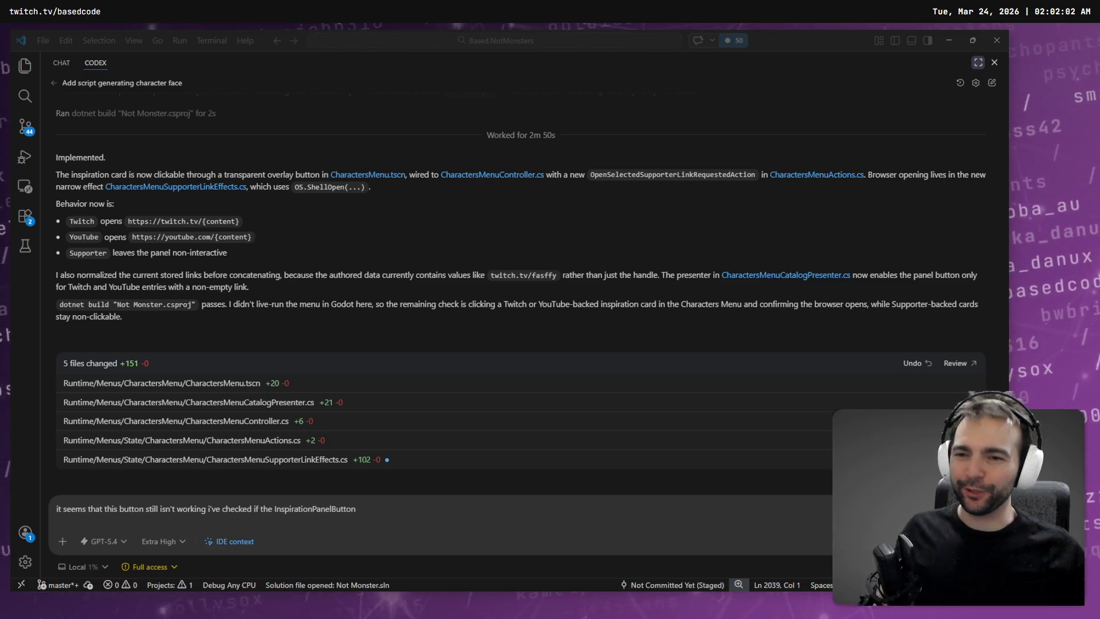
{"action": "left_click", "coordinate": [412, 521]}
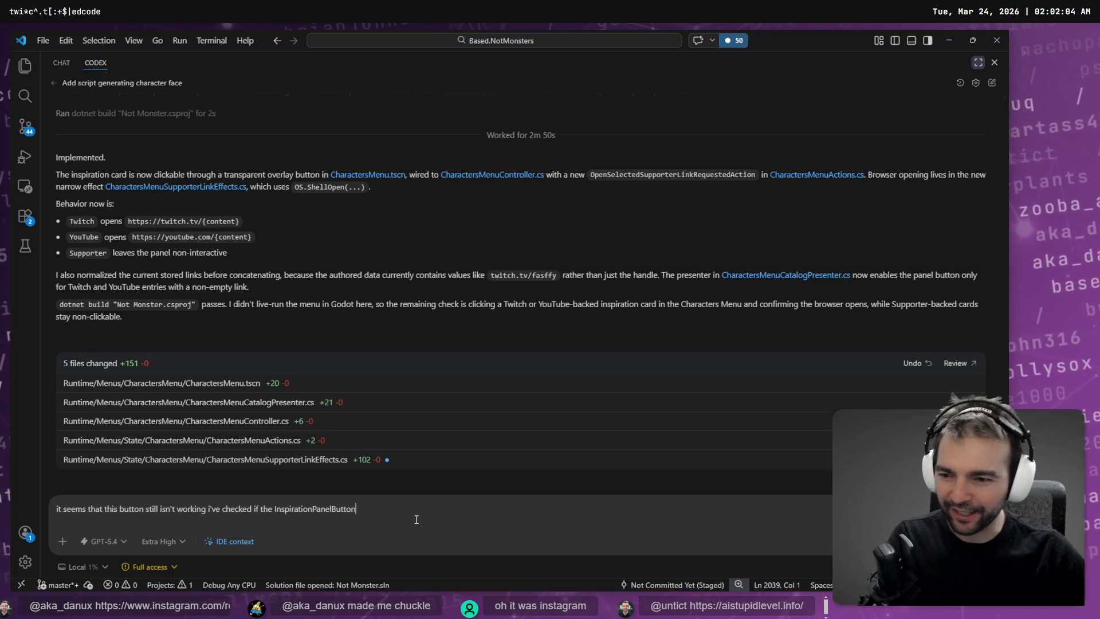
{"action": "key", "text": "Home"}
{"action": "key", "text": "shift+Right"}
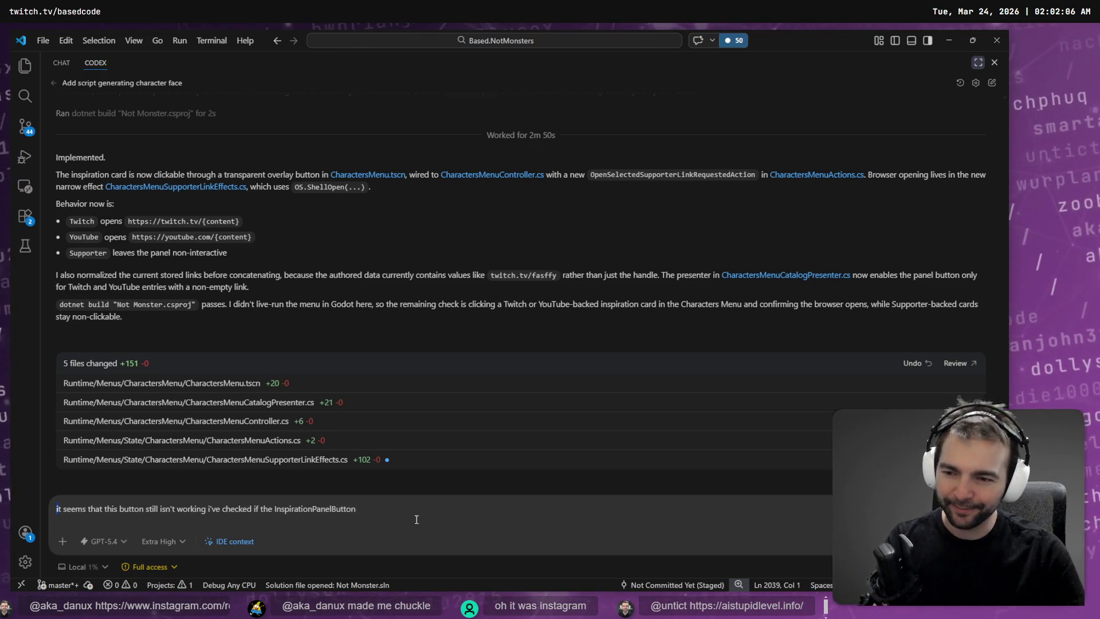
{"action": "type", "text": "I"}
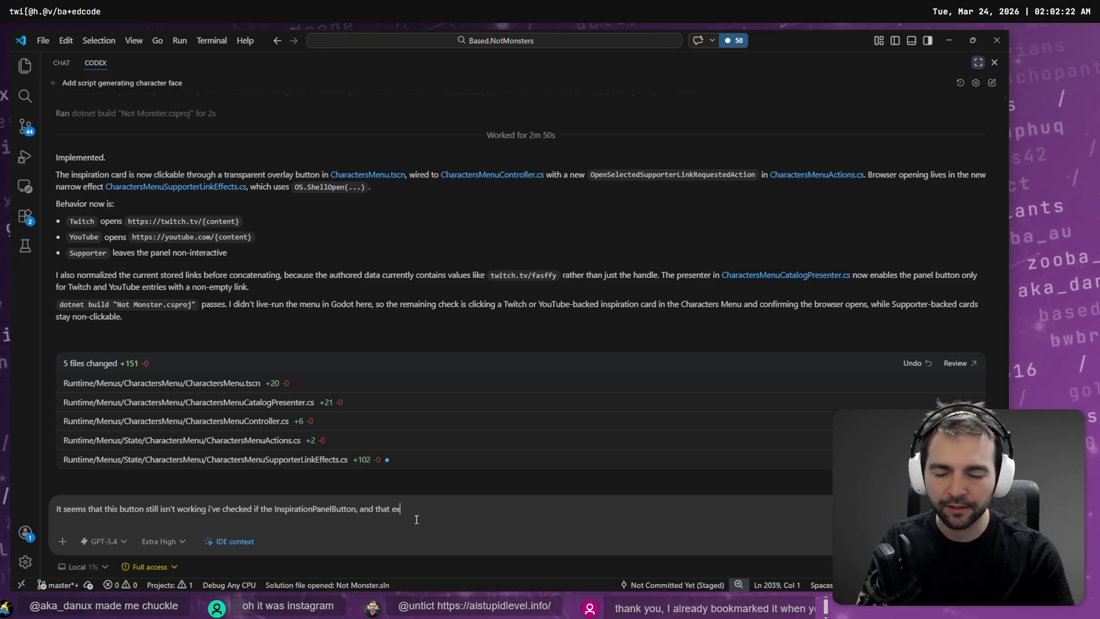
{"action": "type", "text": "ists"}
{"action": "key", "text": "BackSpace"}
{"action": "key", "text": "BackSpace"}
{"action": "key", "text": "BackSpace"}
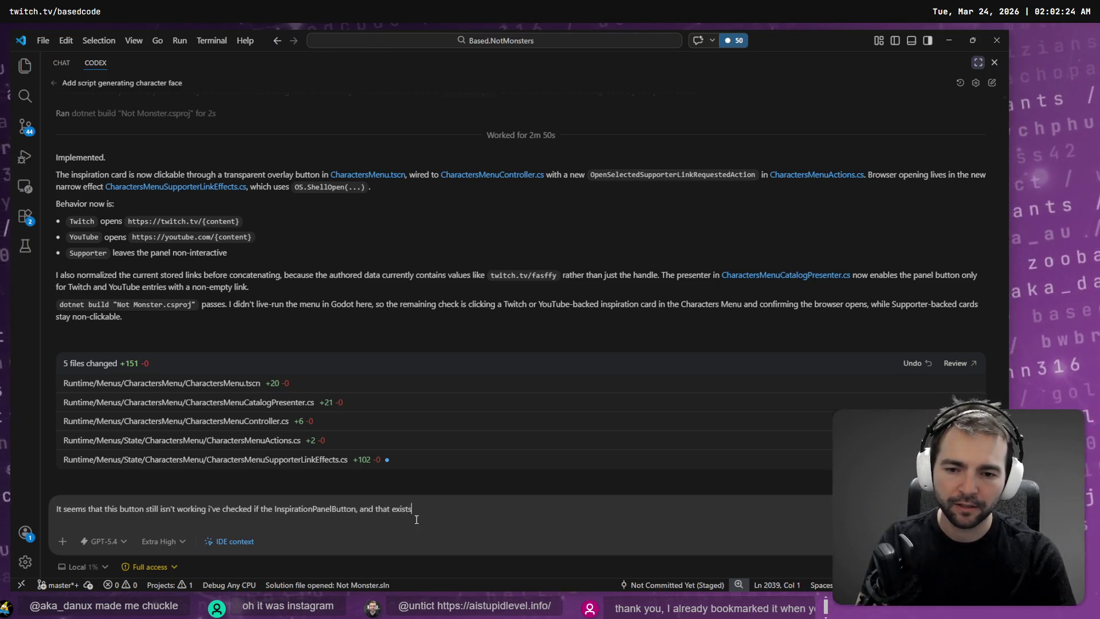
{"action": "type", "text": "ee"}
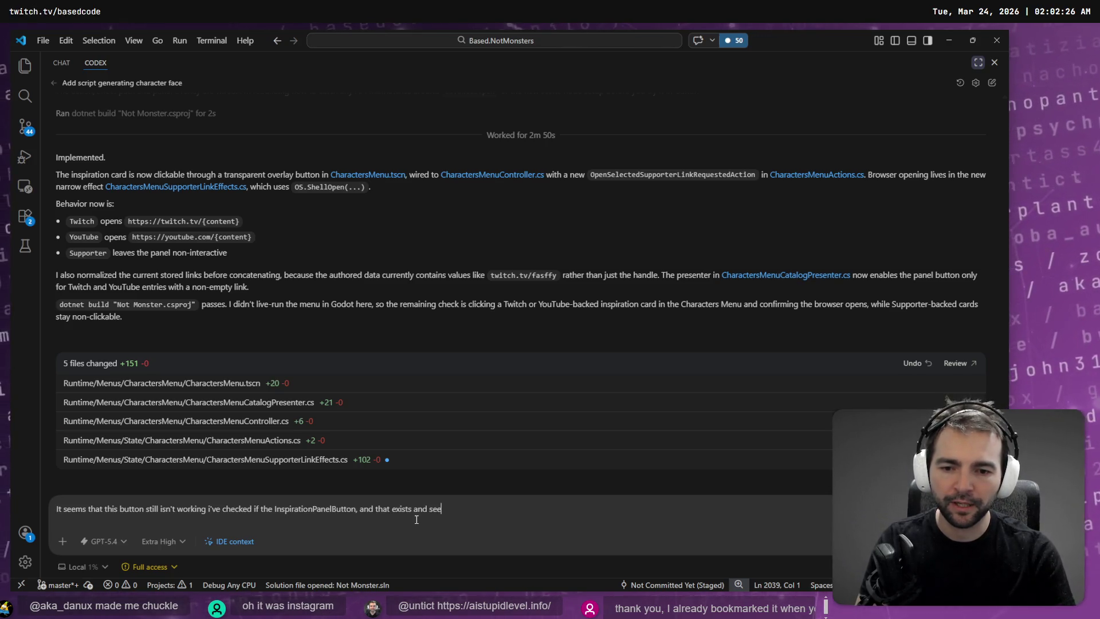
{"action": "type", "text": "ms to be connec"}
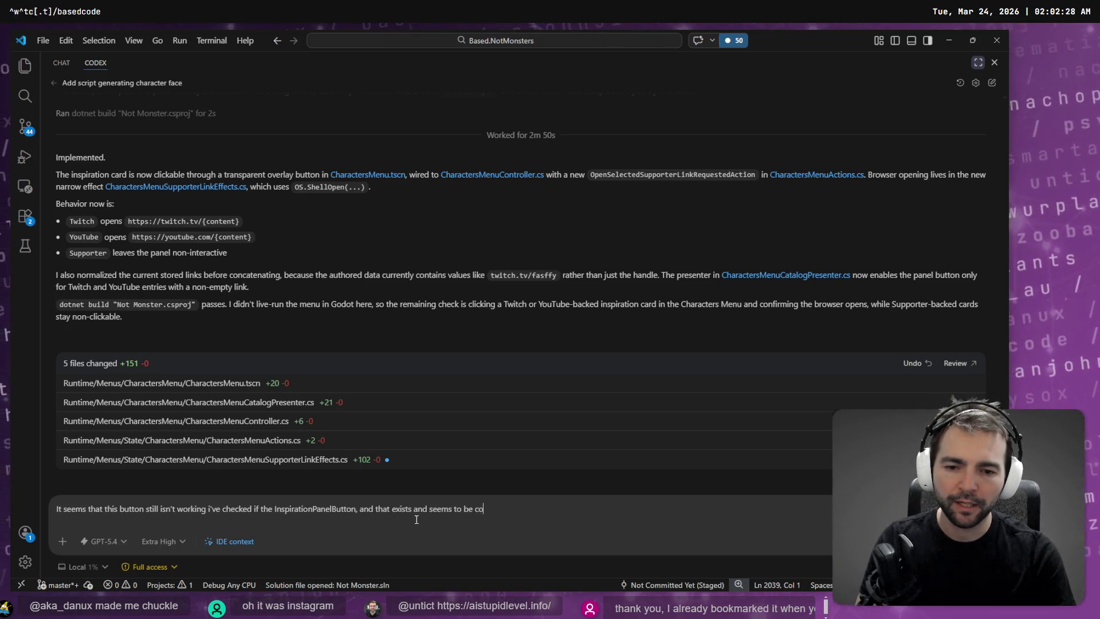
{"action": "type", "text": "ted."}
{"action": "key", "text": "super+h"}
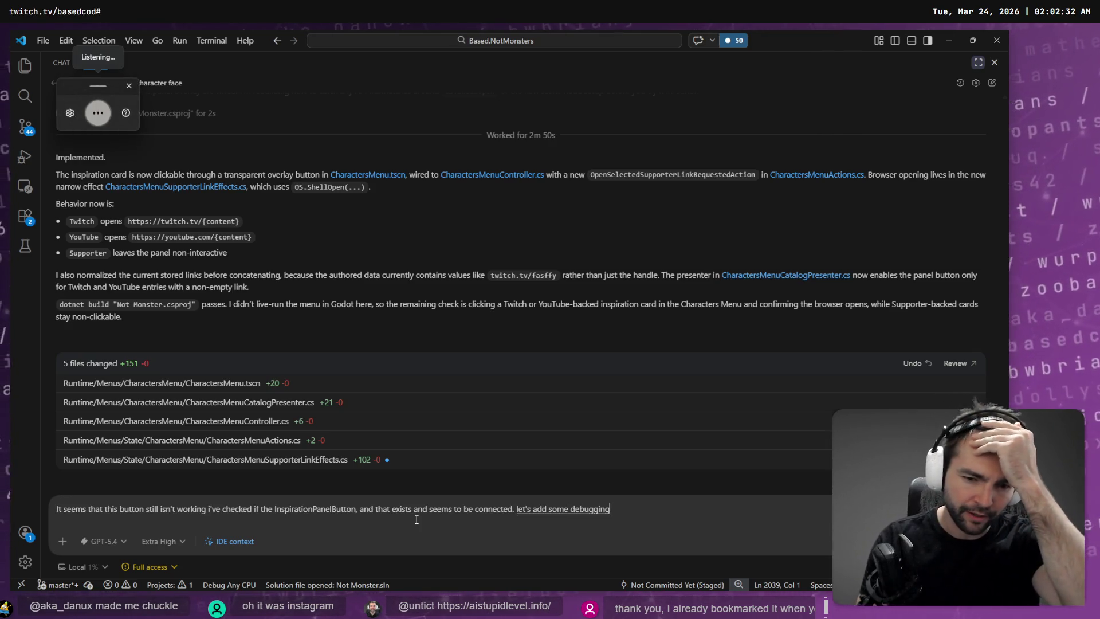
Step: Delete the unwanted dictated phrase, finish dictating, and send the follow-up that the cursor never becomes a hand
{"action": "key", "text": "ctrl+shift+Left"}
{"action": "key", "text": "ctrl+shift+Left"}
{"action": "key", "text": "ctrl+shift+Left"}
{"action": "key", "text": "BackSpace"}
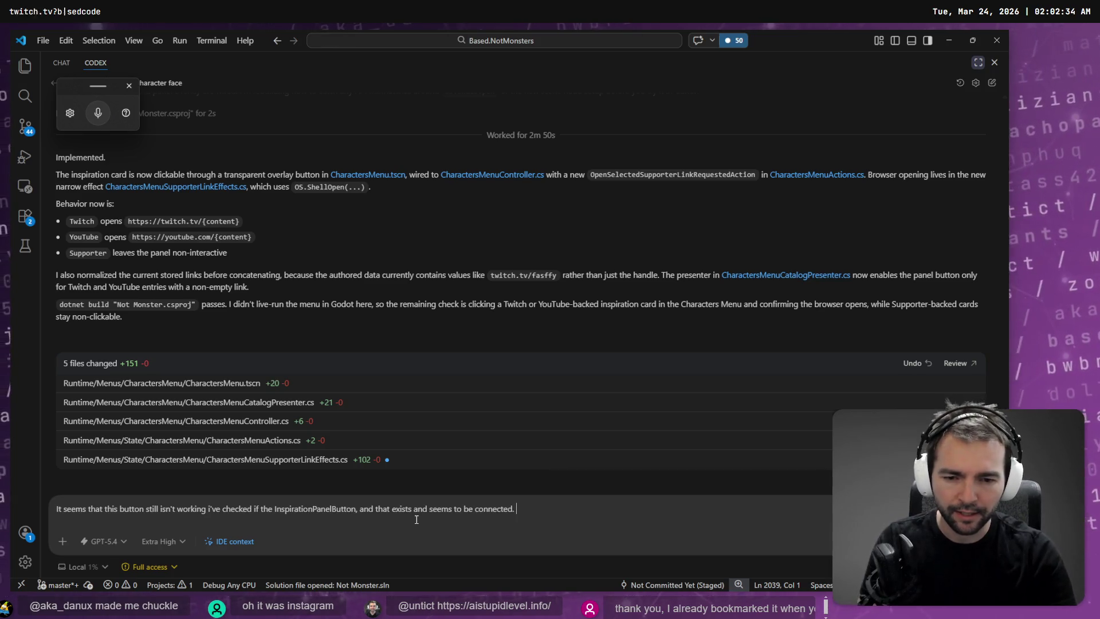
{"action": "key", "text": "super+h"}
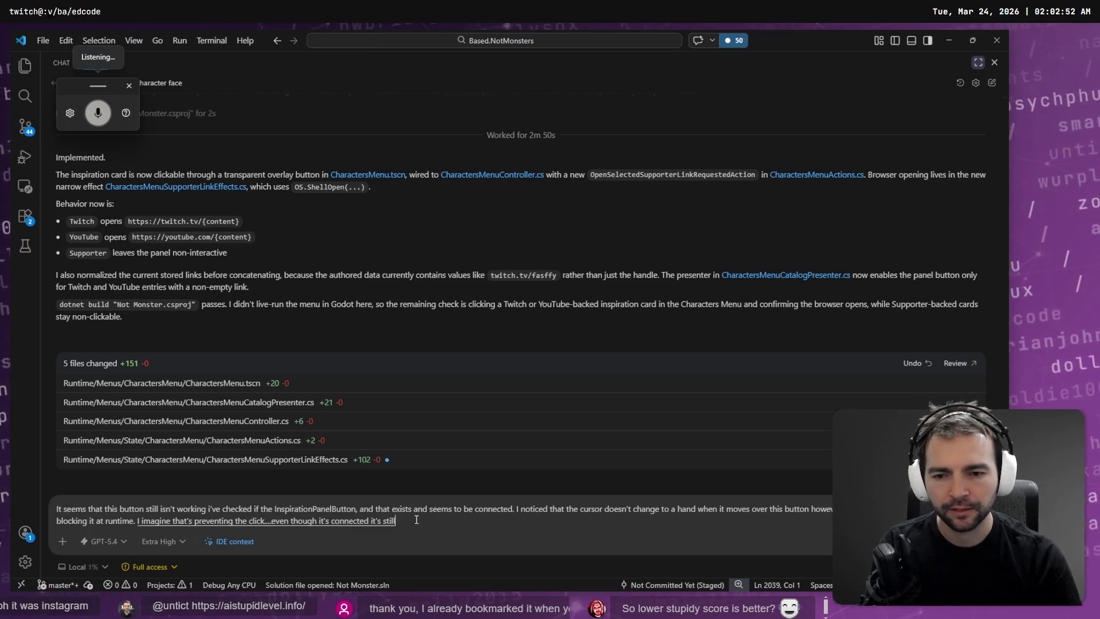
{"action": "key", "text": "Return"}
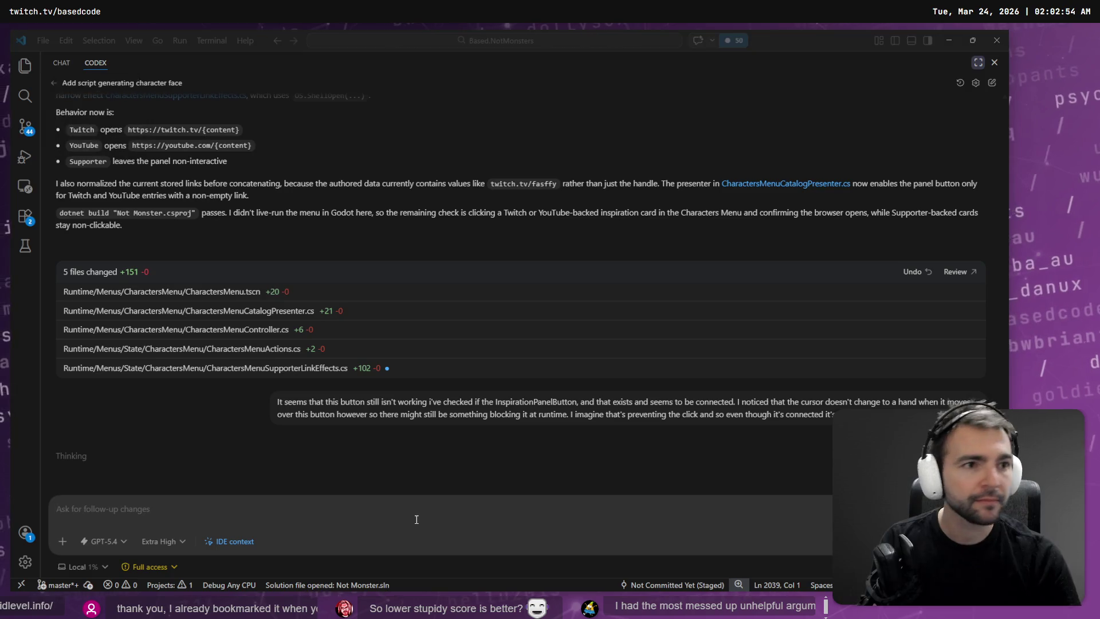
Step: Bring the Godot editor with CharactersMenu.tscn back to the front while Codex works
{"action": "key", "text": "alt+Tab"}
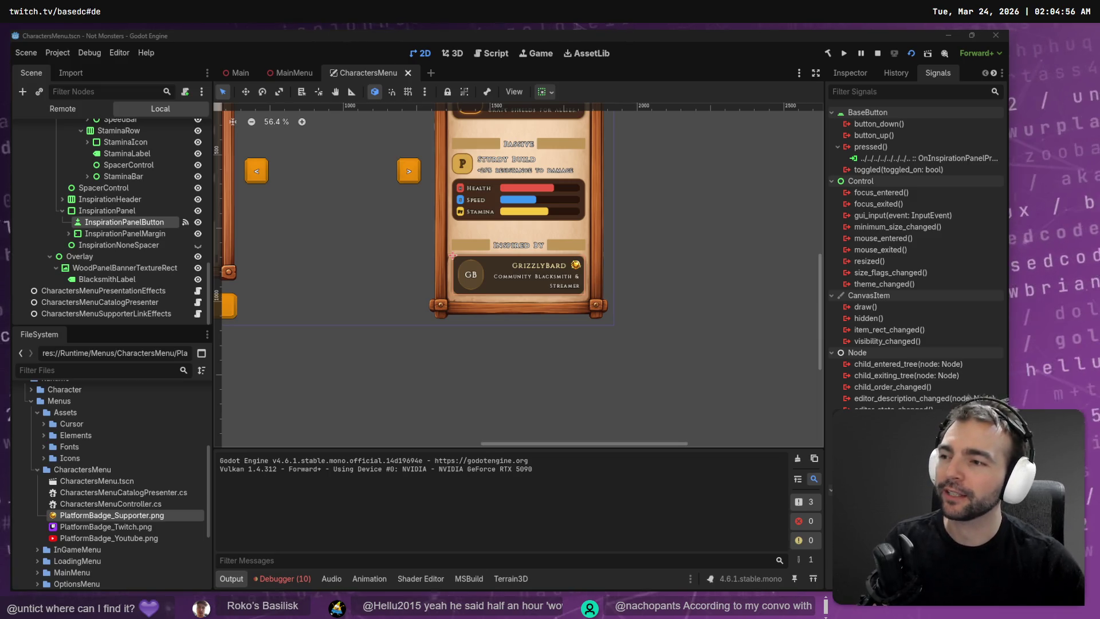
{"action": "key", "text": "alt+Tab"}
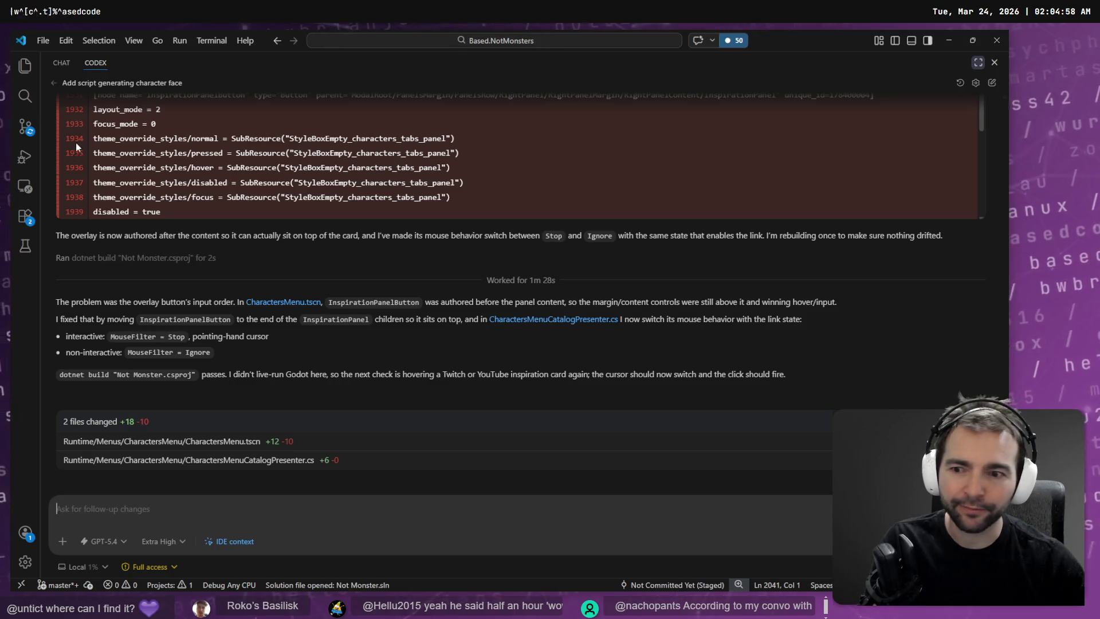
{"action": "left_click", "coordinate": [103, 541]}
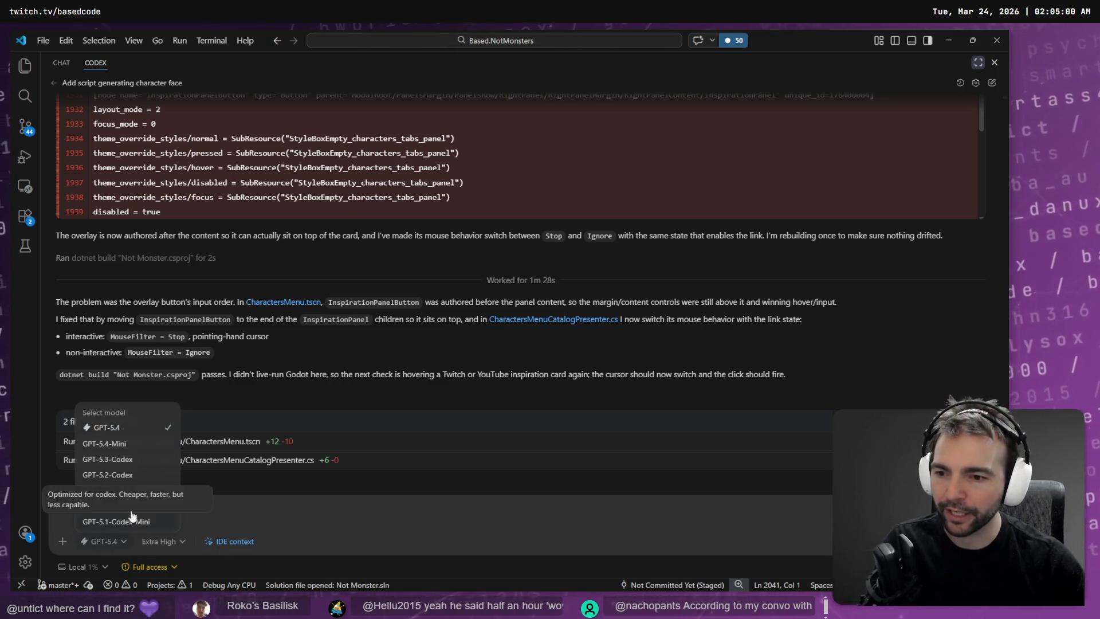
{"action": "left_click", "coordinate": [259, 518]}
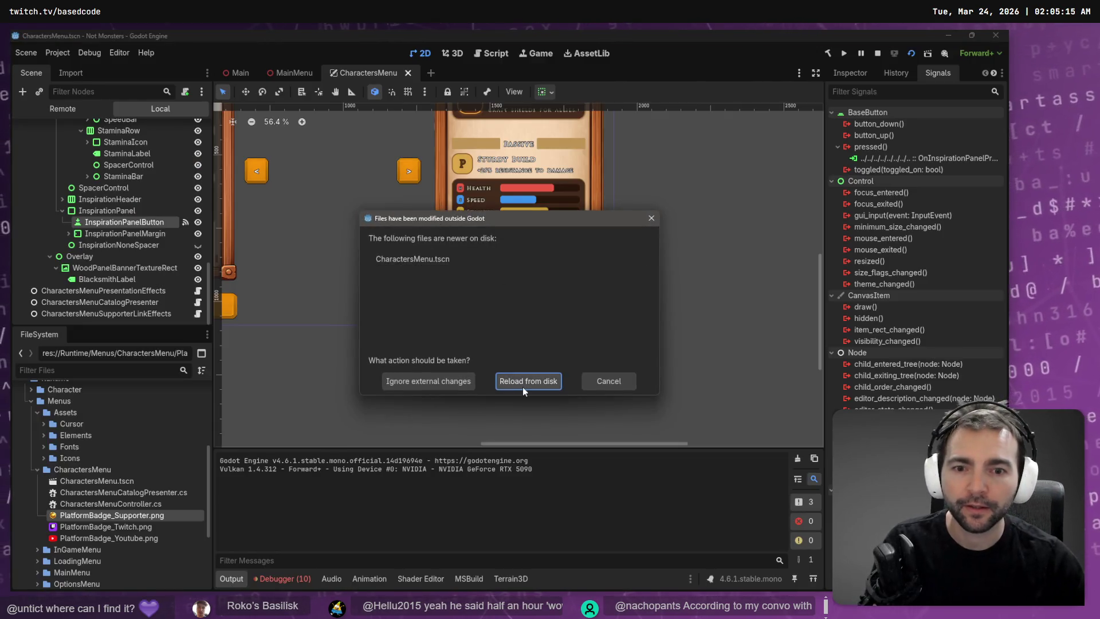
{"action": "left_click", "coordinate": [524, 387]}
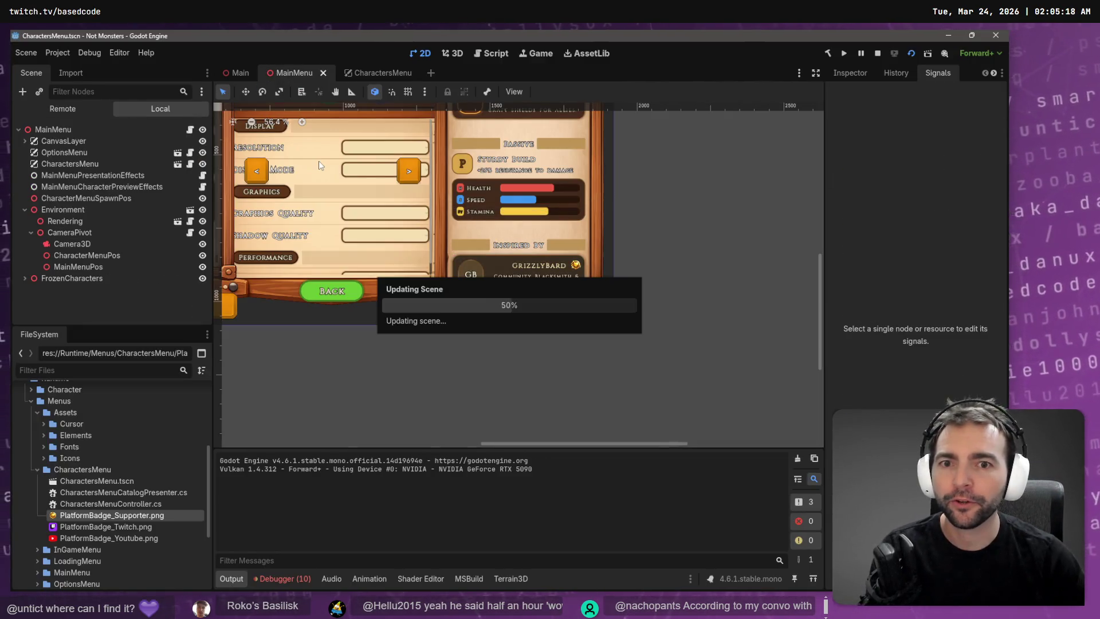
Step: Build and run the Not Monsters project to test the menu
{"action": "key", "text": "F5"}
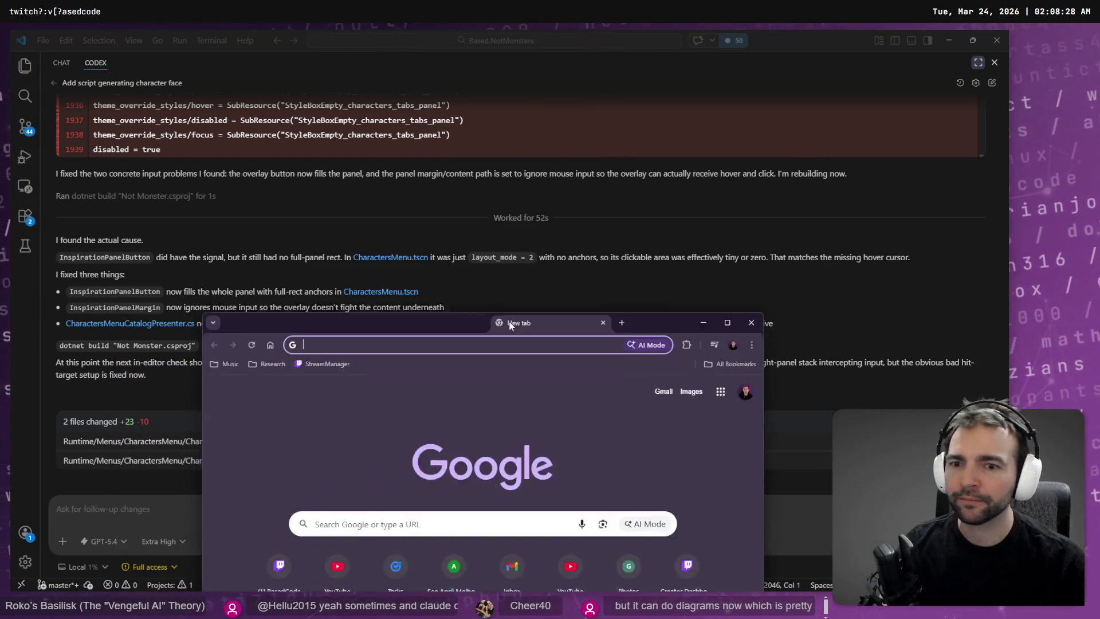
Step: Move the browser window aside and open C:\Work in a new File Explorer window
{"action": "left_click_drag", "start_coordinate": [508, 321], "coordinate": [469, 166]}
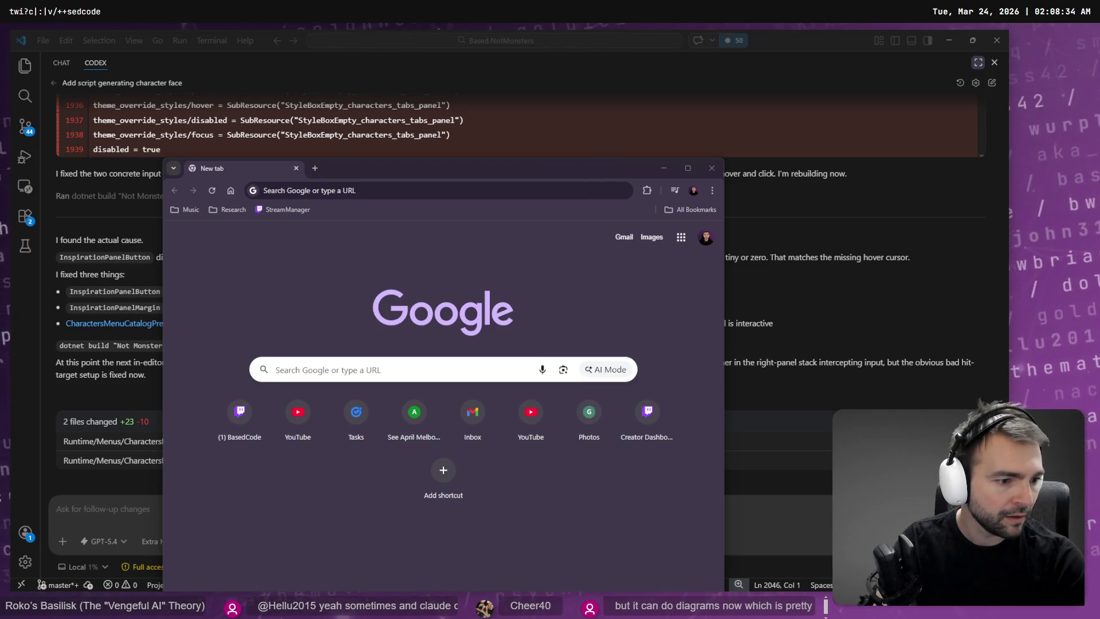
{"action": "key", "text": "super+e"}
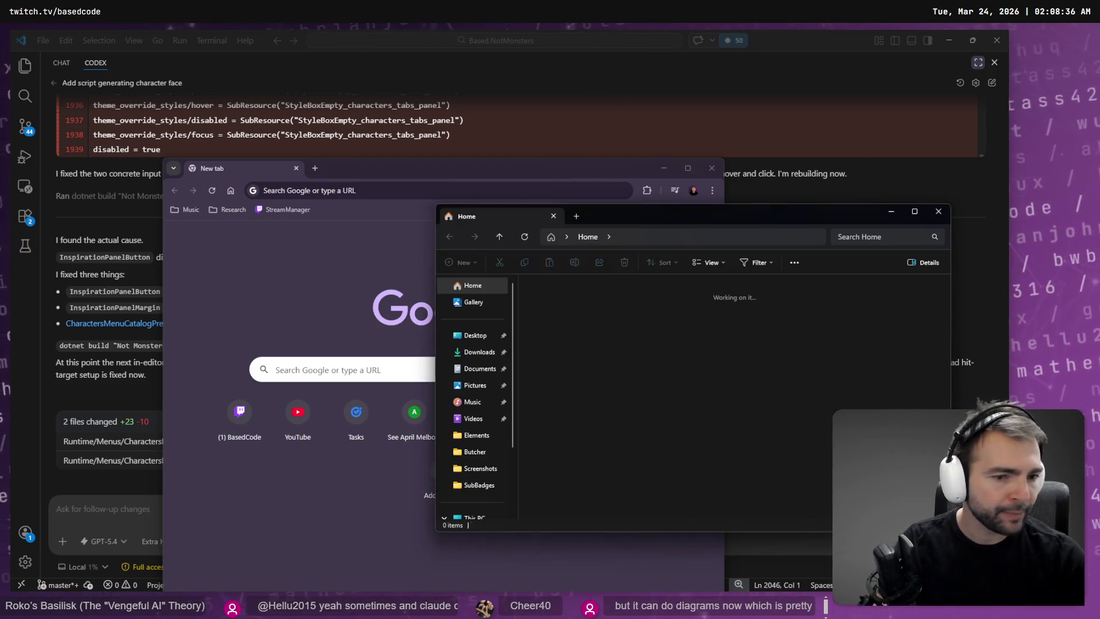
{"action": "scroll", "coordinate": [494, 452], "scroll_direction": "down", "scroll_amount": 2}
{"action": "left_click", "coordinate": [487, 450]}
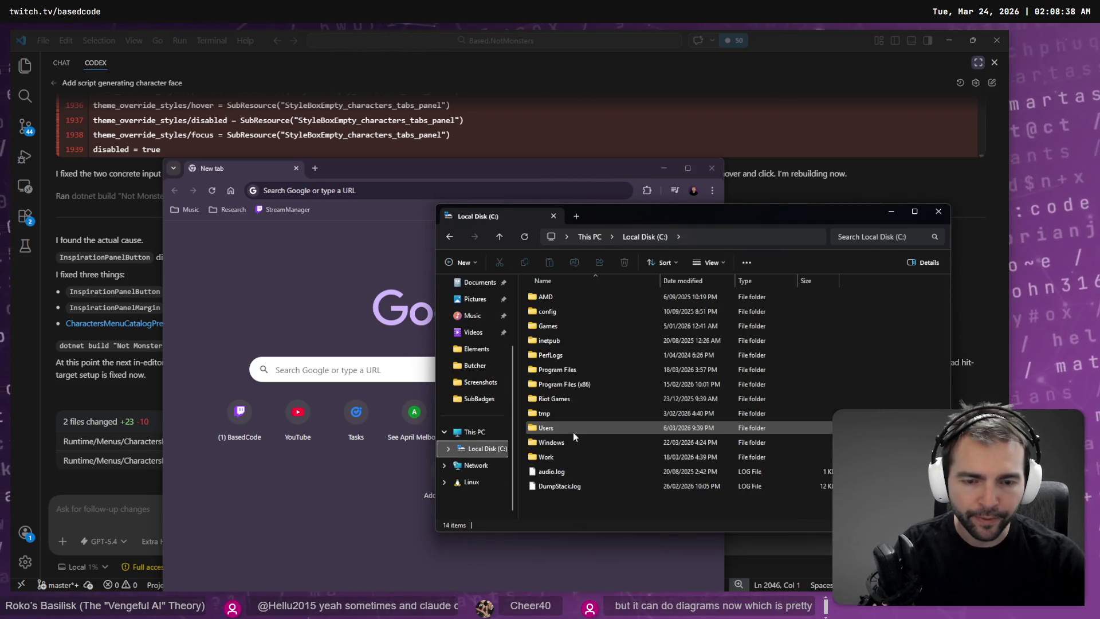
{"action": "left_click", "coordinate": [569, 456]}
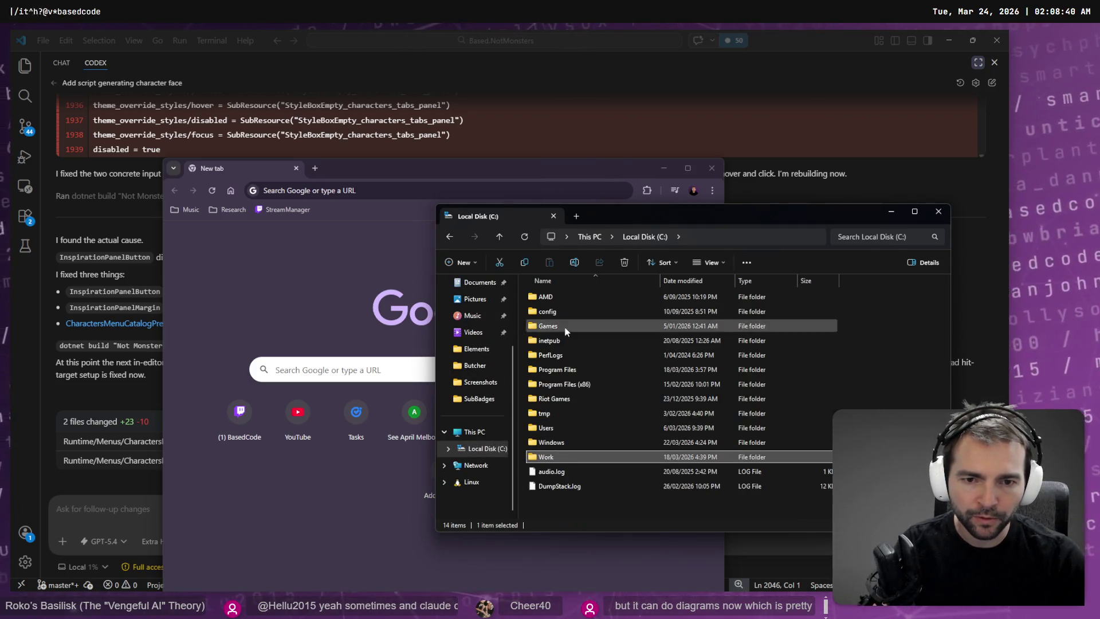
{"action": "double_click", "coordinate": [561, 460]}
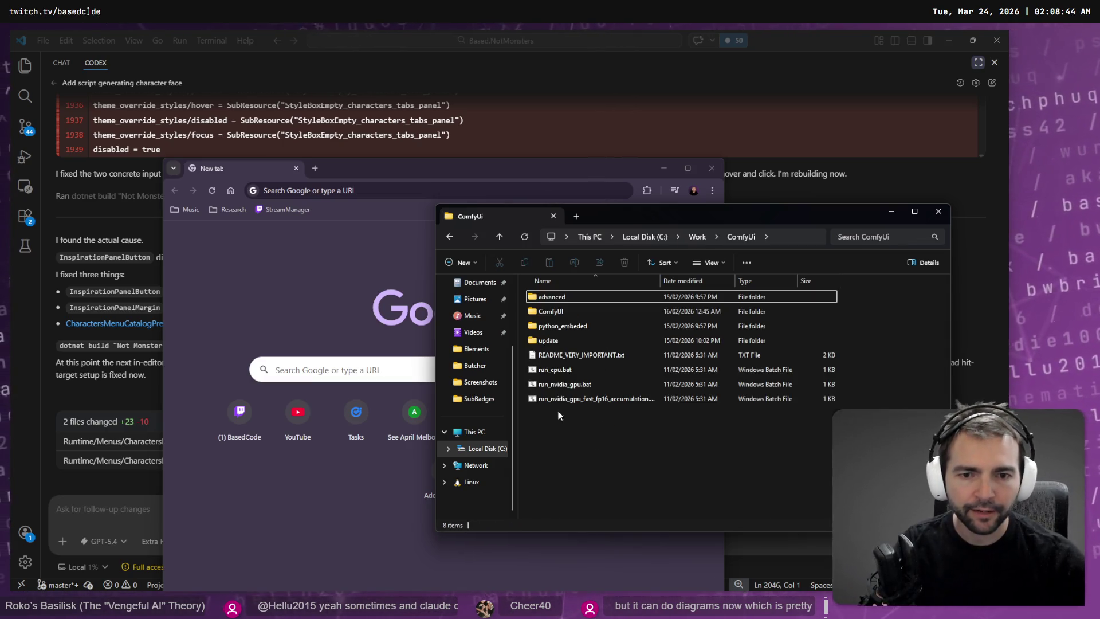
Step: Run run_nvidia_gpu.bat past the security warning, then close the ComfyUi folder window
{"action": "double_click", "coordinate": [576, 388]}
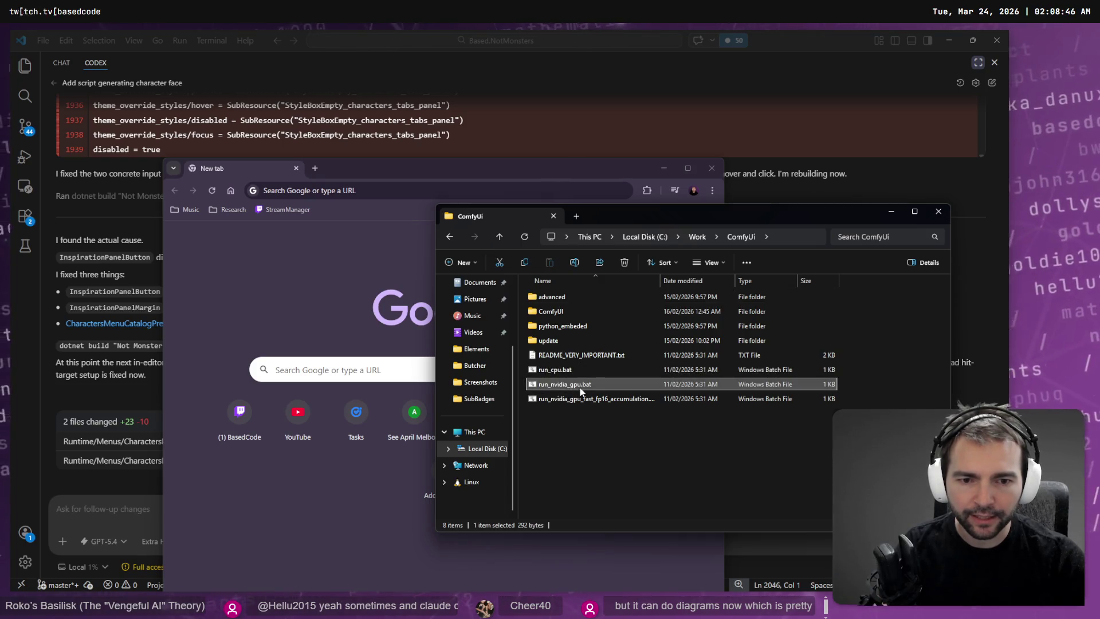
{"action": "left_click", "coordinate": [542, 326]}
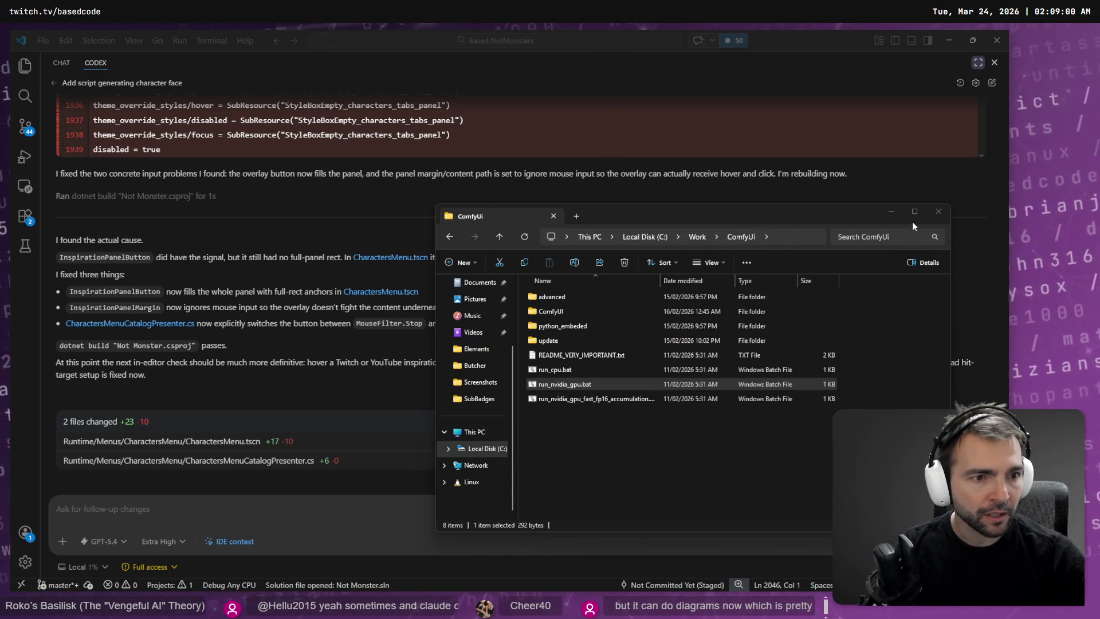
{"action": "left_click", "coordinate": [939, 211]}
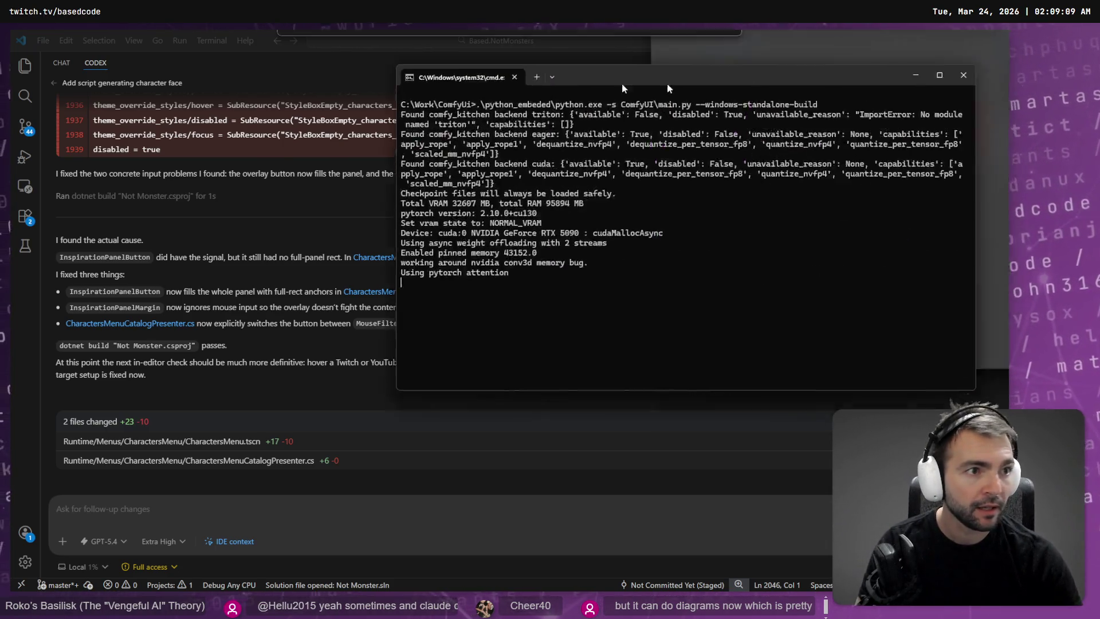
Step: Centre the ComfyUI console, minimize the CharactersMenu folder window, and maximize the ComfyUI browser
{"action": "left_click_drag", "start_coordinate": [653, 77], "coordinate": [493, 132]}
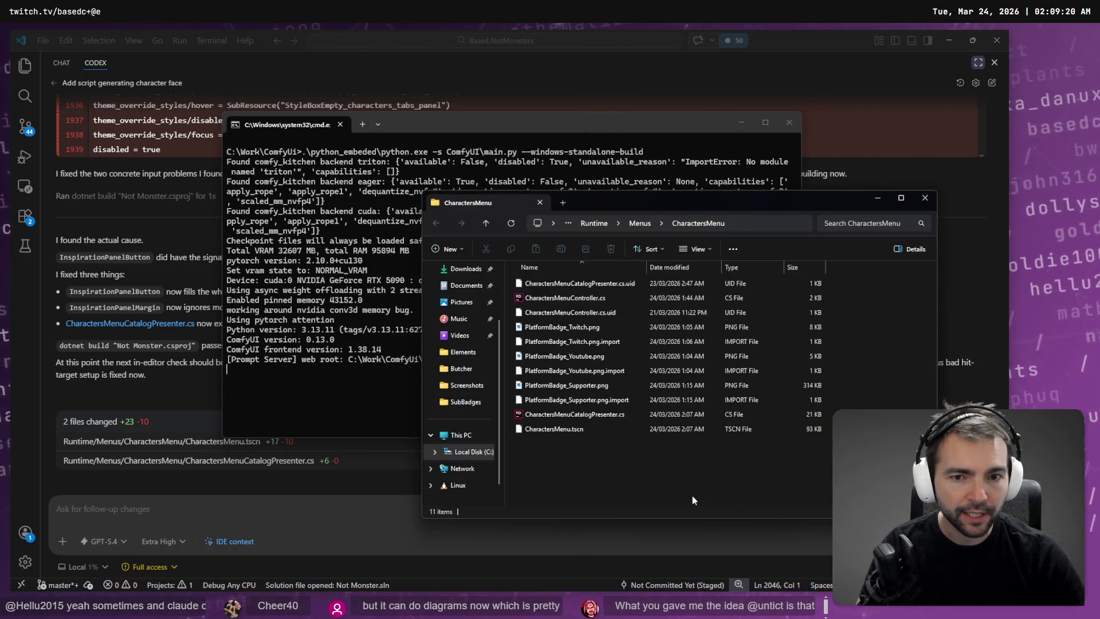
{"action": "left_click", "coordinate": [757, 385]}
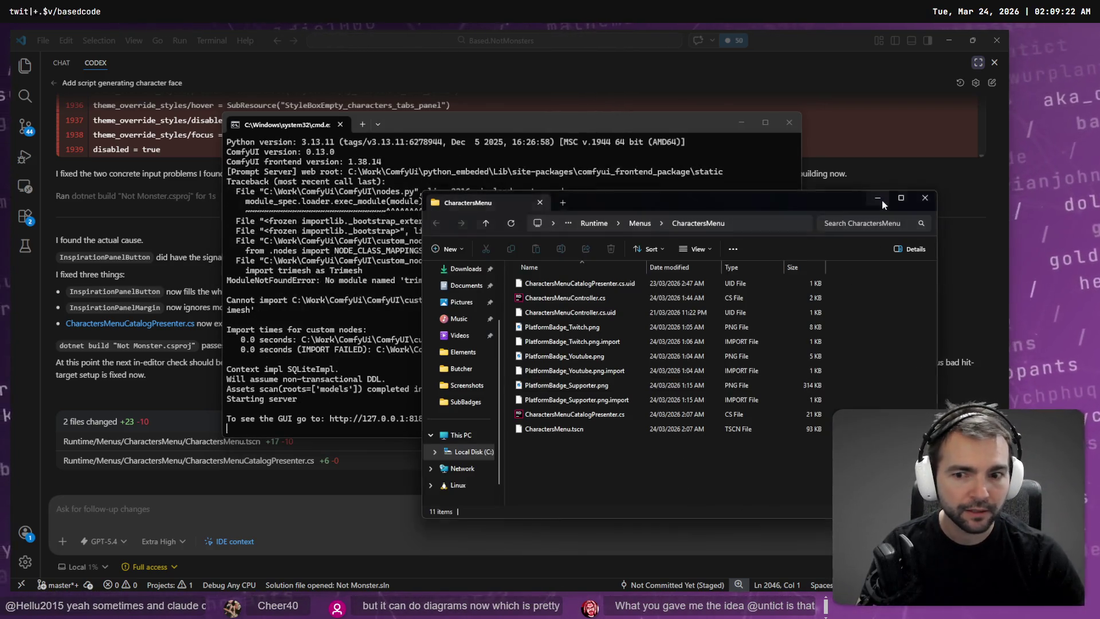
{"action": "left_click", "coordinate": [878, 198]}
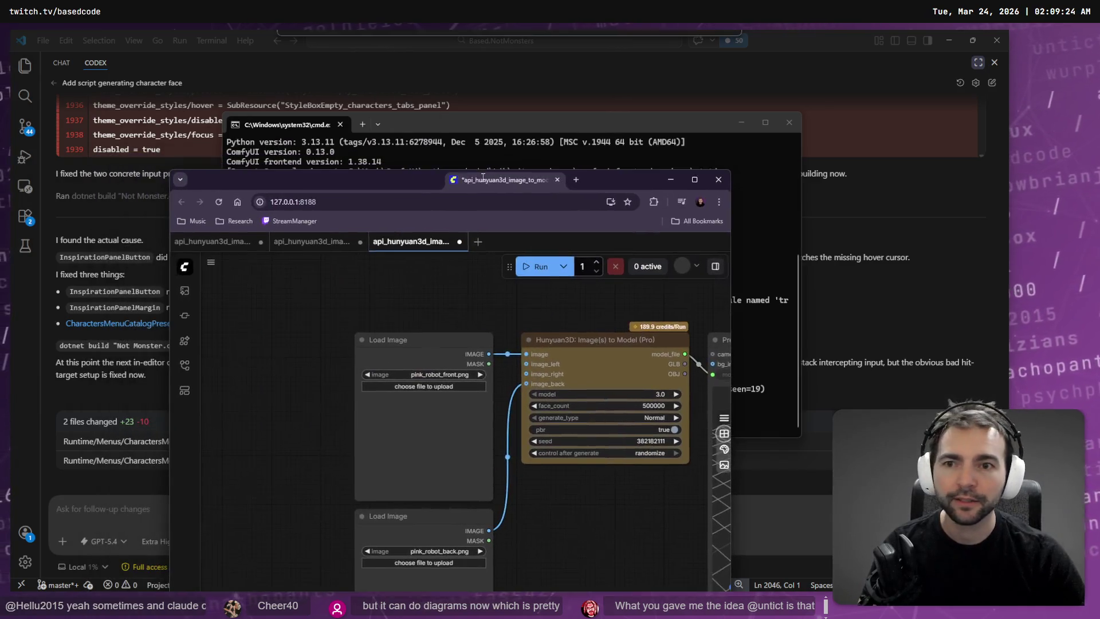
{"action": "double_click", "coordinate": [537, 177]}
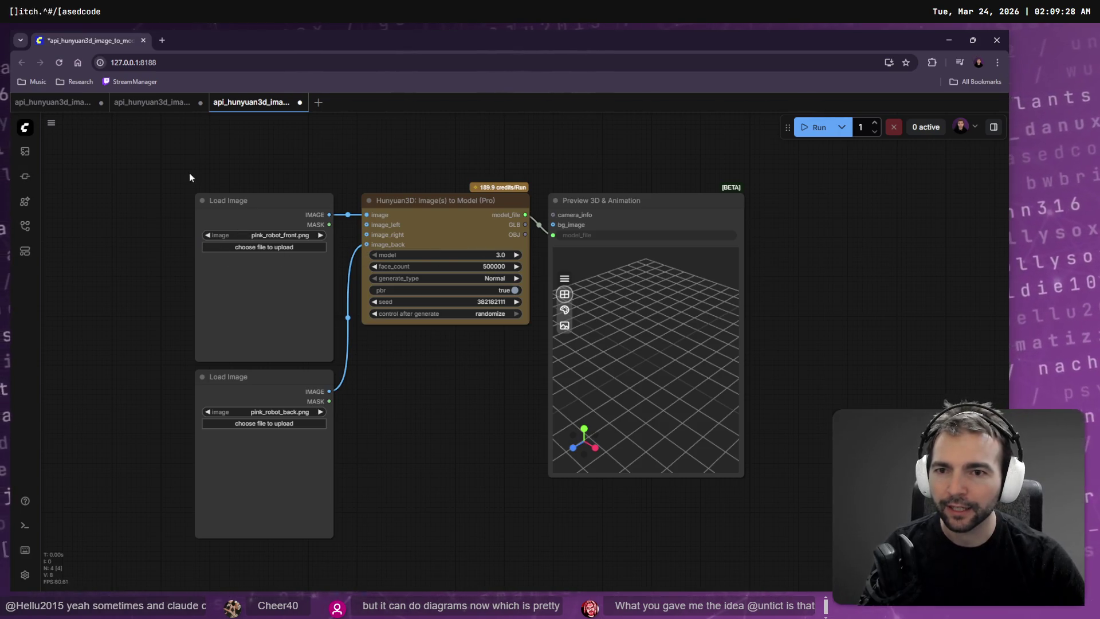
Step: Switch to the first workflow with the witch image and open the Media Assets and Templates panels
{"action": "left_click", "coordinate": [148, 103]}
{"action": "left_click", "coordinate": [53, 102]}
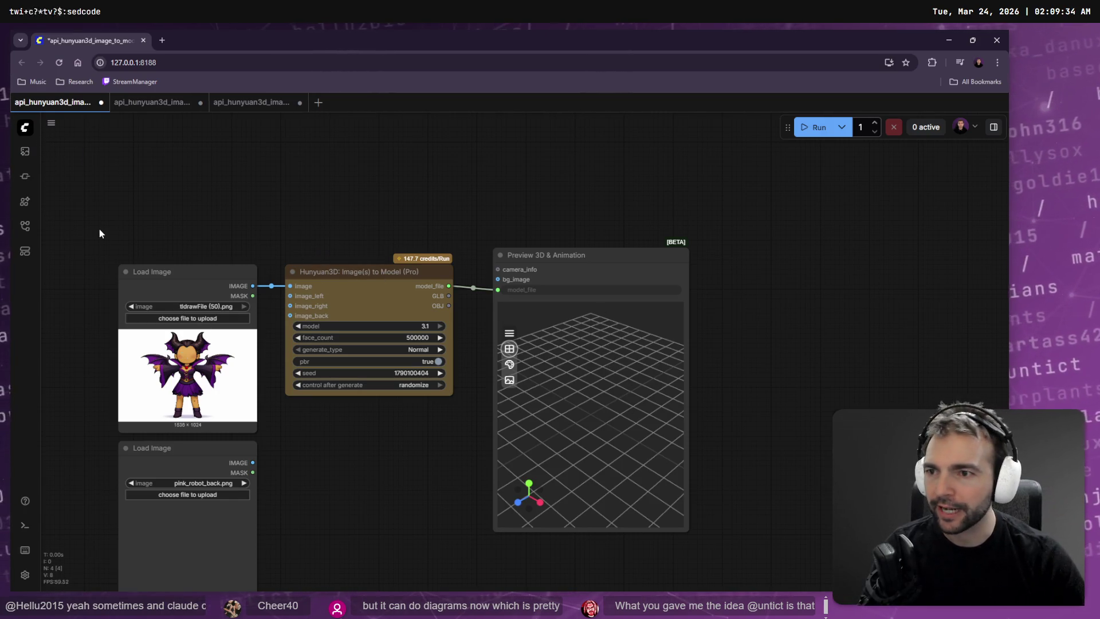
{"action": "left_click", "coordinate": [25, 151]}
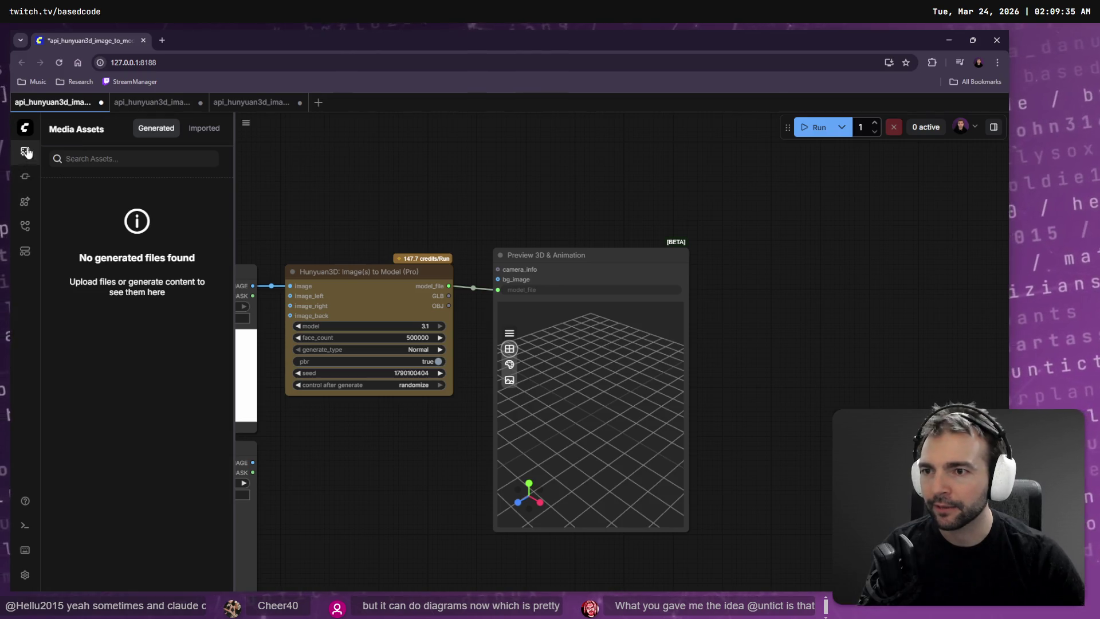
{"action": "left_click", "coordinate": [25, 251]}
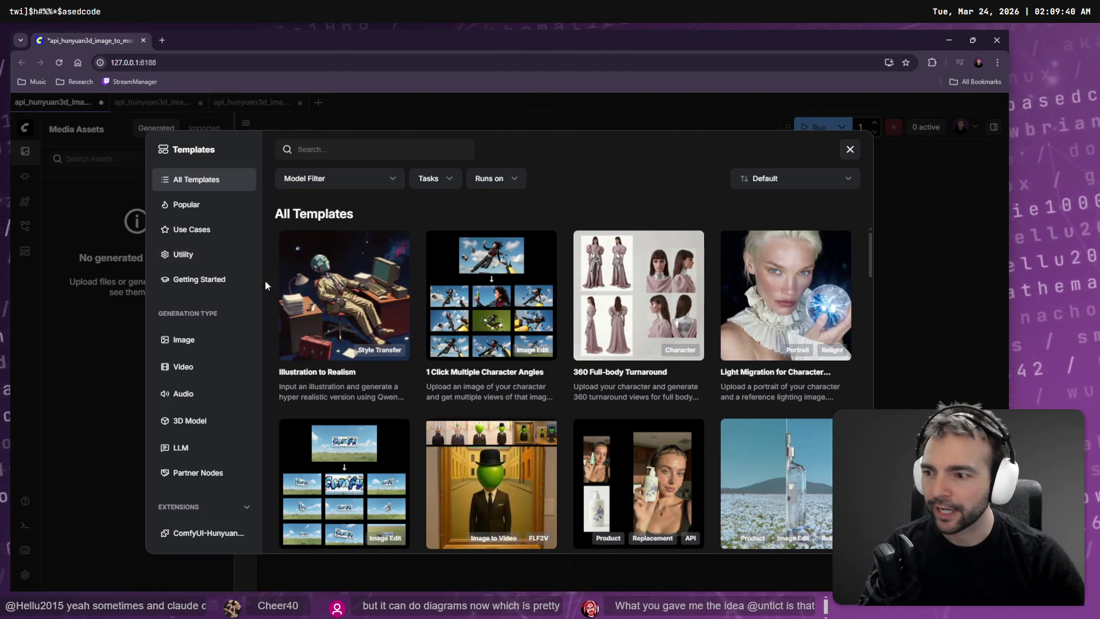
{"action": "scroll", "coordinate": [599, 379], "scroll_direction": "down", "scroll_amount": 3}
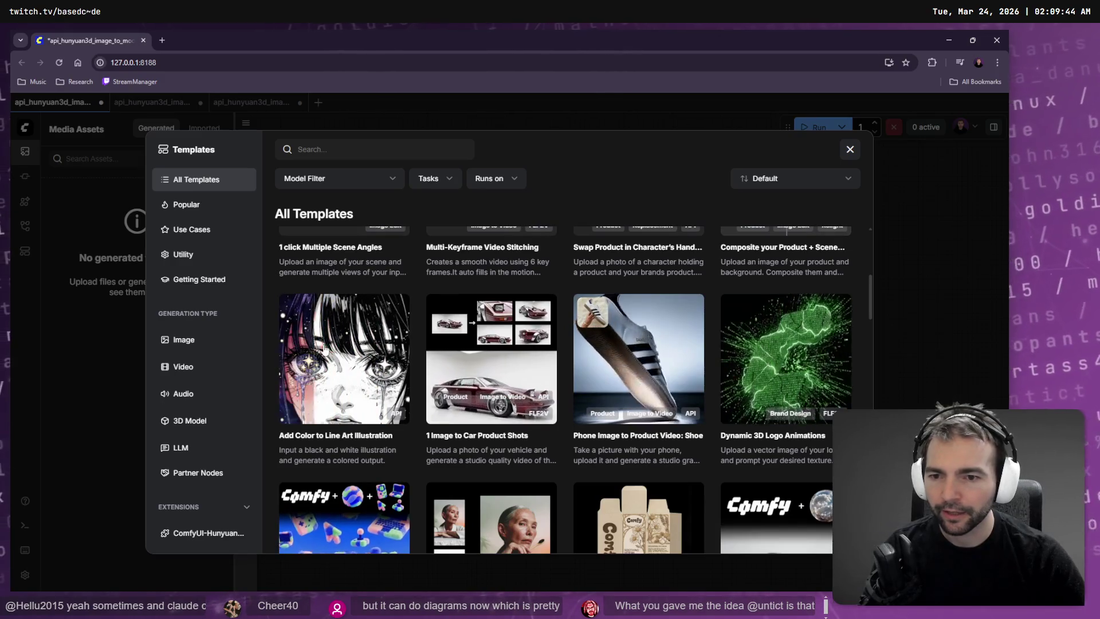
{"action": "scroll", "coordinate": [359, 379], "scroll_direction": "down", "scroll_amount": 1}
{"action": "scroll", "coordinate": [359, 378], "scroll_direction": "down", "scroll_amount": 3}
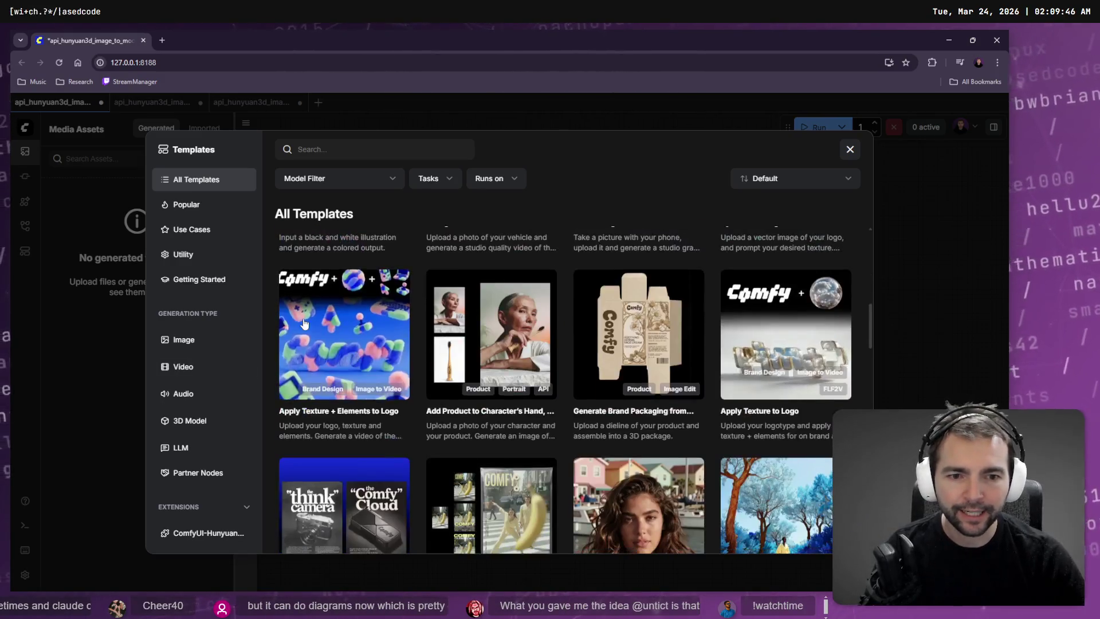
{"action": "scroll", "coordinate": [545, 423], "scroll_direction": "down", "scroll_amount": 8}
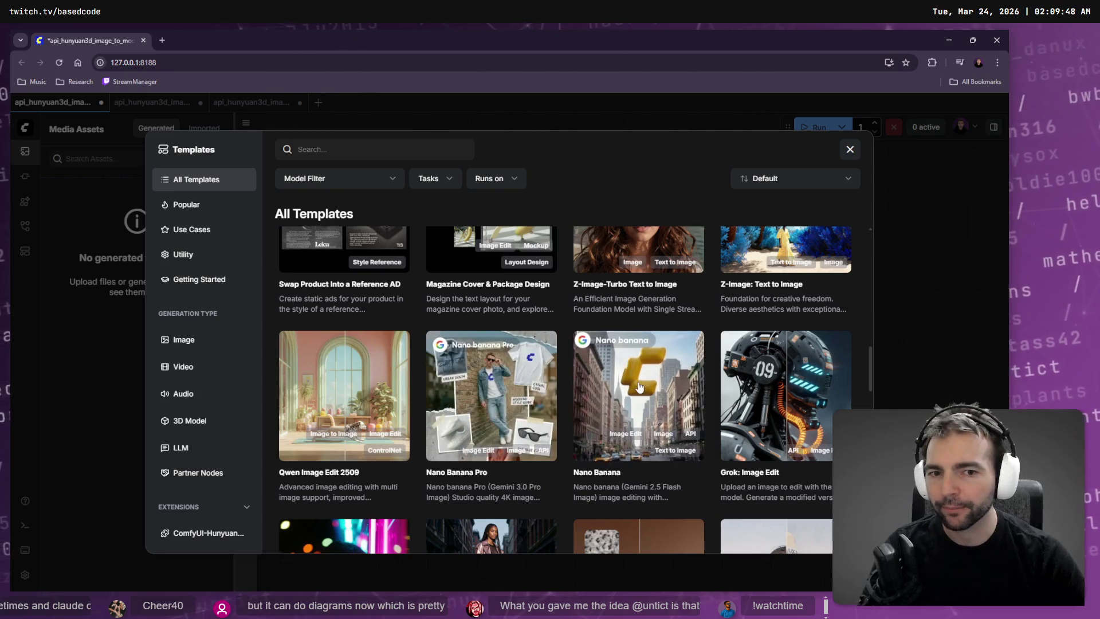
{"action": "scroll", "coordinate": [705, 410], "scroll_direction": "down", "scroll_amount": 5}
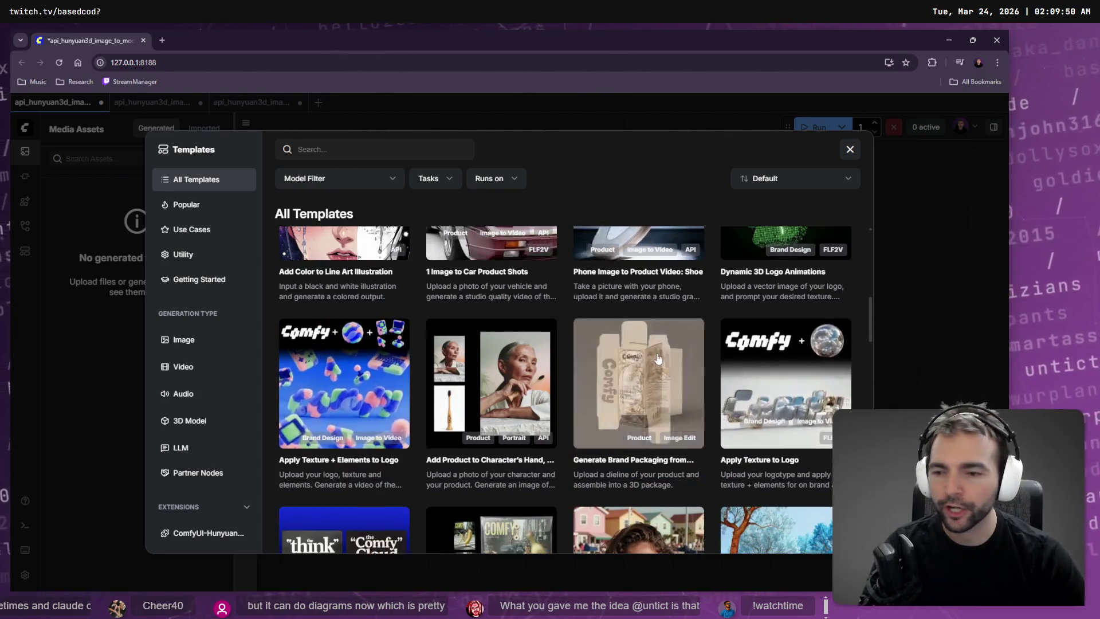
{"action": "scroll", "coordinate": [706, 410], "scroll_direction": "up", "scroll_amount": 5}
{"action": "scroll", "coordinate": [666, 396], "scroll_direction": "up", "scroll_amount": 3}
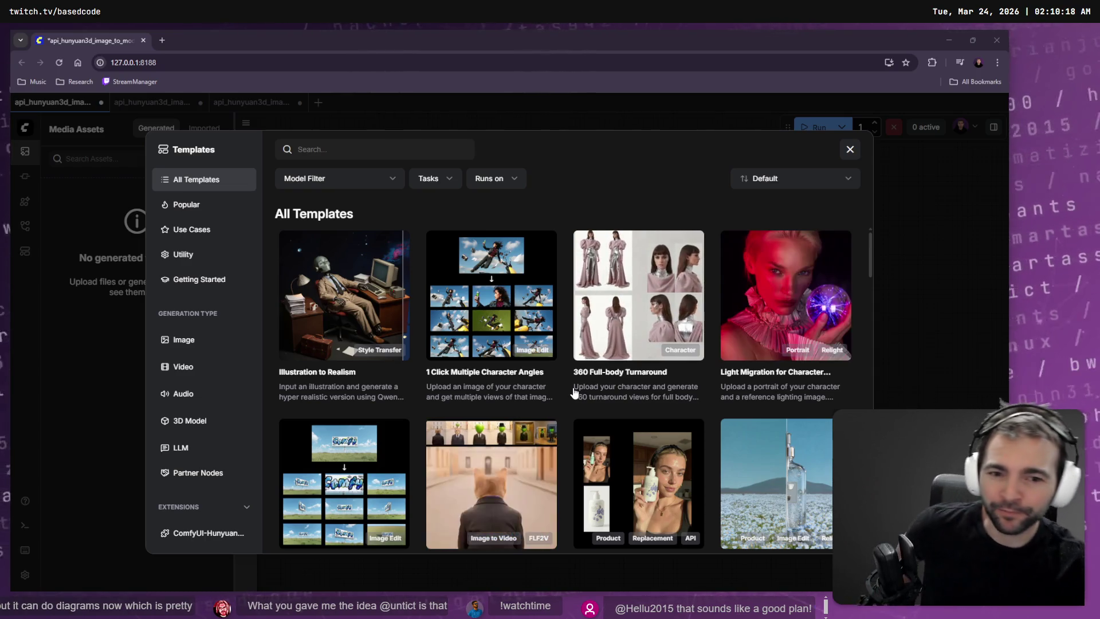
Step: Close the ComfyUI Templates browser and the ComfyUI console window
{"action": "left_click", "coordinate": [850, 149]}
{"action": "key", "text": "alt+Tab"}
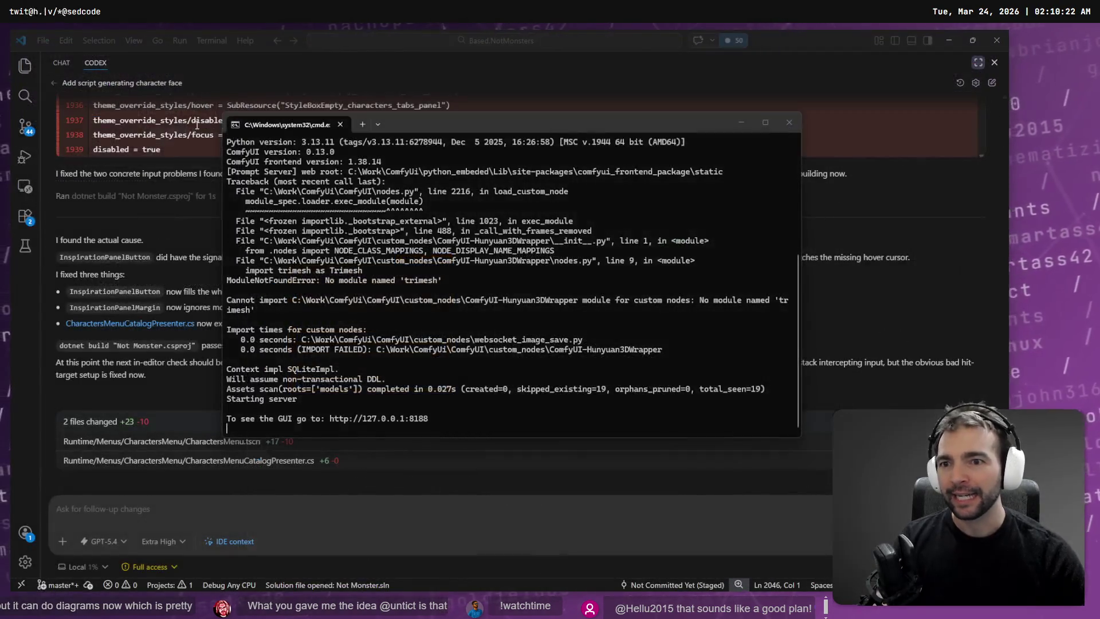
{"action": "left_click", "coordinate": [790, 123]}
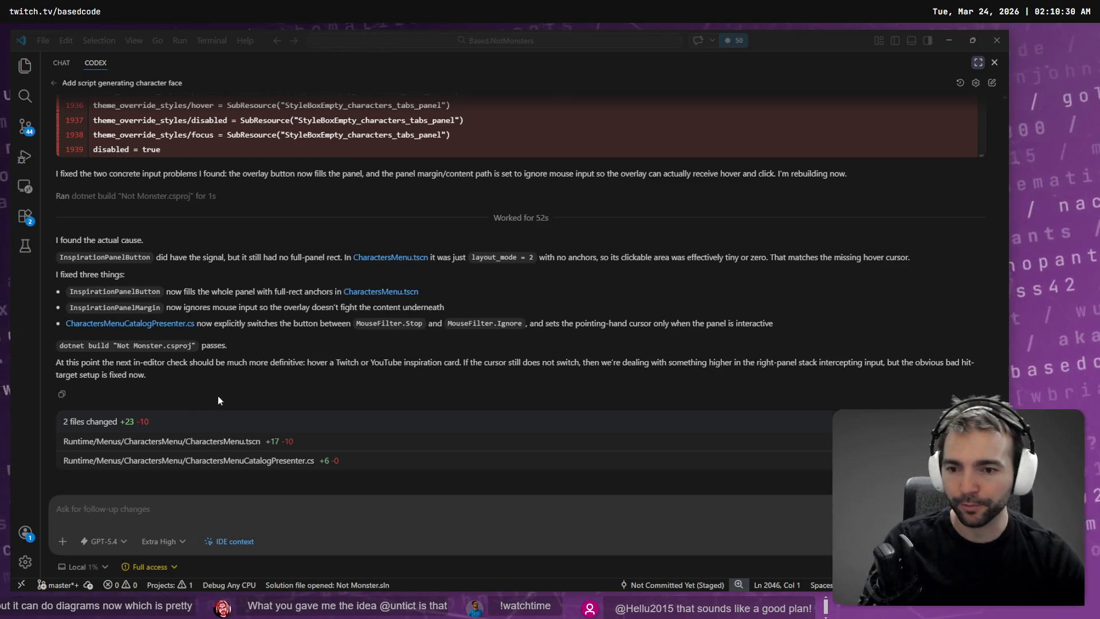
Step: Read Codex's explanation of the InspirationPanelButton hover fix, highlighting passages along the way
{"action": "left_click", "coordinate": [125, 518]}
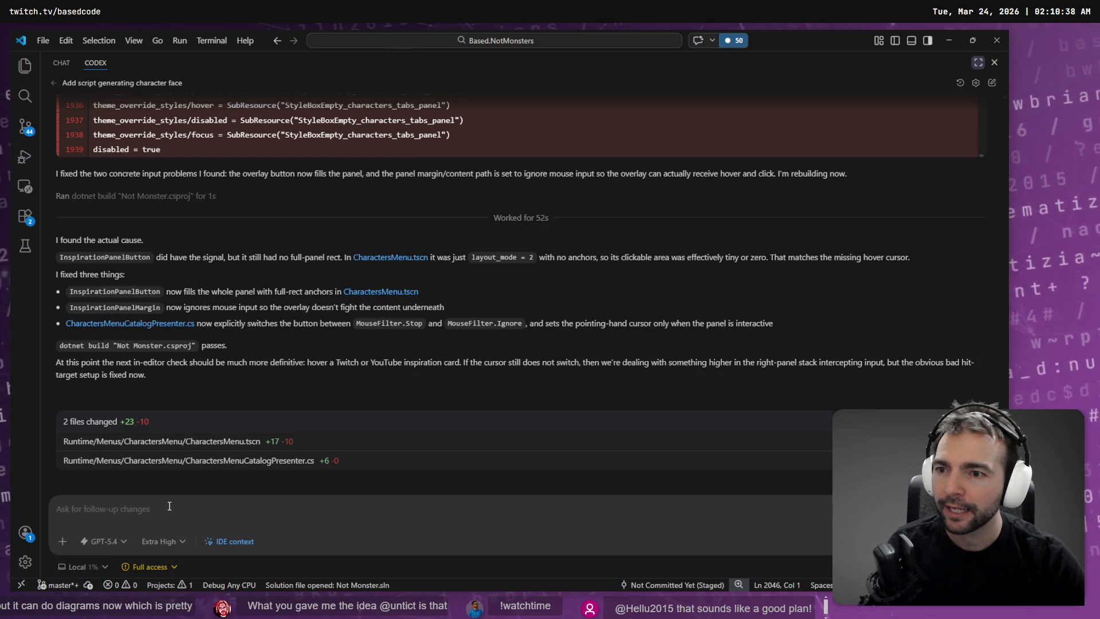
{"action": "double_click", "coordinate": [82, 259]}
{"action": "left_click", "coordinate": [257, 263]}
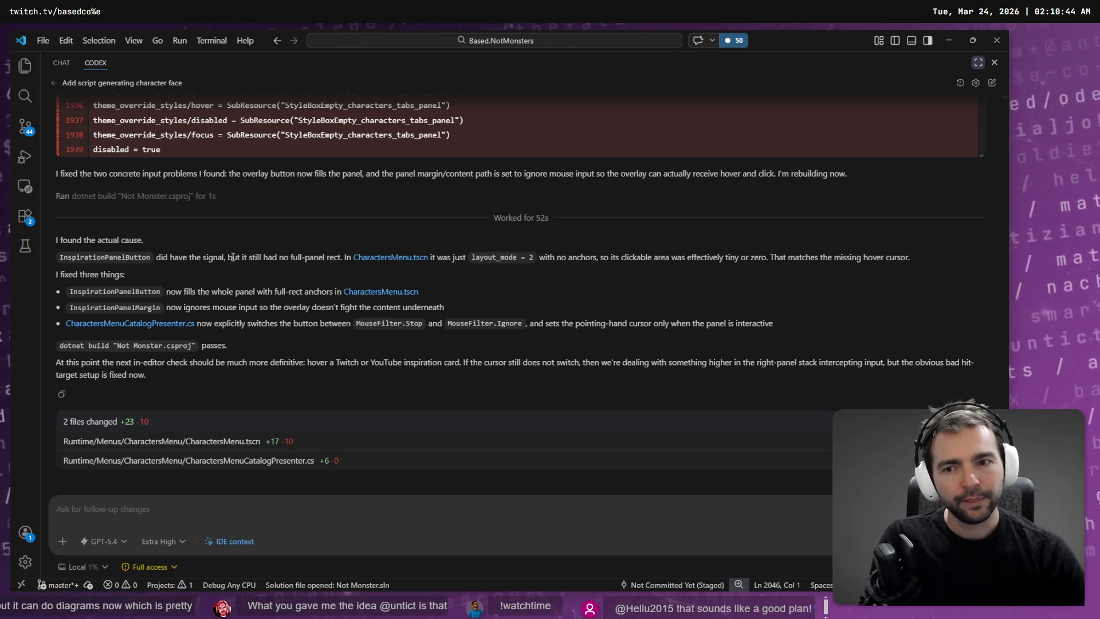
{"action": "left_click_drag", "start_coordinate": [232, 257], "coordinate": [327, 257]}
{"action": "left_click", "coordinate": [333, 273]}
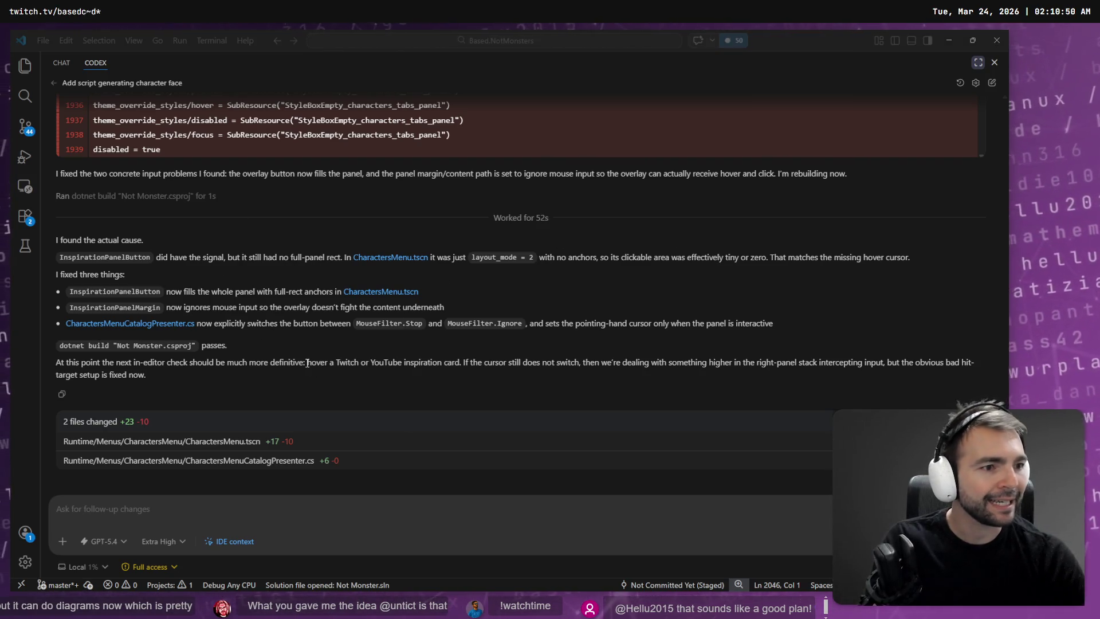
{"action": "key", "text": "alt+Tab"}
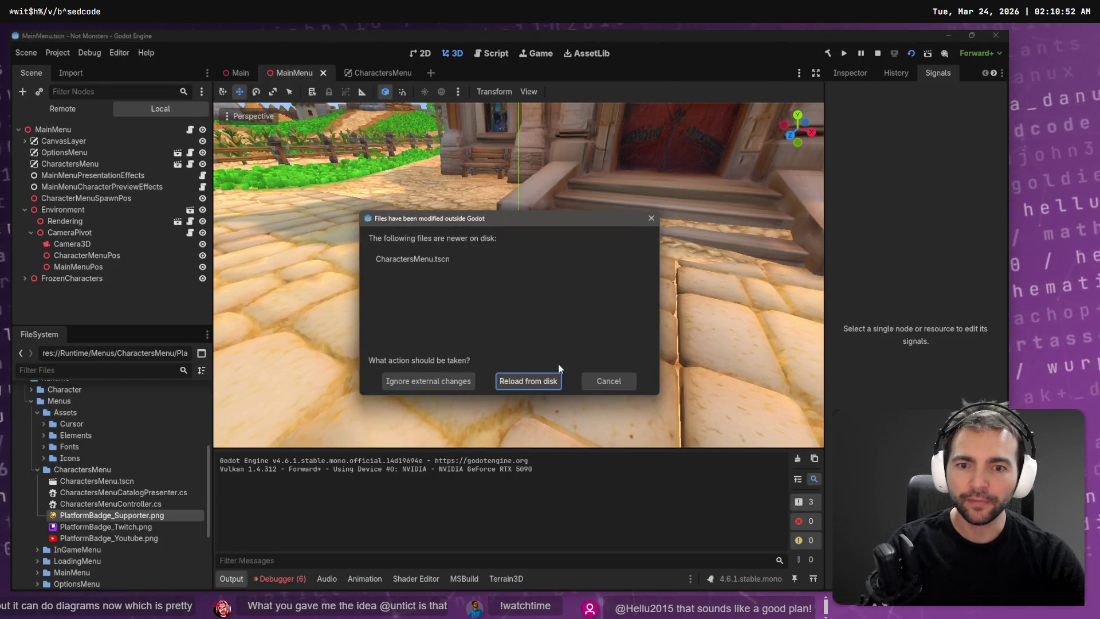
Step: Reload CharactersMenu.tscn from disk, run the game, and view the King's Twitch-badged Inspired By card
{"action": "left_click", "coordinate": [532, 385]}
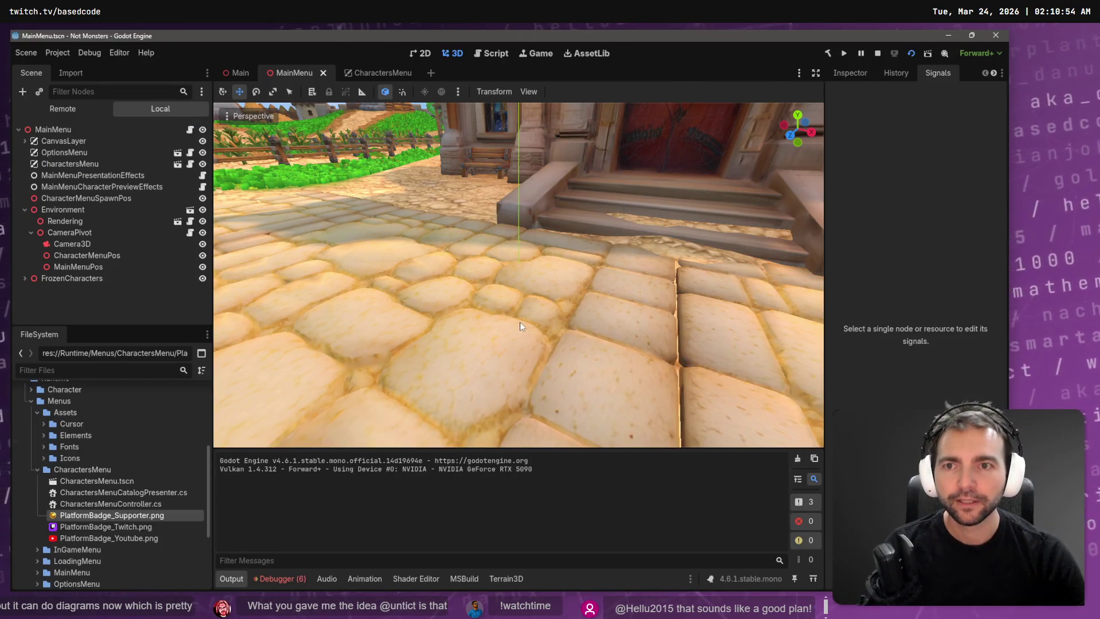
{"action": "key", "text": "F5"}
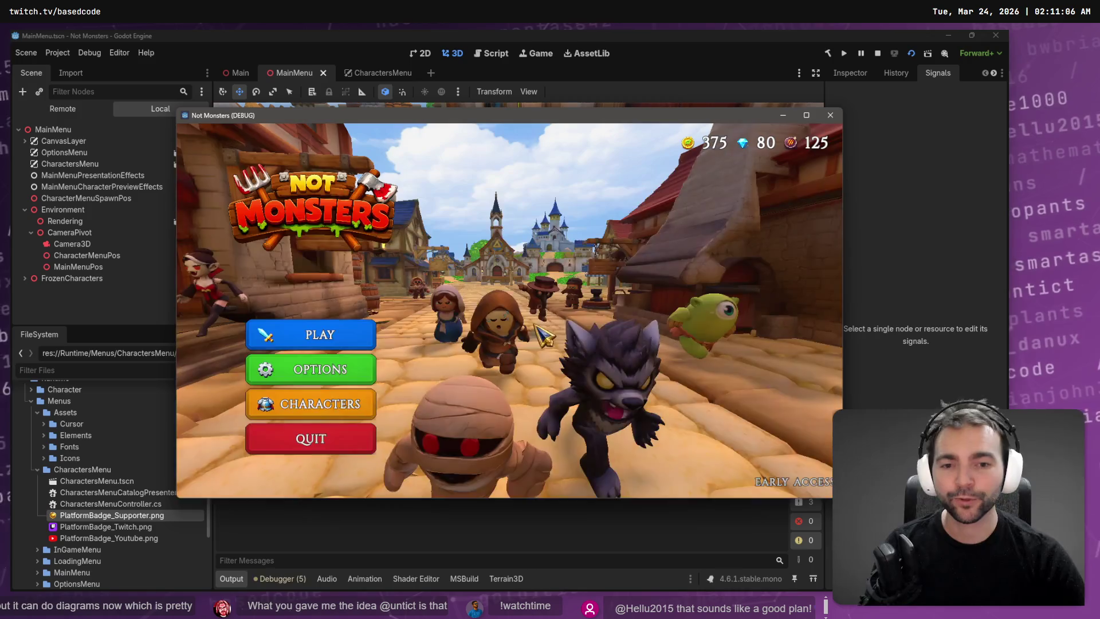
{"action": "left_click", "coordinate": [369, 401]}
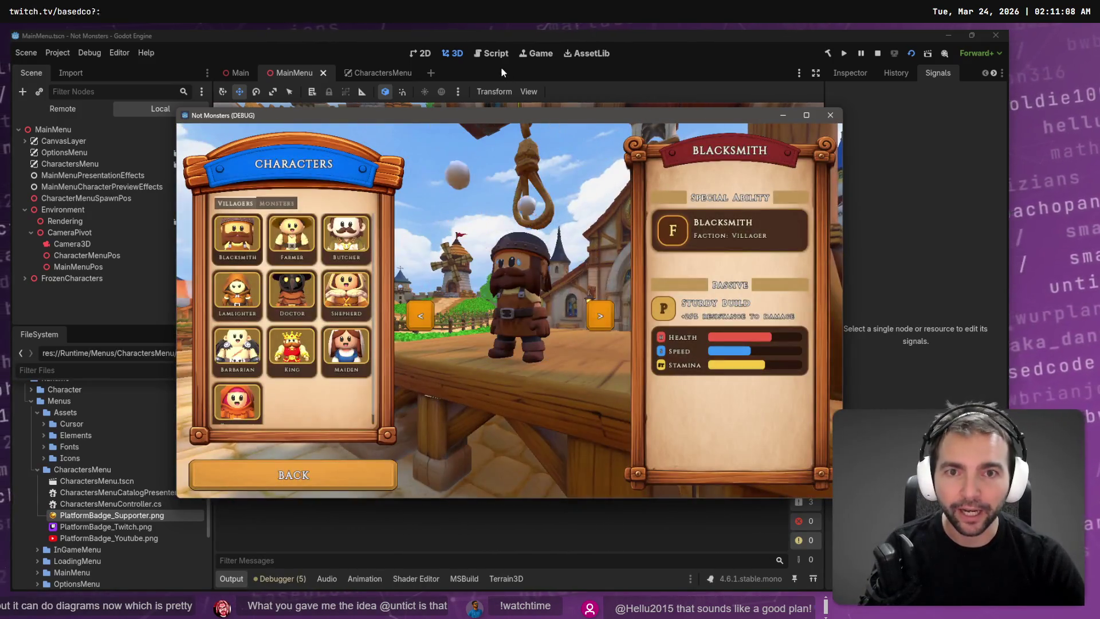
{"action": "left_click_drag", "start_coordinate": [497, 118], "coordinate": [406, 130]}
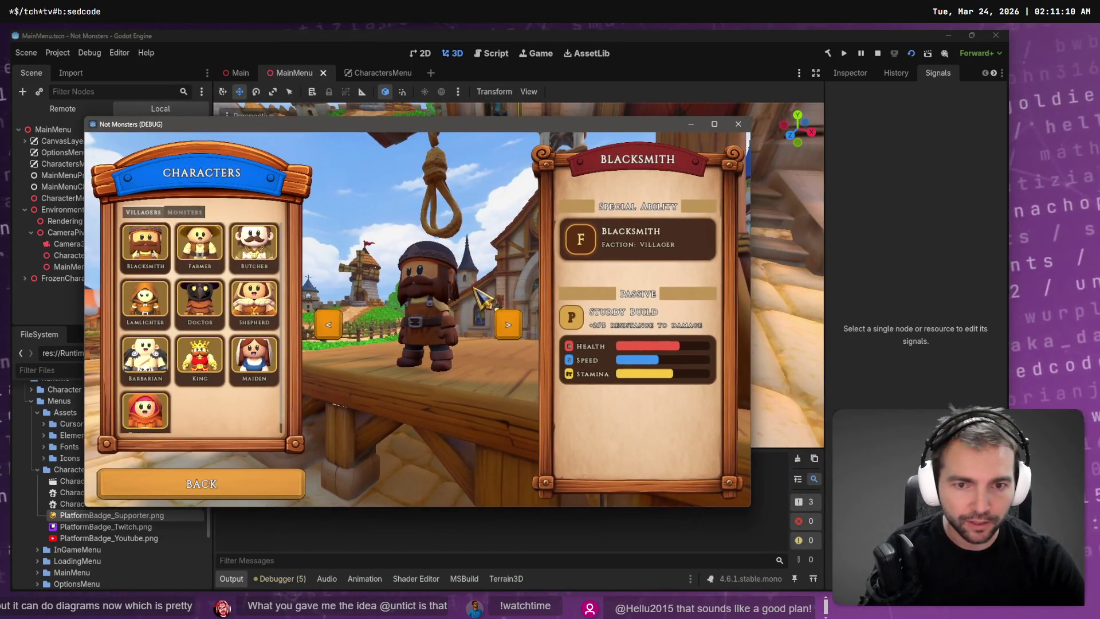
{"action": "left_click", "coordinate": [212, 366]}
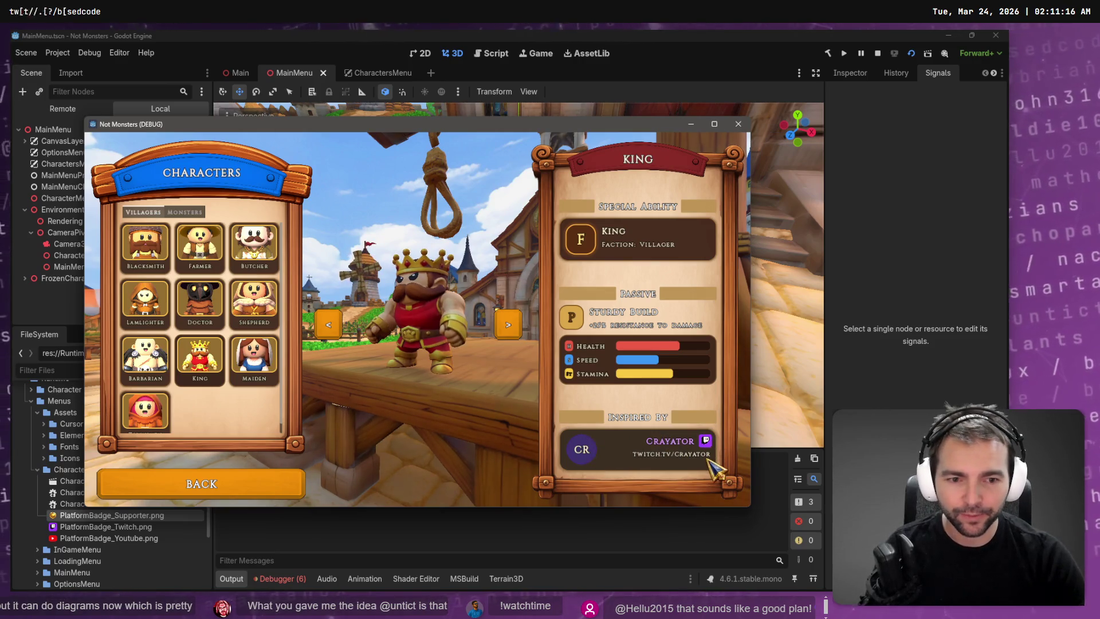
{"action": "left_click", "coordinate": [825, 371]}
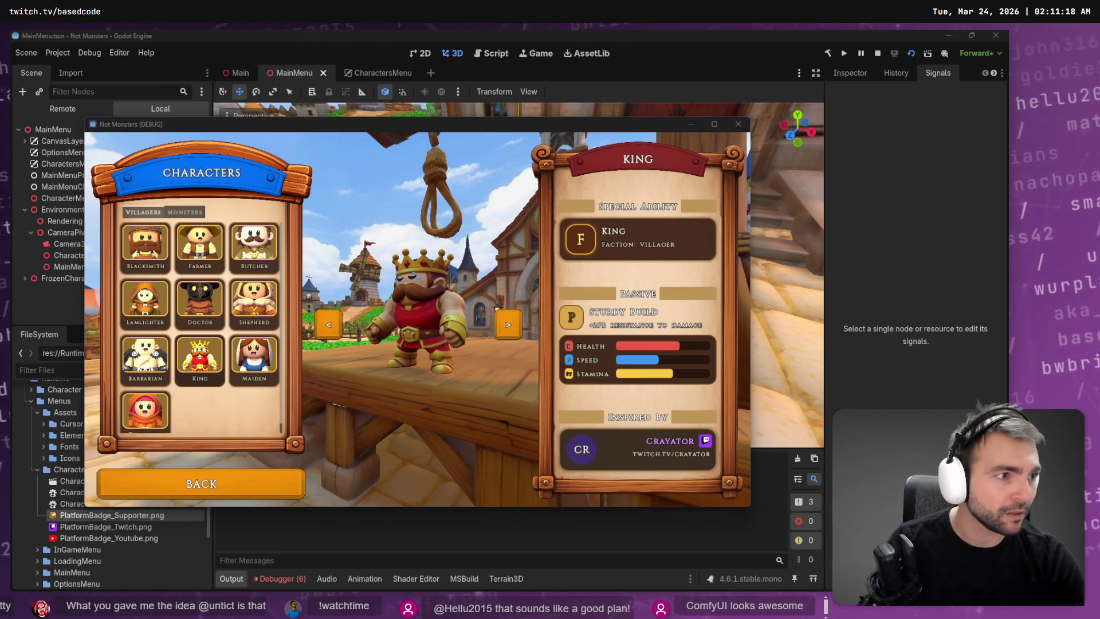
{"action": "key", "text": "alt+Tab"}
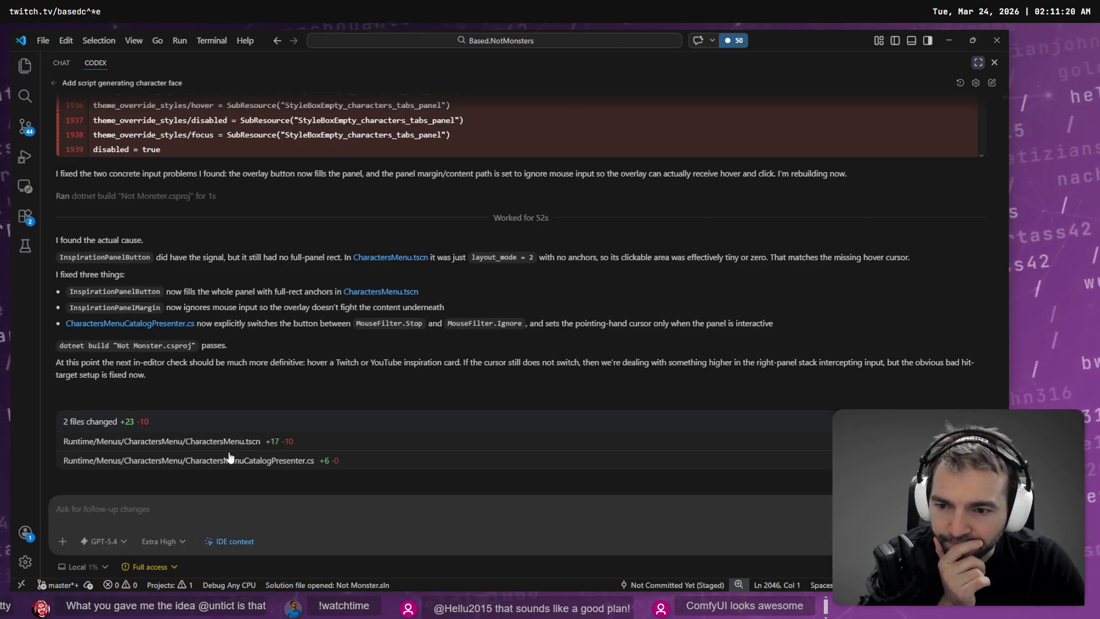
Step: Review the CharactersMenuCatalogPresenter.cs changes in the Codex Diff, closing the opened CharactersMenu.tscn
{"action": "left_click", "coordinate": [183, 464]}
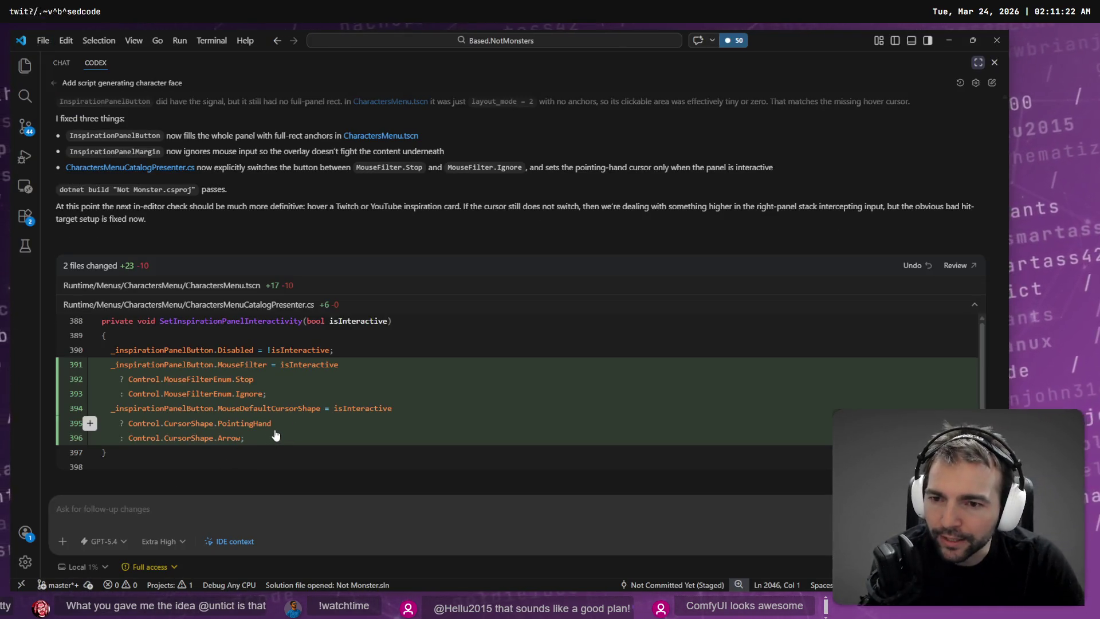
{"action": "left_click", "coordinate": [269, 285]}
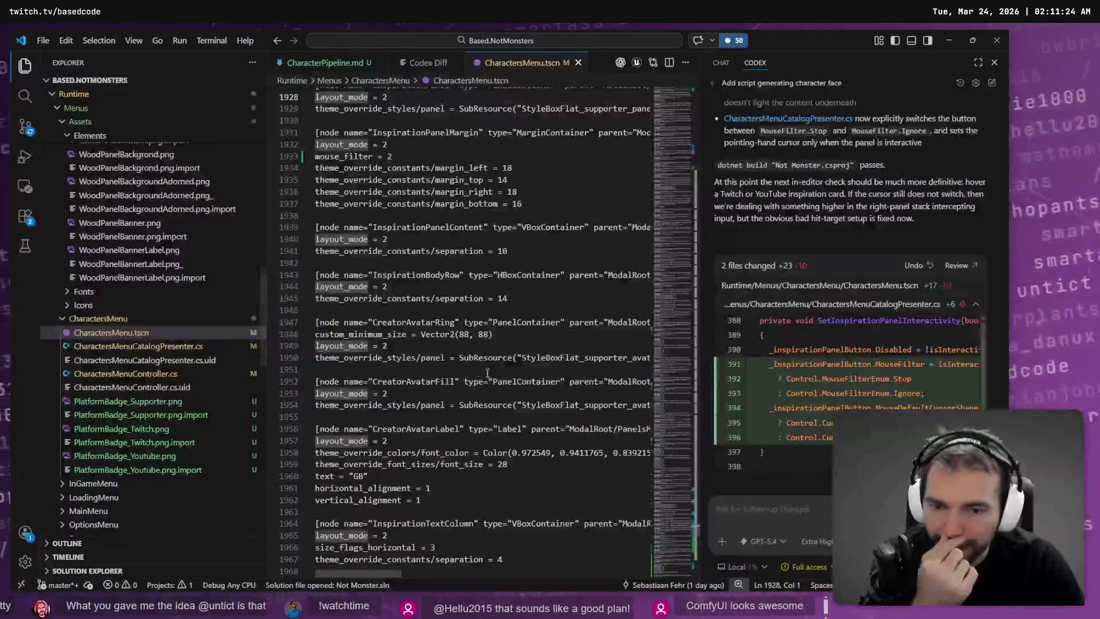
{"action": "middle_click", "coordinate": [532, 64]}
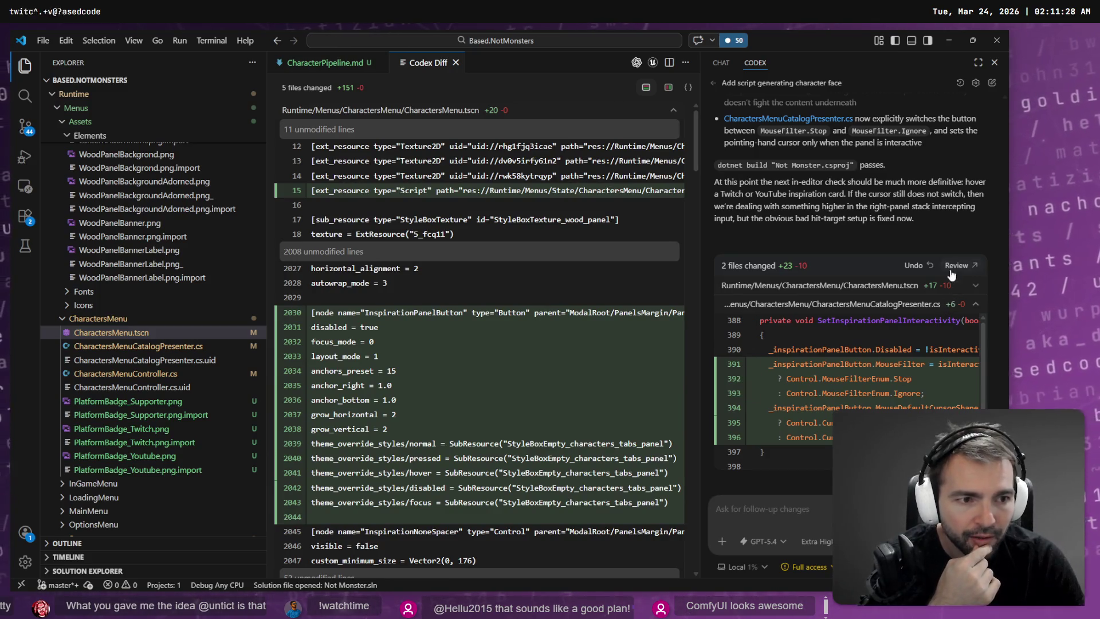
Step: Dictate a follow-up asking Codex to undo the cursor change, noting clicks still fail, probably UI-related
{"action": "left_click", "coordinate": [773, 515]}
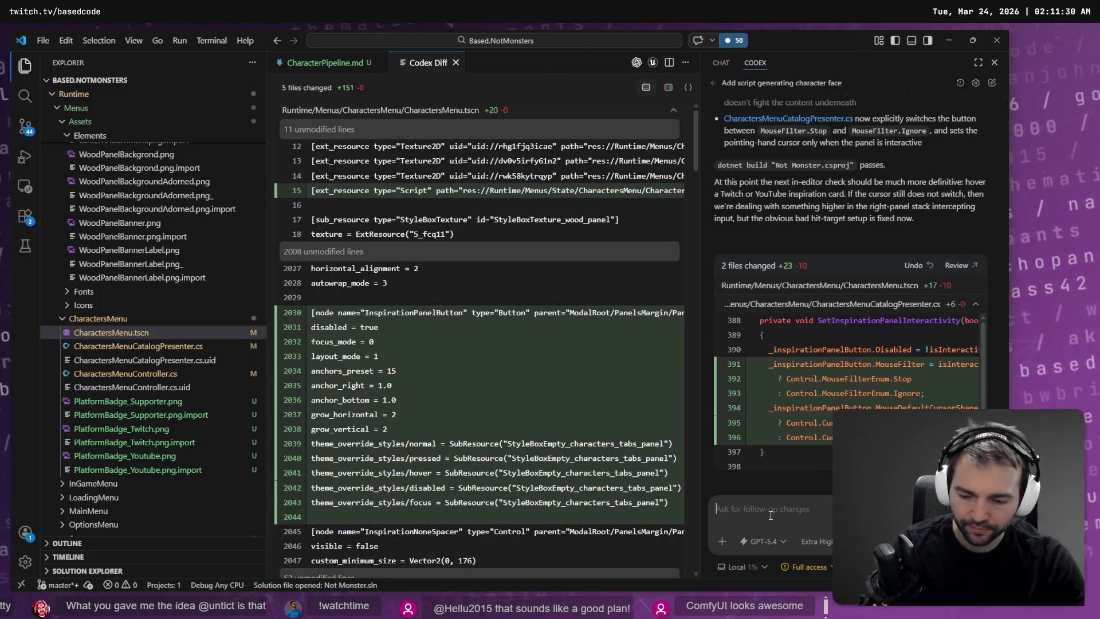
{"action": "key", "text": "super+h"}
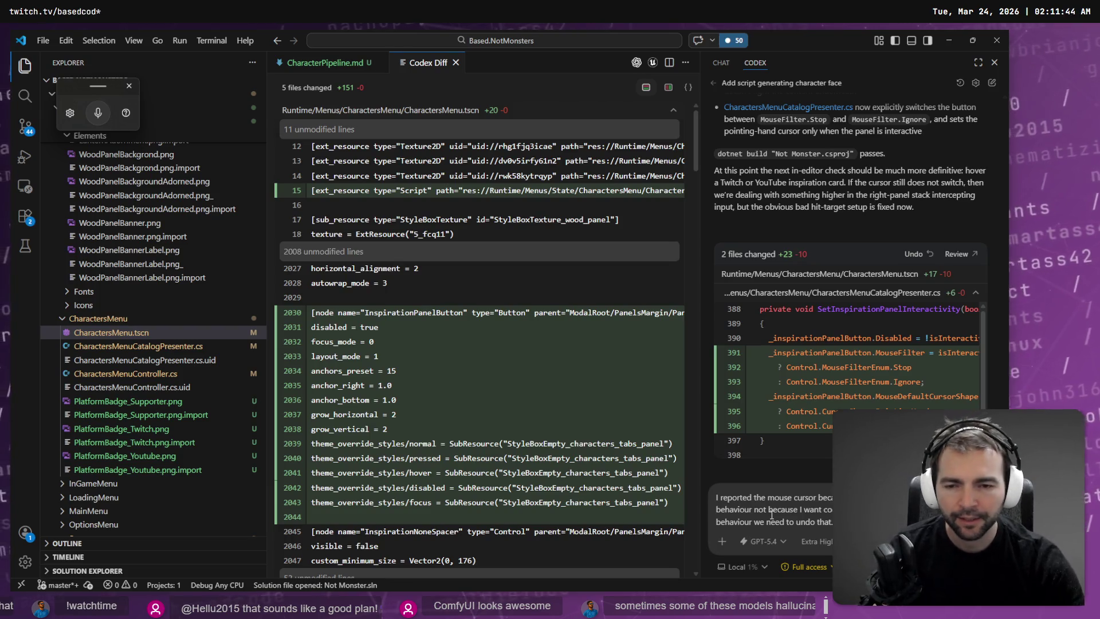
{"action": "scroll", "coordinate": [412, 400], "scroll_direction": "down", "scroll_amount": 8}
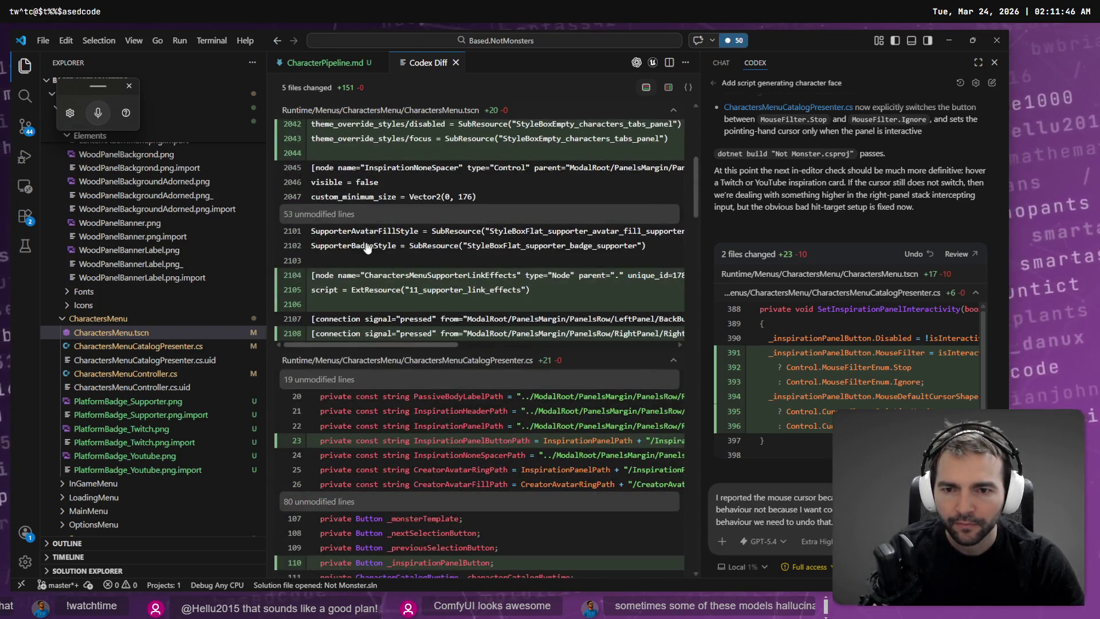
{"action": "key", "text": "shift+Return"}
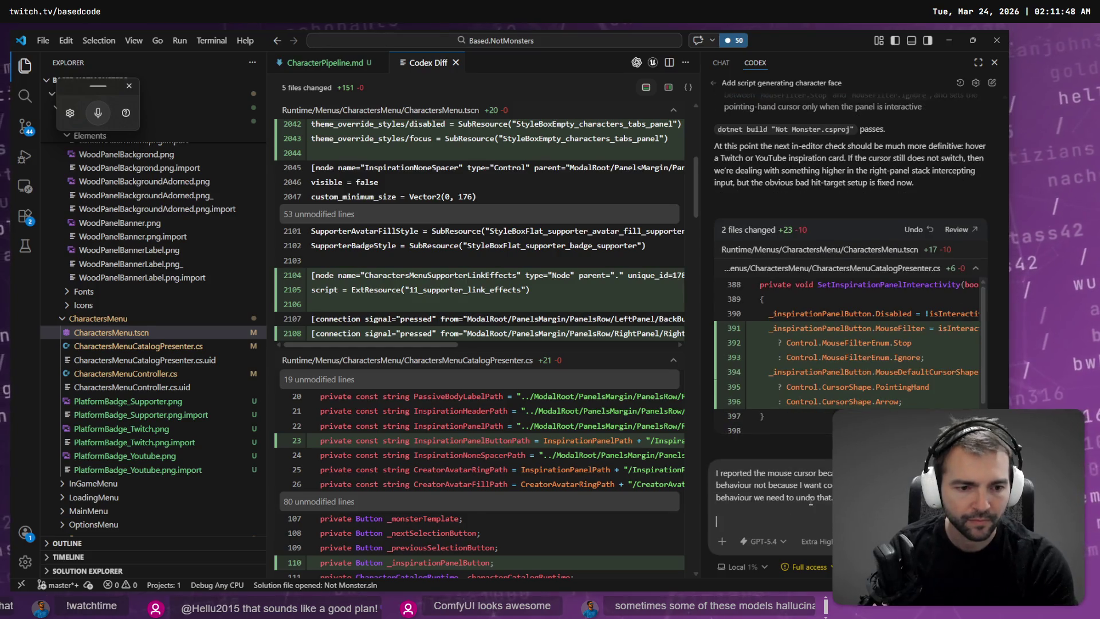
{"action": "key", "text": "super+h"}
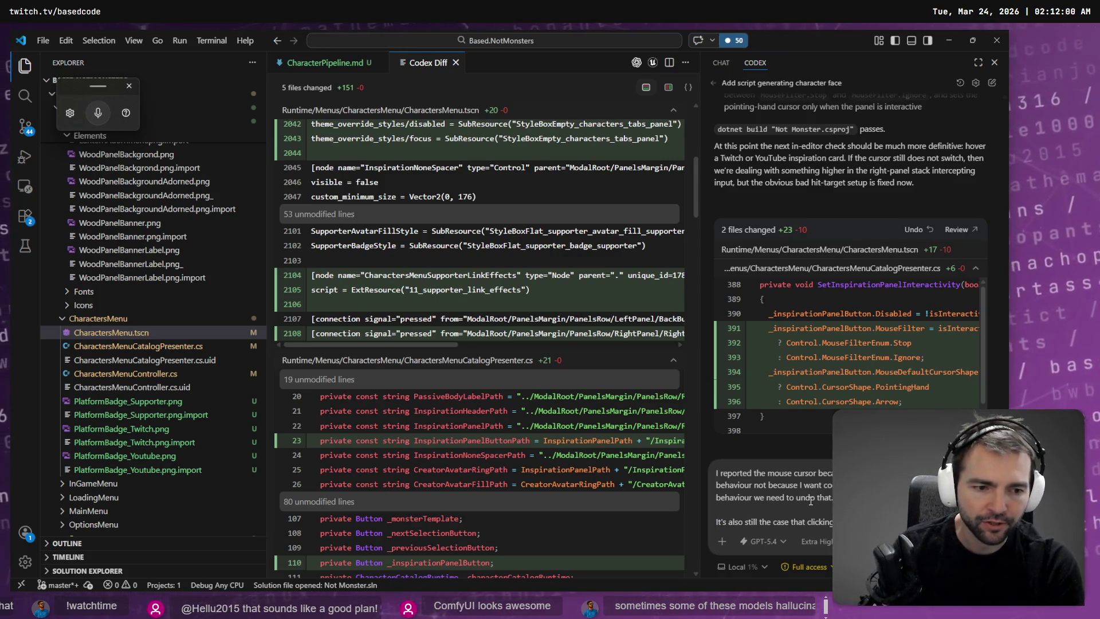
{"action": "key", "text": "super+h"}
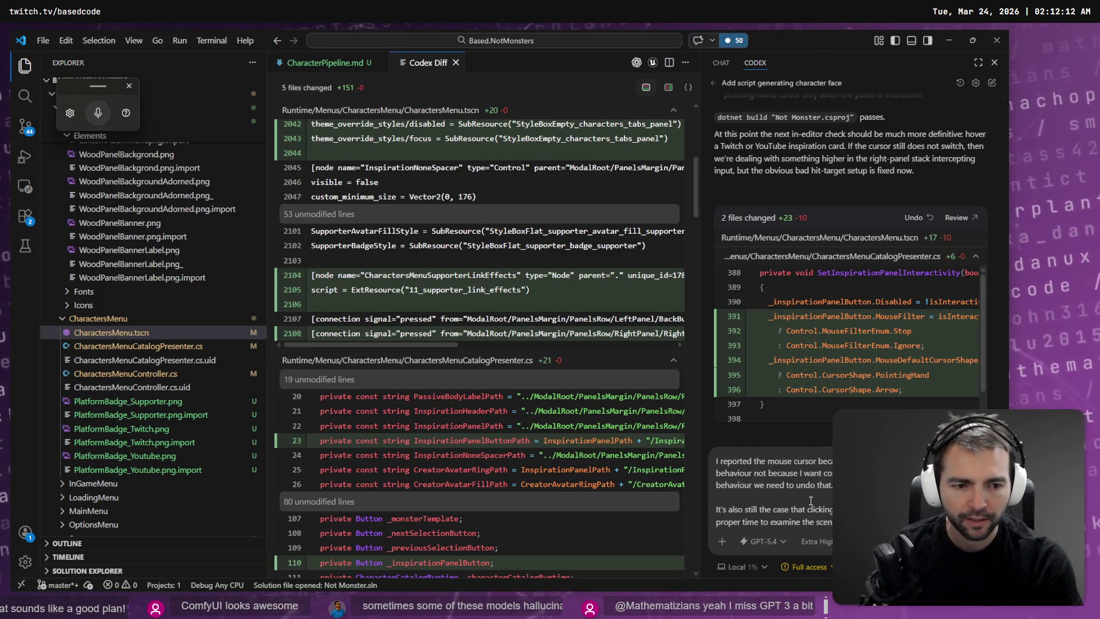
{"action": "key", "text": "super+h"}
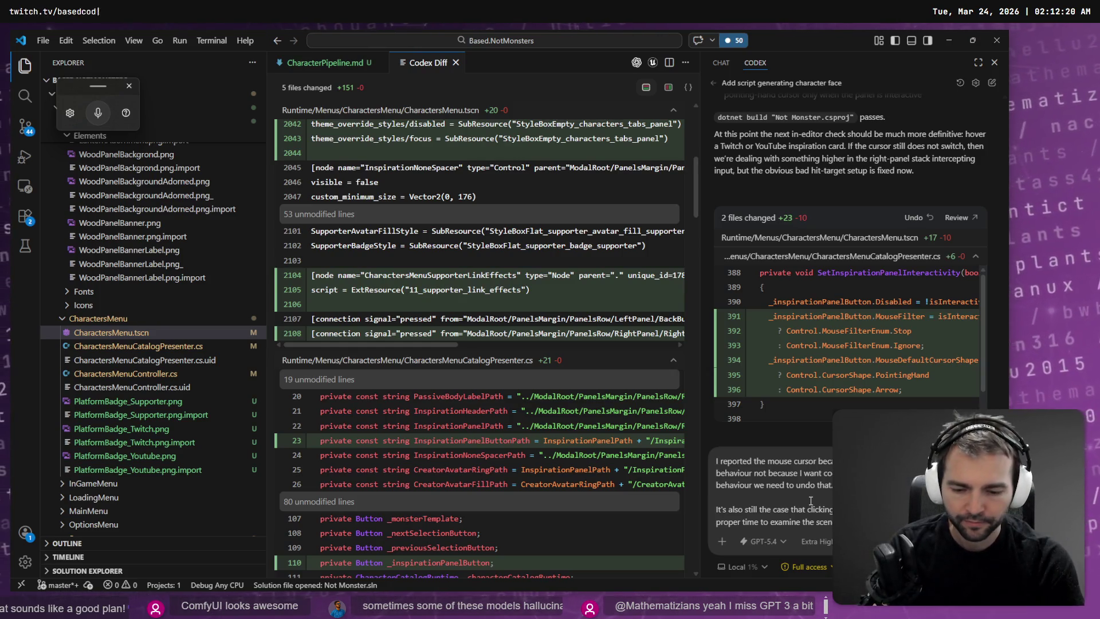
{"action": "key", "text": "super+h"}
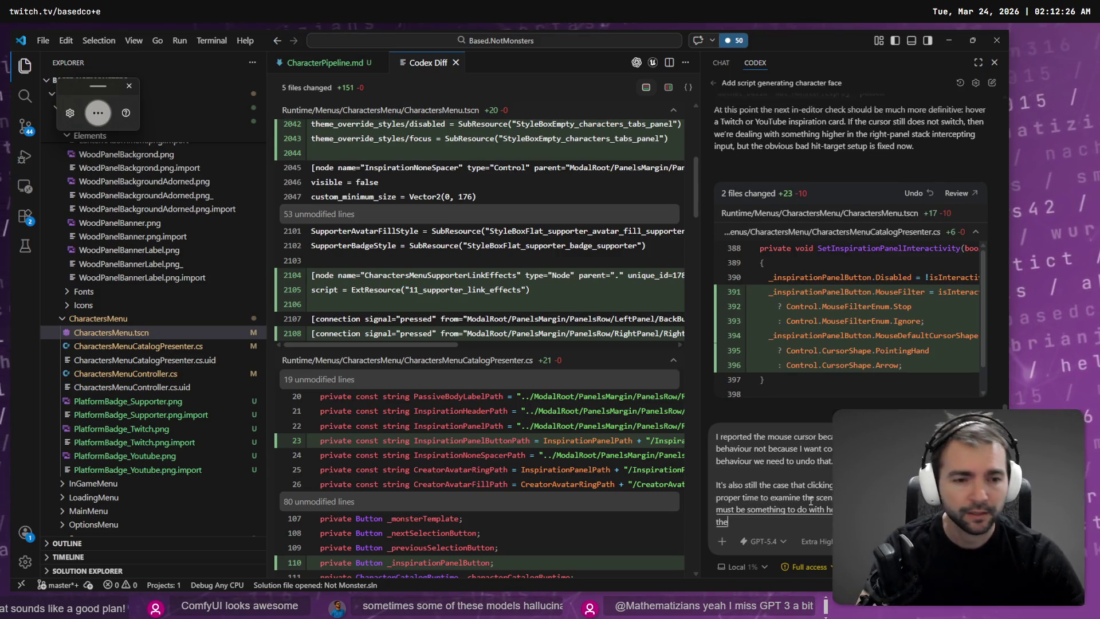
{"action": "key", "text": "alt+Tab"}
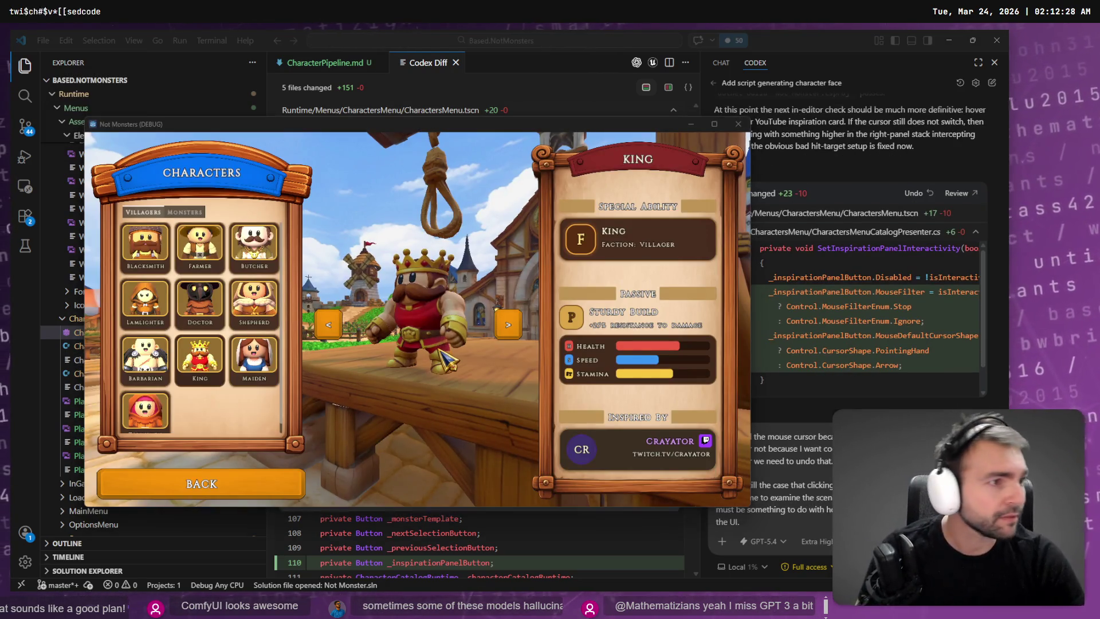
Step: Check the InspirationPanel node's signals in the CharactersMenu scene, then return to the VS Code draft
{"action": "key", "text": "alt+Tab"}
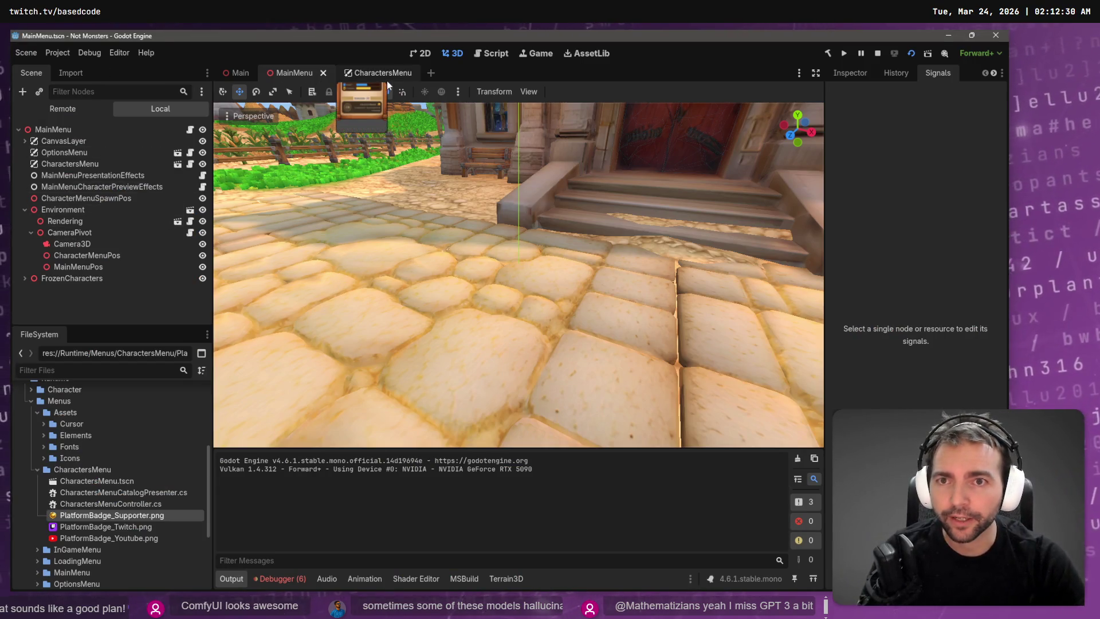
{"action": "left_click", "coordinate": [381, 73]}
{"action": "left_click", "coordinate": [107, 290]}
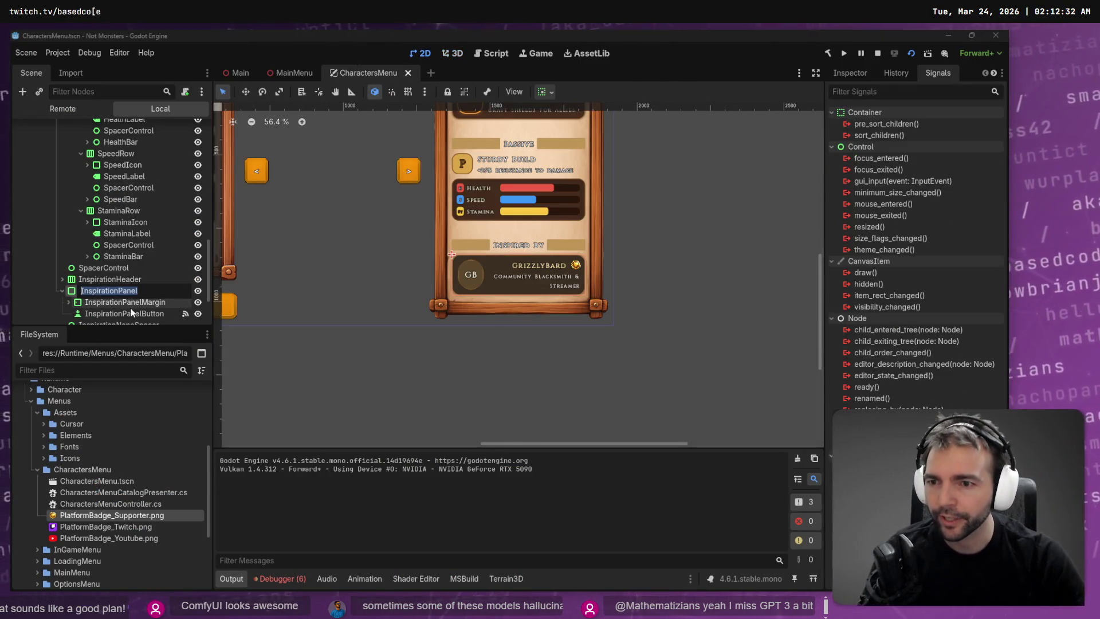
{"action": "key", "text": "alt+Tab"}
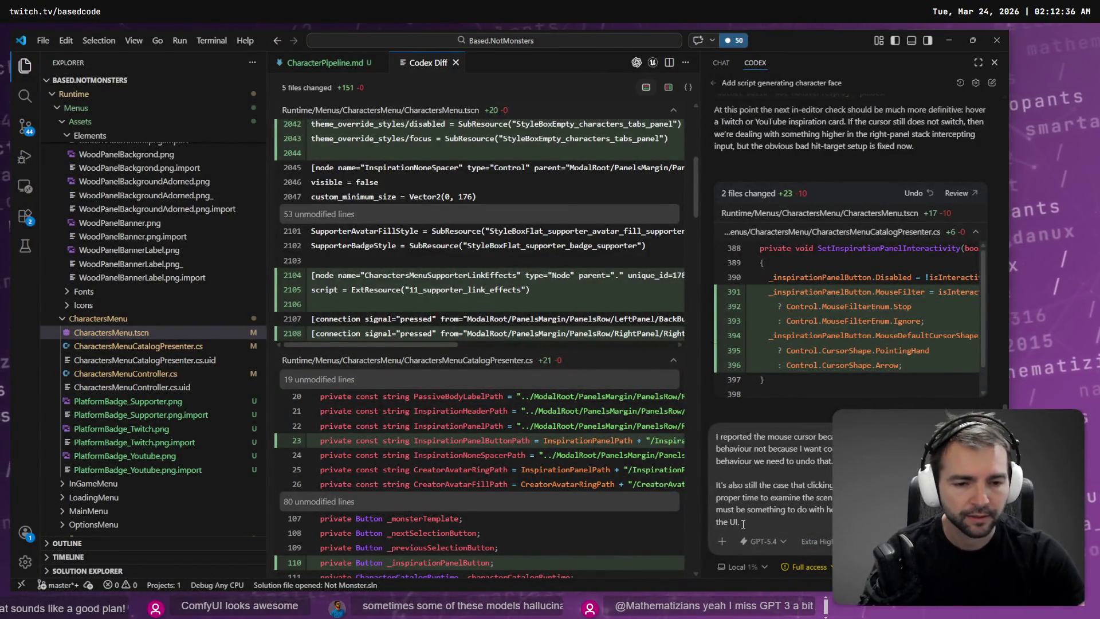
Step: Add 'InspirationPanel' before 'UI' in the Codex follow-up and send it
{"action": "type", "text": "InspirationPanel"}
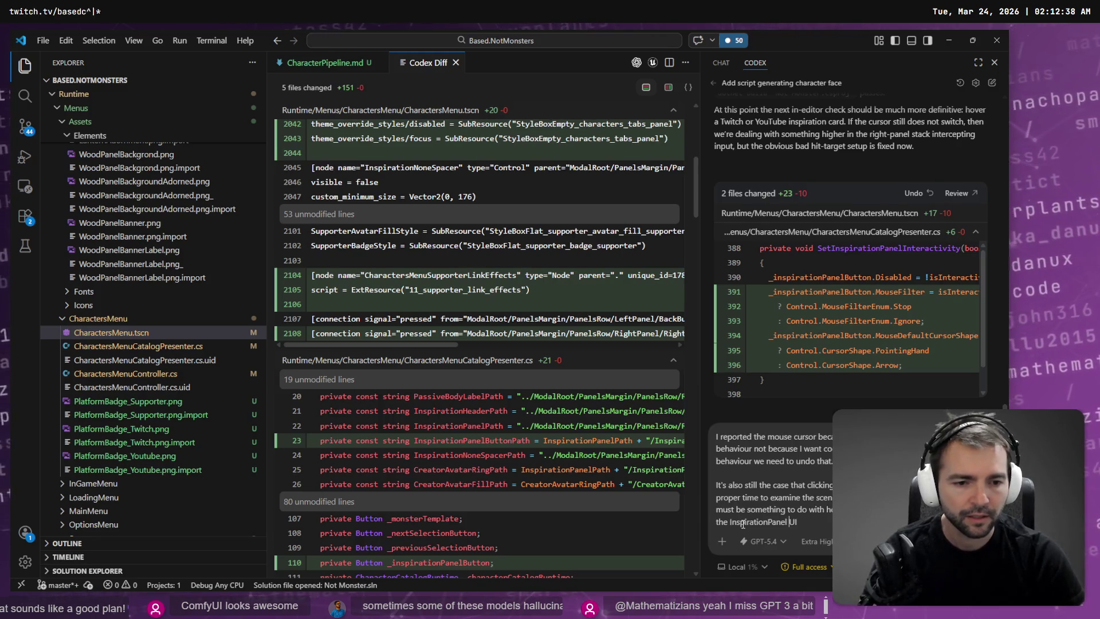
{"action": "key", "text": "Return"}
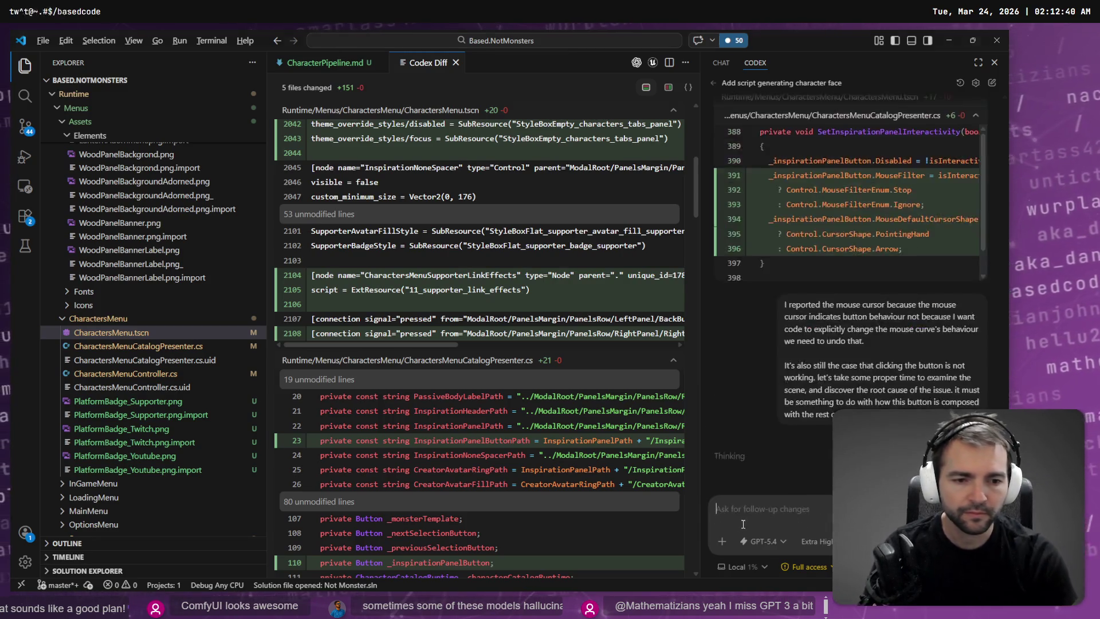
{"action": "key", "text": "alt+Tab"}
{"action": "key", "text": "alt+Tab"}
{"action": "key", "text": "alt+Tab"}
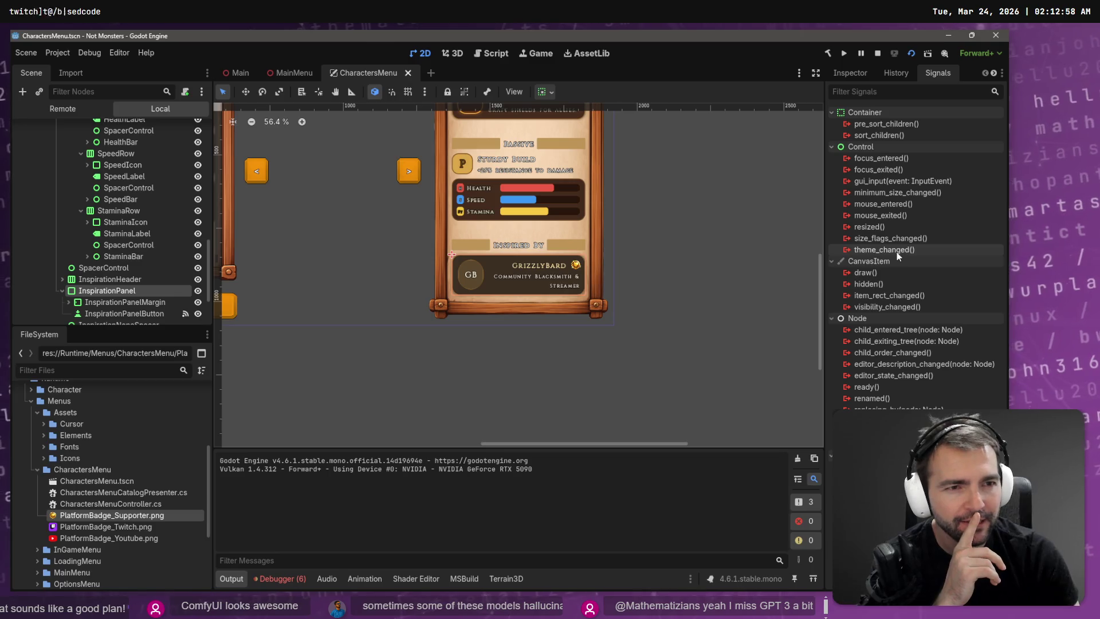
Step: Expand InspirationPanelMargin and inspect the InspirationPanelButton and InspirationNoneSpacer nodes' signals
{"action": "scroll", "coordinate": [128, 279], "scroll_direction": "down", "scroll_amount": 3}
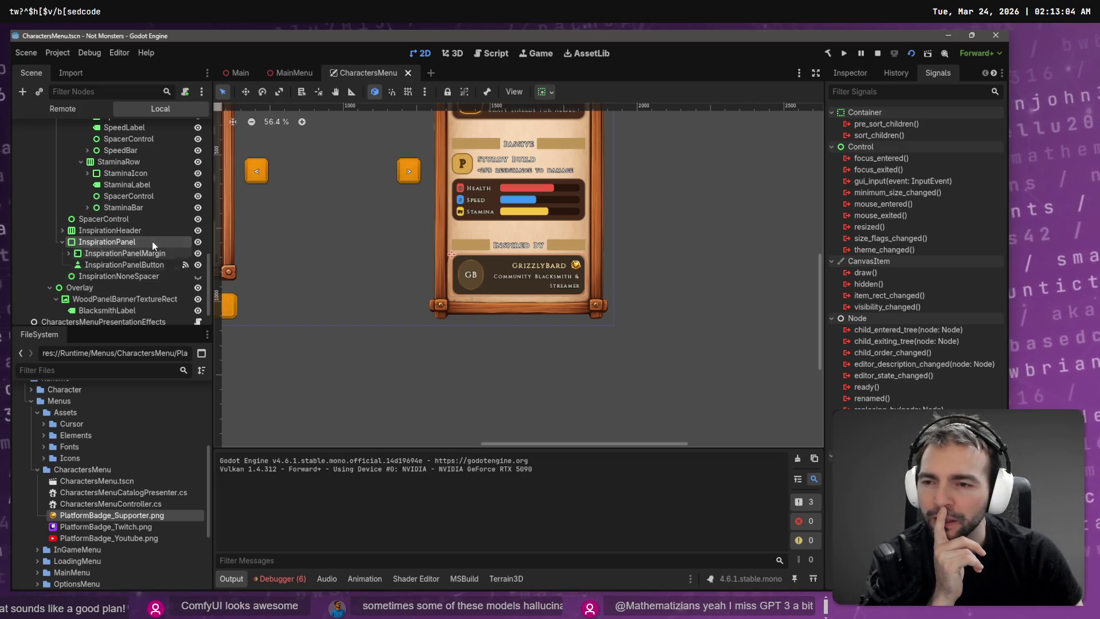
{"action": "left_click", "coordinate": [69, 253]}
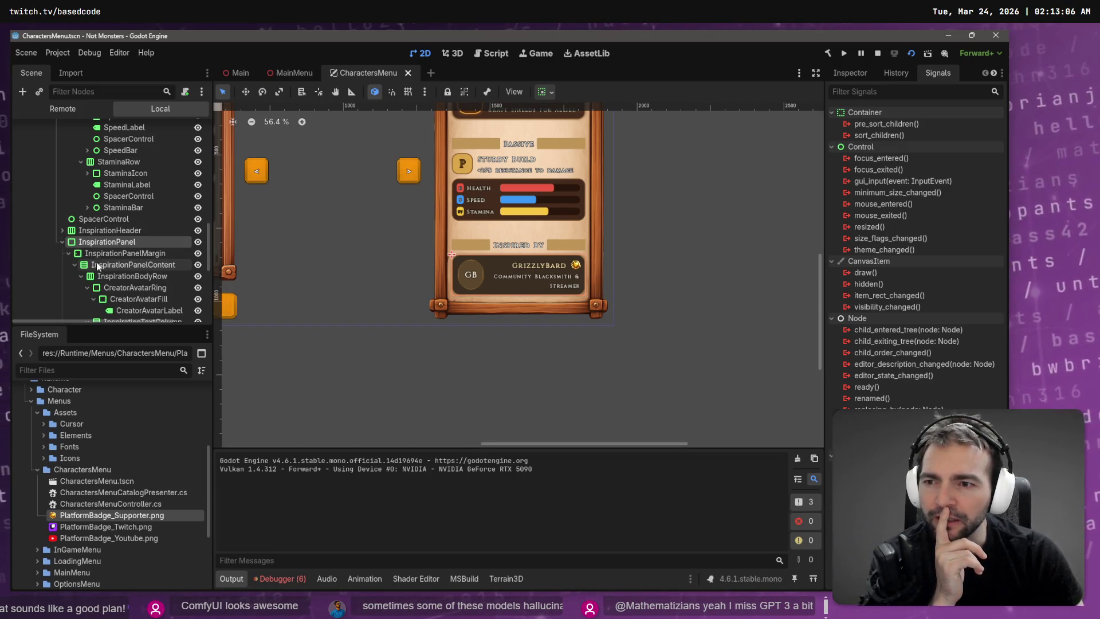
{"action": "left_click", "coordinate": [81, 264]}
{"action": "left_click", "coordinate": [74, 265]}
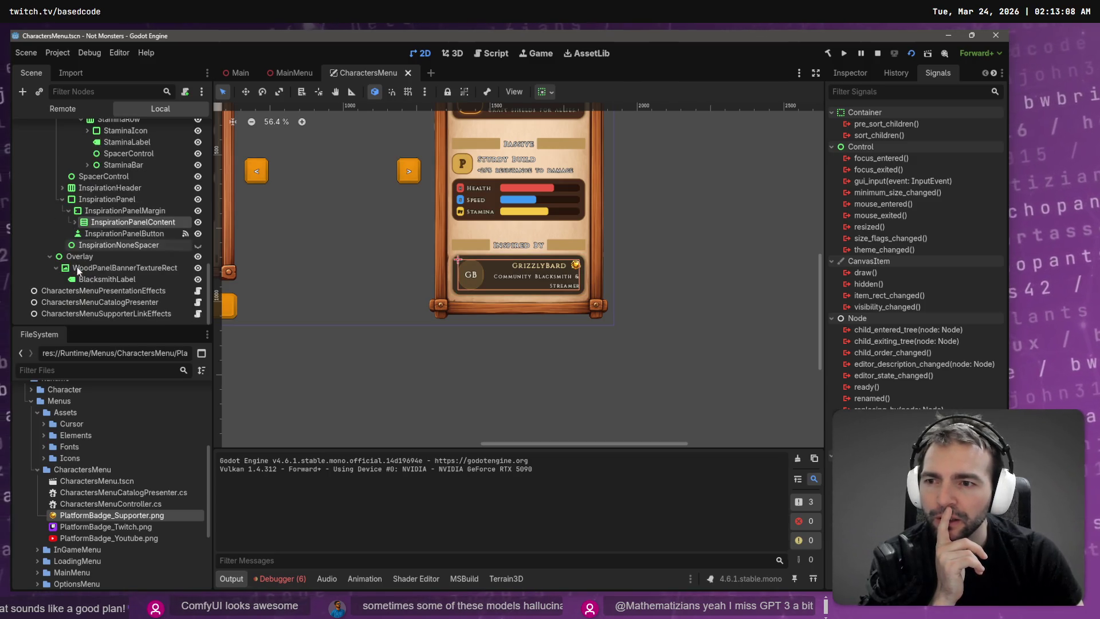
{"action": "left_click", "coordinate": [142, 238]}
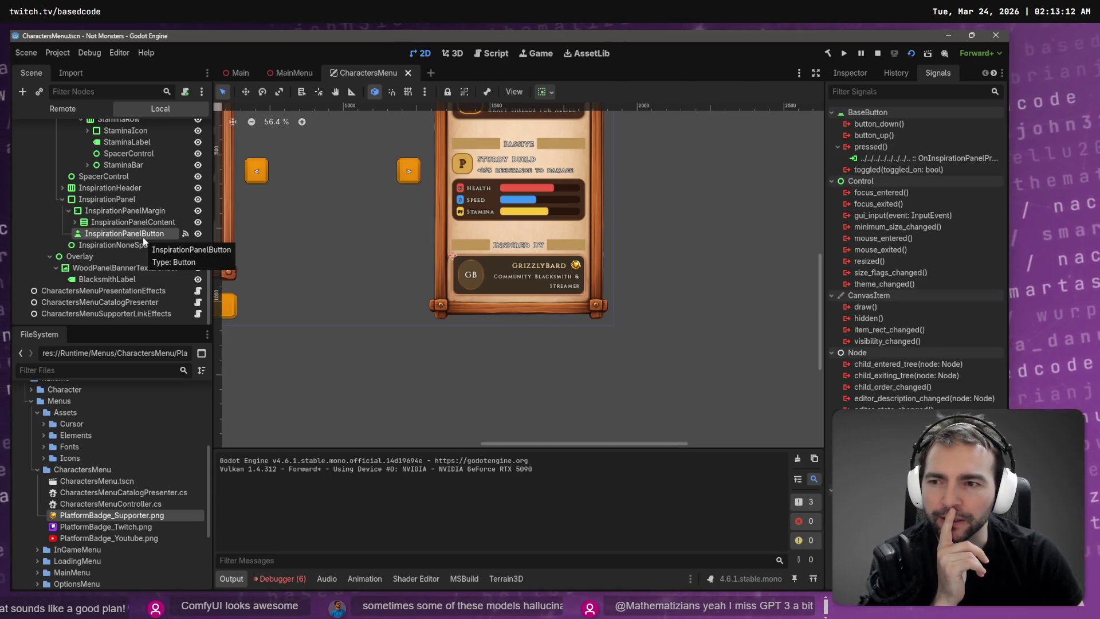
{"action": "left_click", "coordinate": [95, 248]}
{"action": "left_click", "coordinate": [102, 232]}
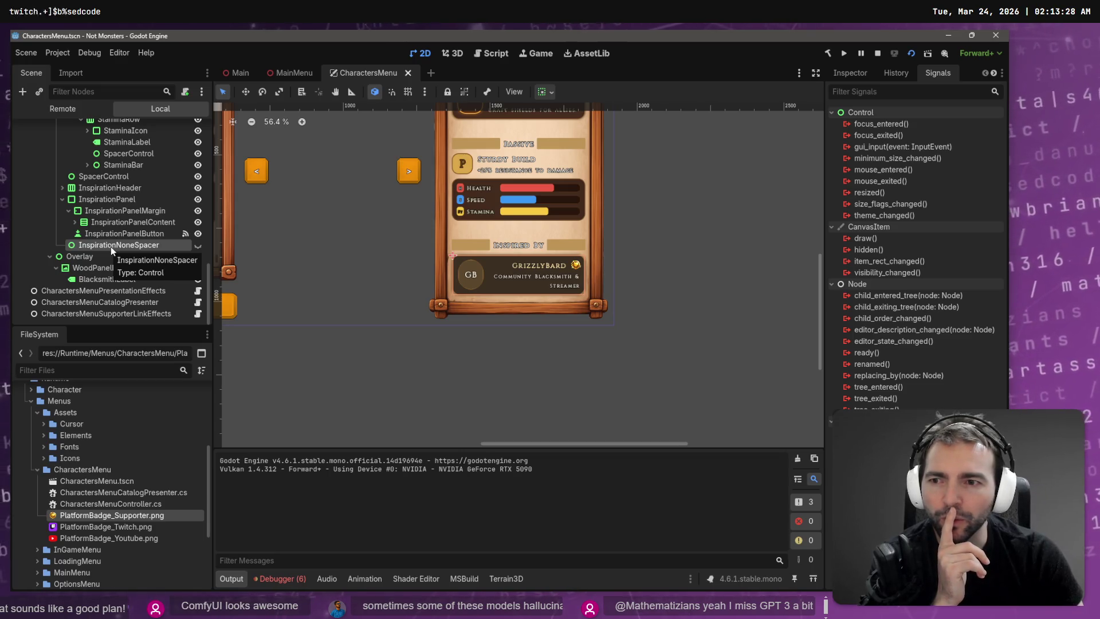
Step: Hide InspirationNoneSpacer, toggle InspirationPanelMargin's visibility off and on, and open InspirationPanel's node menu
{"action": "left_click", "coordinate": [197, 245]}
{"action": "left_click", "coordinate": [140, 234]}
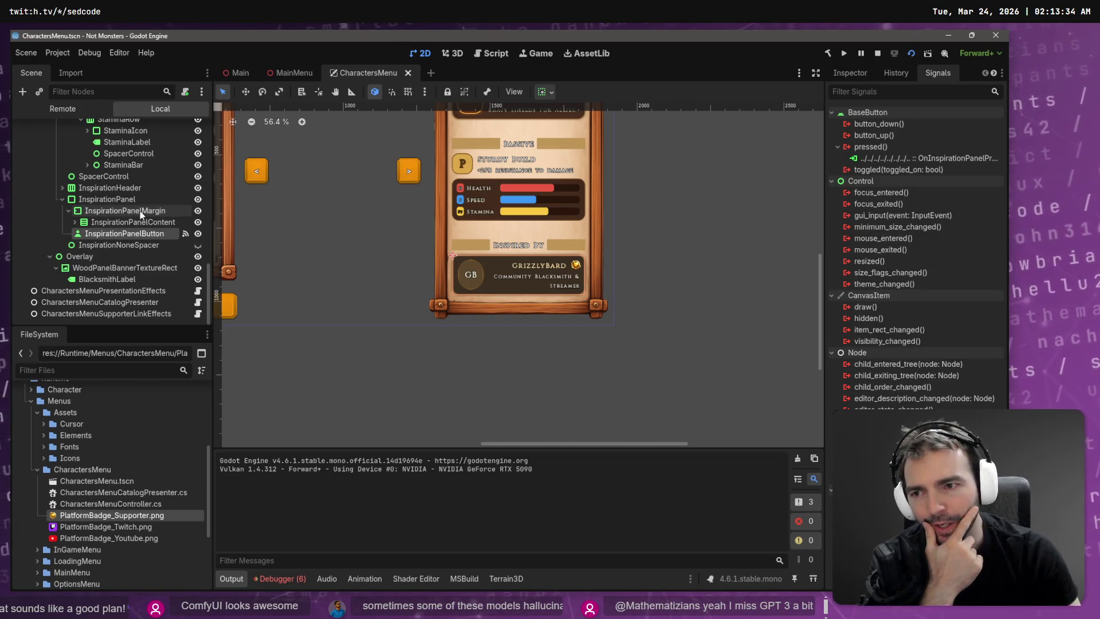
{"action": "left_click", "coordinate": [140, 211]}
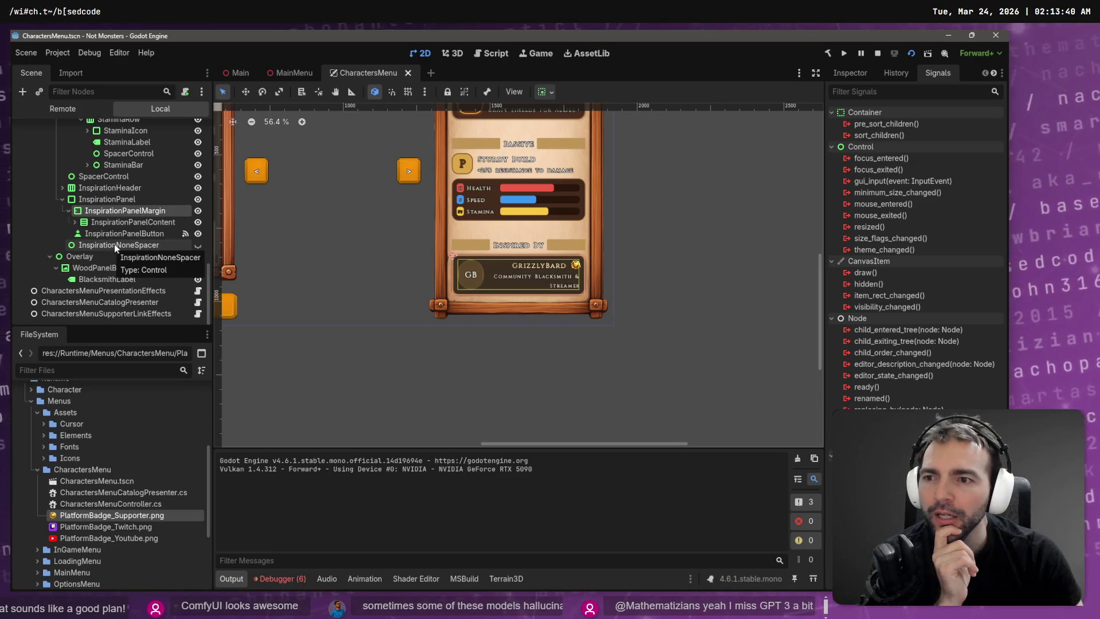
{"action": "left_click", "coordinate": [132, 232]}
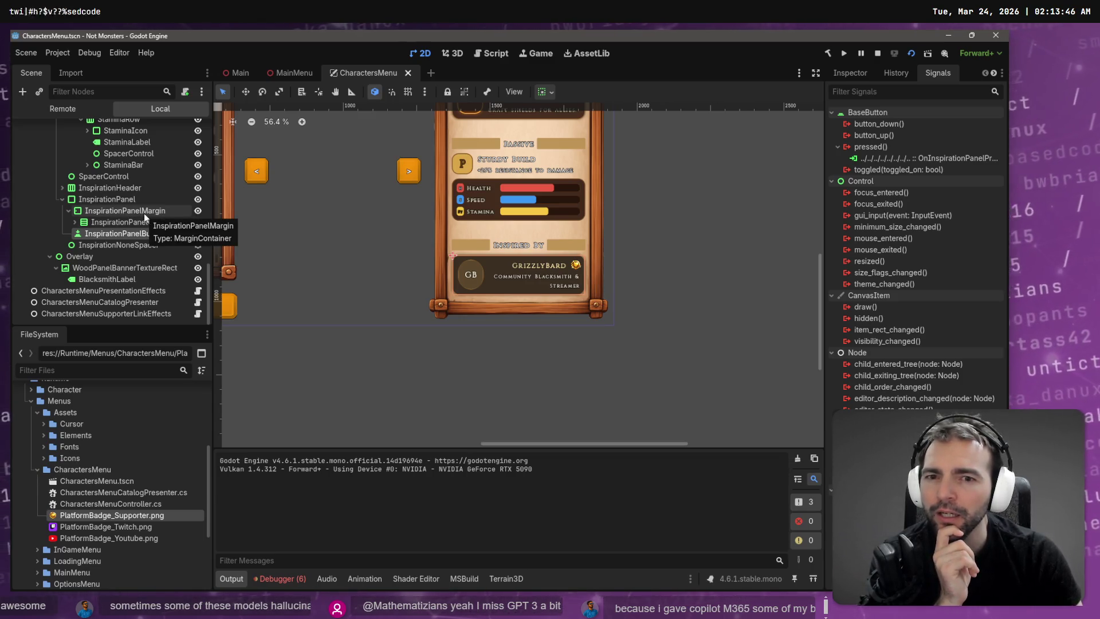
{"action": "left_click", "coordinate": [144, 213]}
{"action": "left_click", "coordinate": [198, 211]}
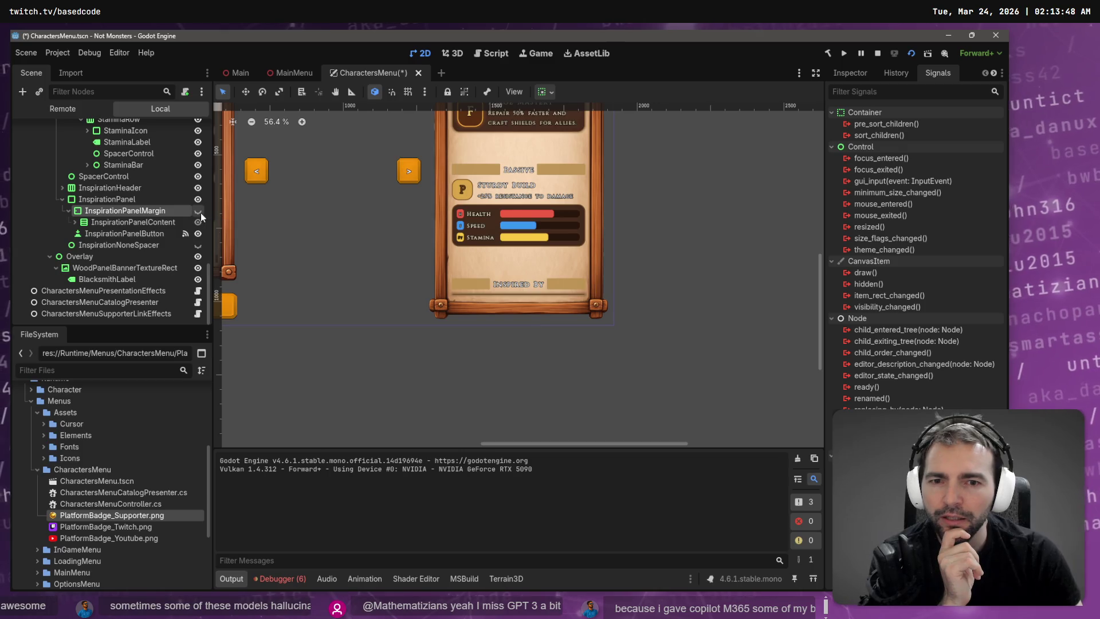
{"action": "left_click", "coordinate": [200, 211]}
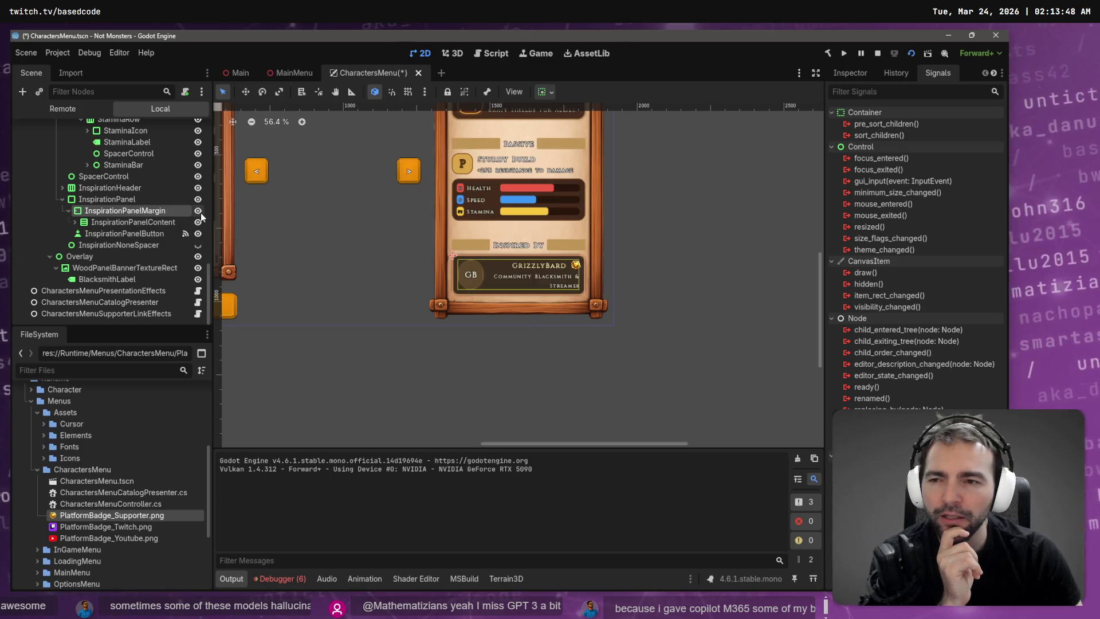
{"action": "left_click", "coordinate": [156, 235]}
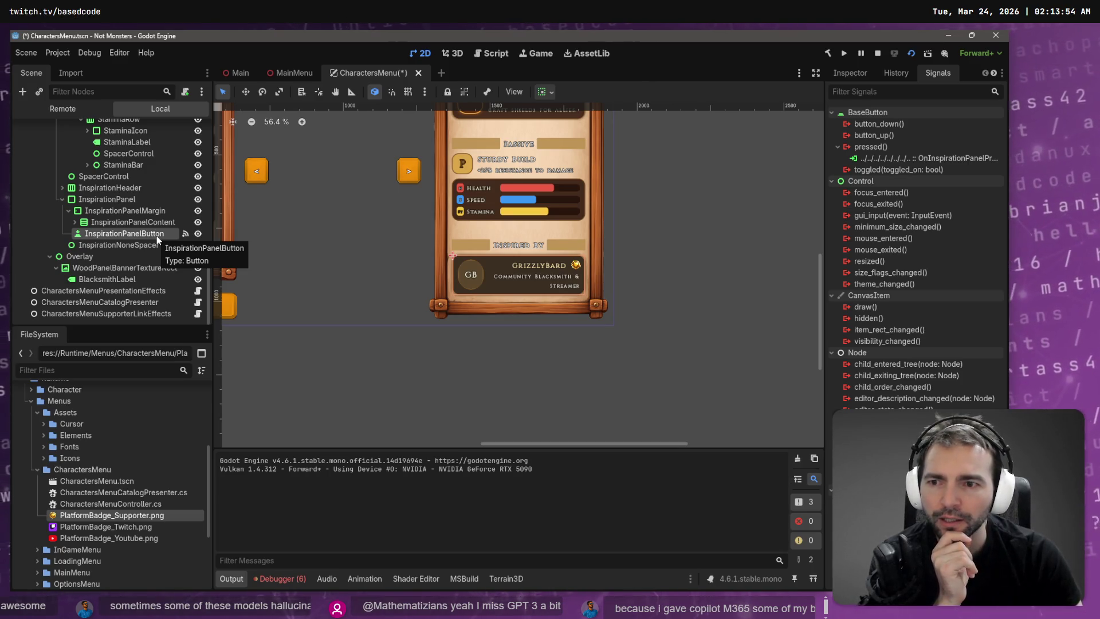
{"action": "right_click", "coordinate": [114, 203]}
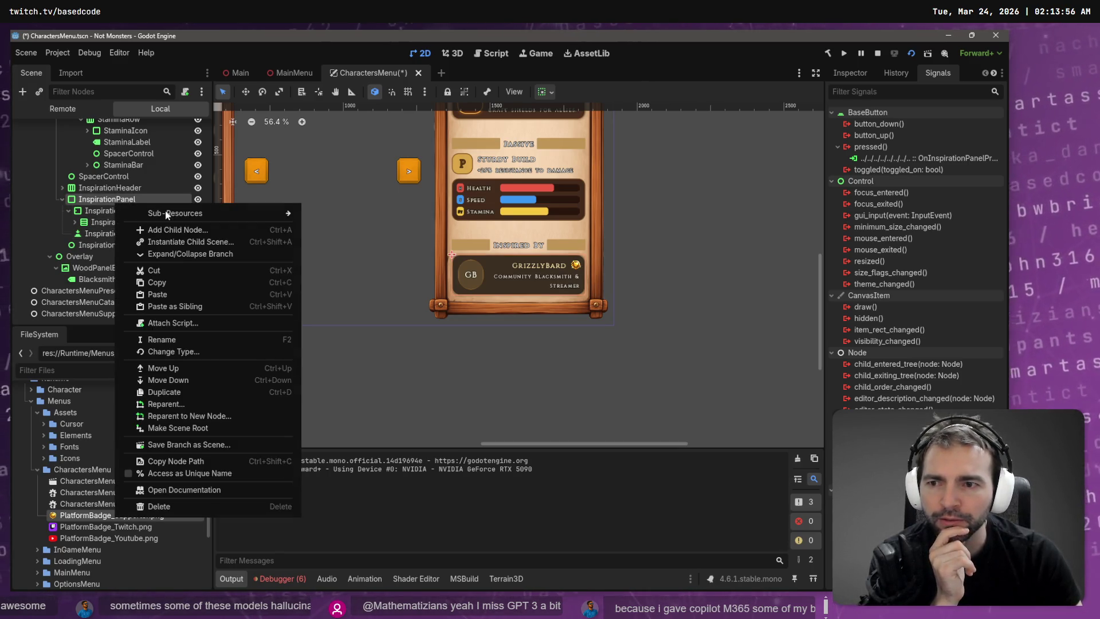
{"action": "left_click", "coordinate": [172, 230]}
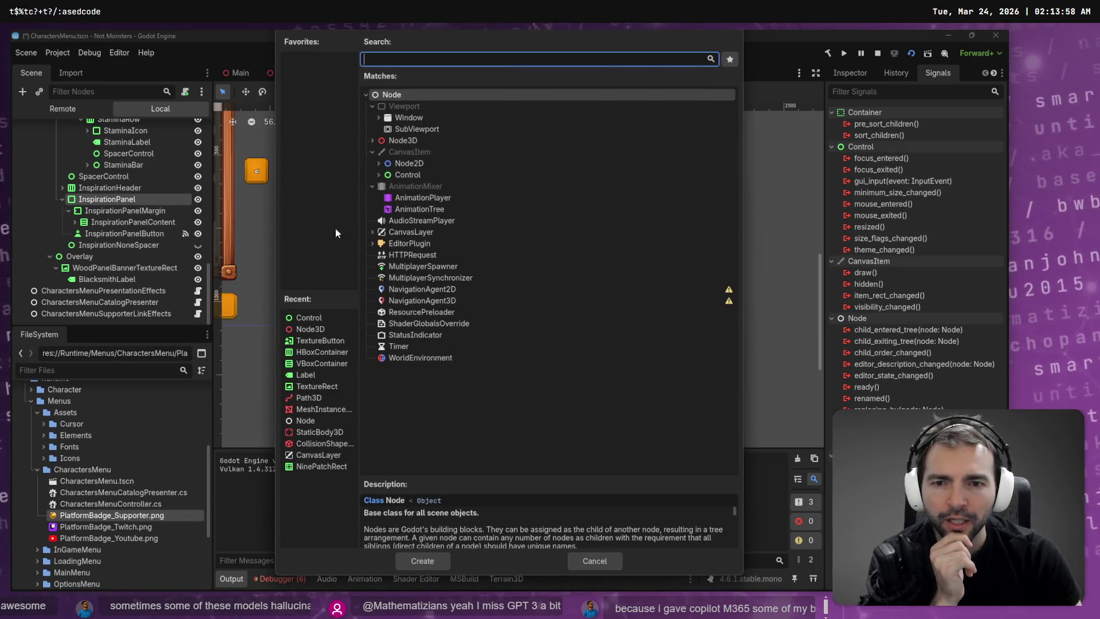
{"action": "left_click", "coordinate": [378, 175]}
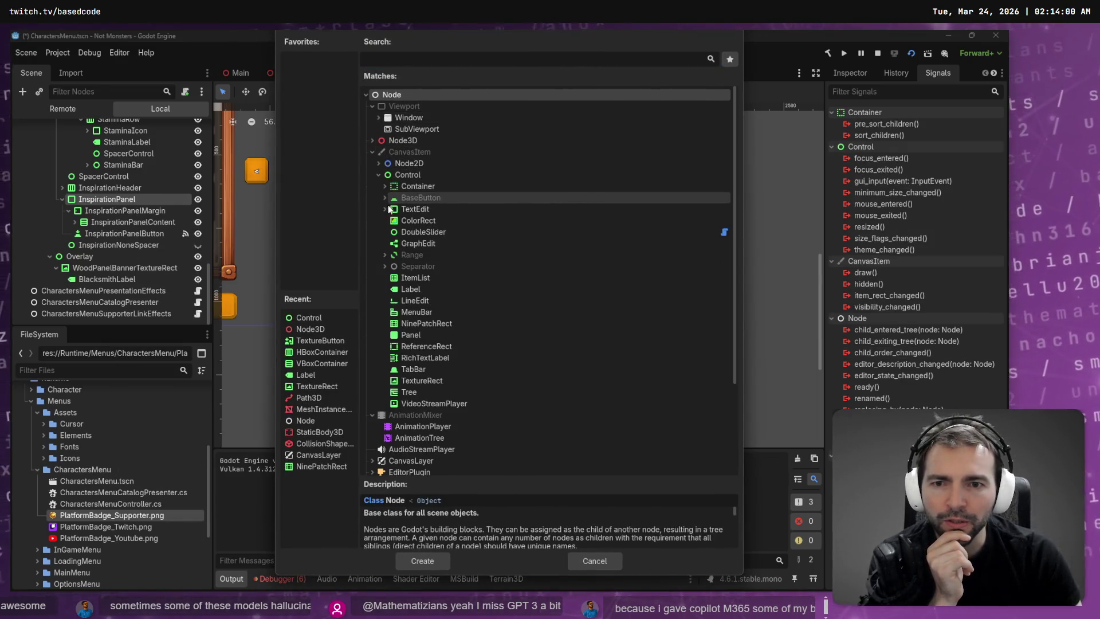
{"action": "left_click", "coordinate": [385, 198]}
{"action": "left_click", "coordinate": [391, 209]}
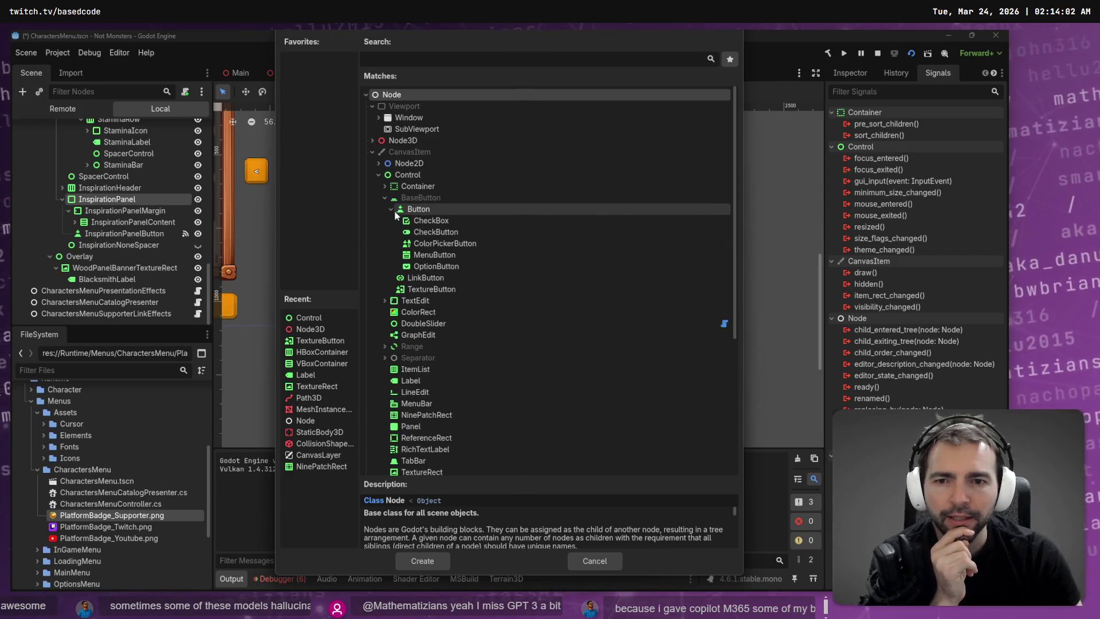
{"action": "left_click", "coordinate": [442, 208]}
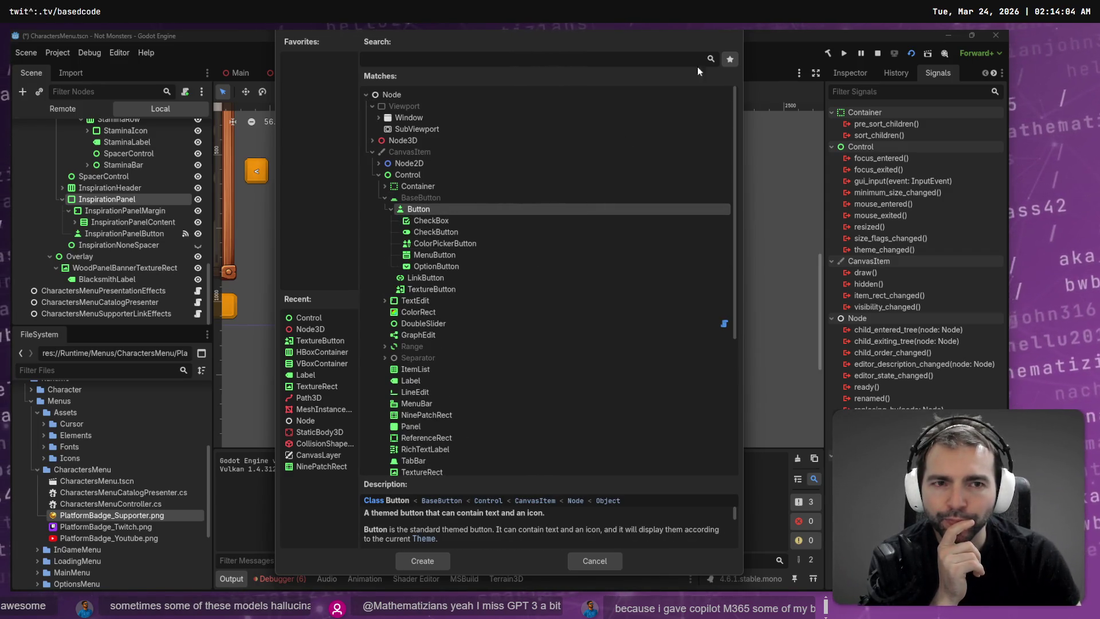
{"action": "left_click", "coordinate": [436, 278]}
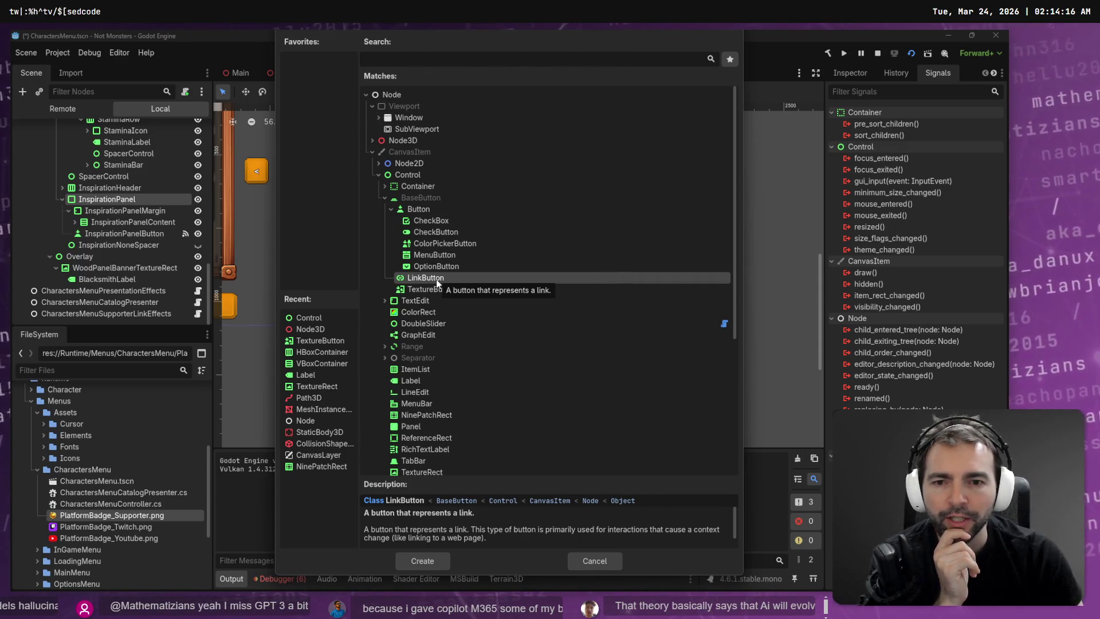
{"action": "left_click", "coordinate": [582, 561]}
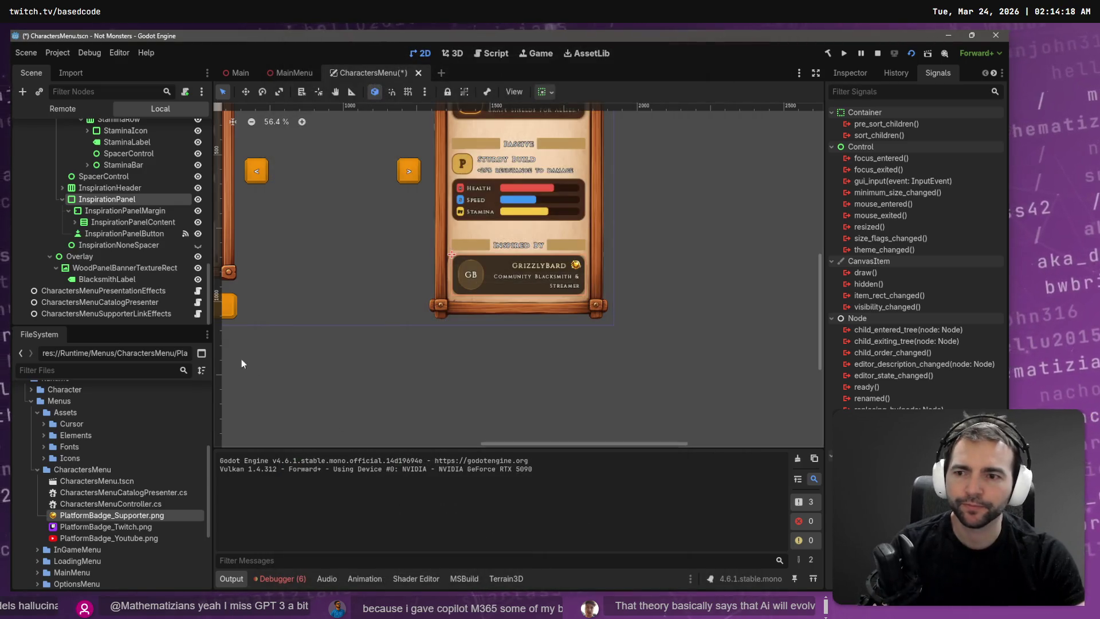
Step: Close the Not Monsters (DEBUG) window and minimize VS Code to return to Godot
{"action": "key", "text": "alt+Tab"}
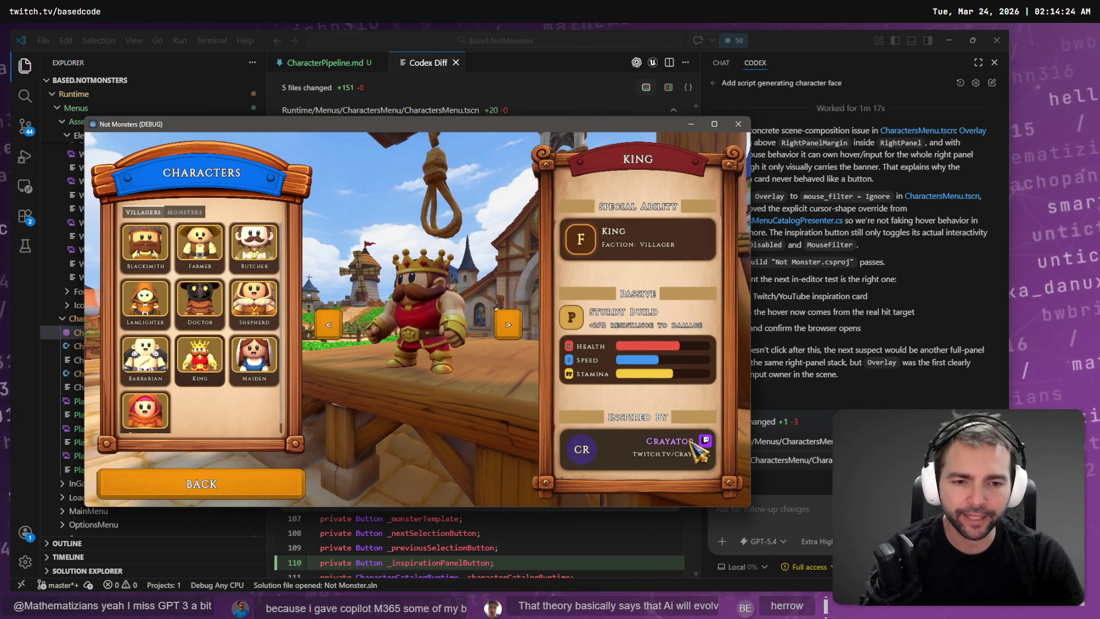
{"action": "left_click", "coordinate": [737, 124]}
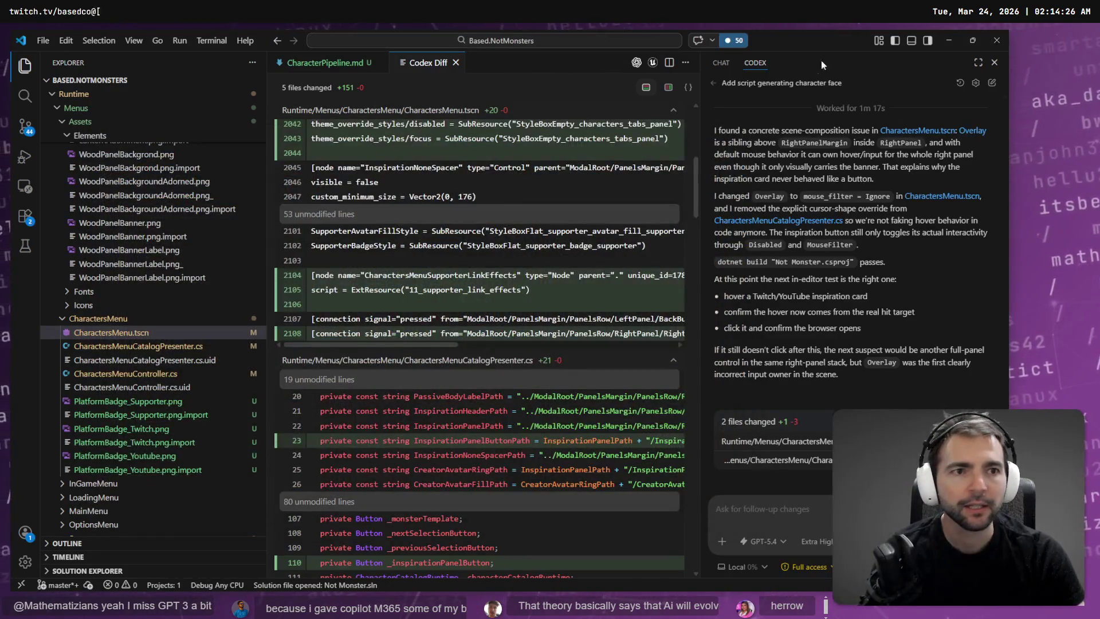
{"action": "left_click", "coordinate": [946, 38]}
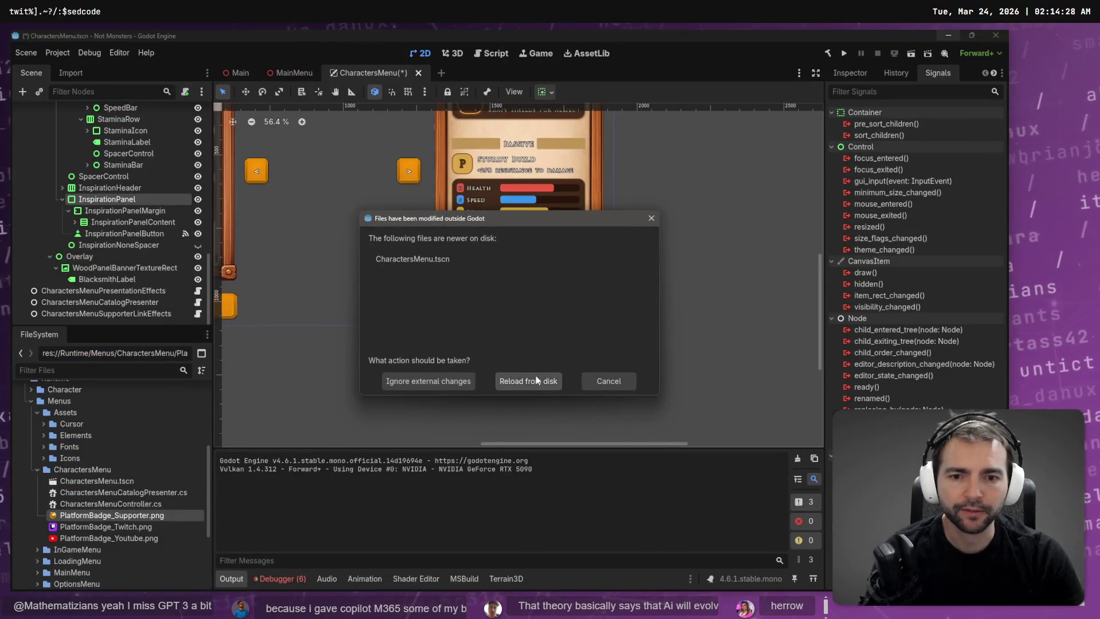
Step: Reload the changed CharactersMenu scene from disk and run the project with F5
{"action": "left_click", "coordinate": [527, 518]}
{"action": "key", "text": "F5"}
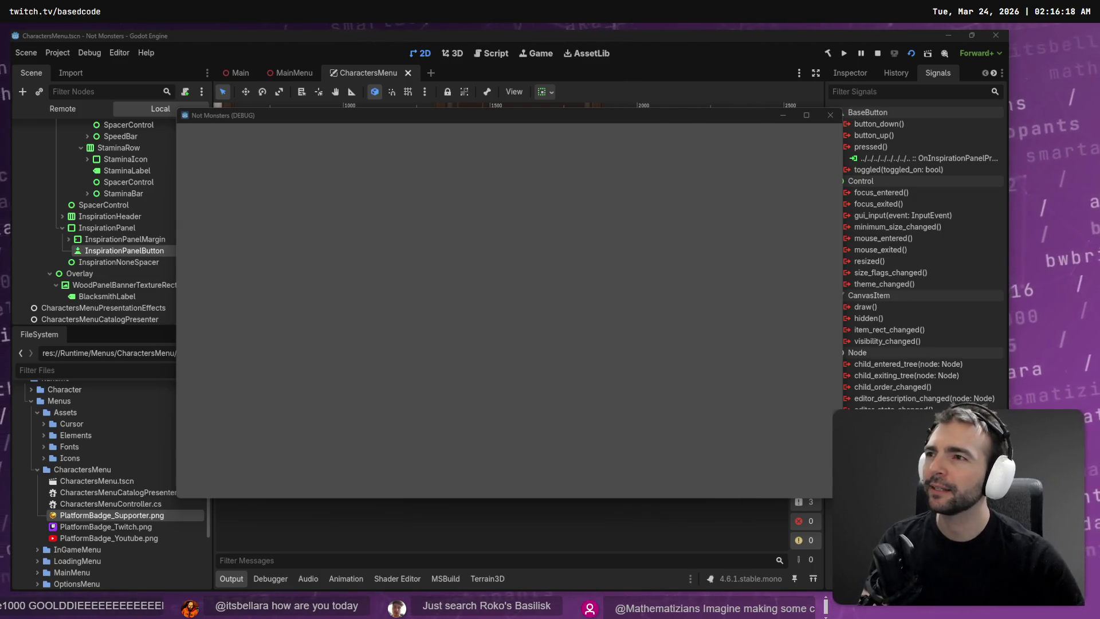
{"action": "key", "text": "alt+Tab"}
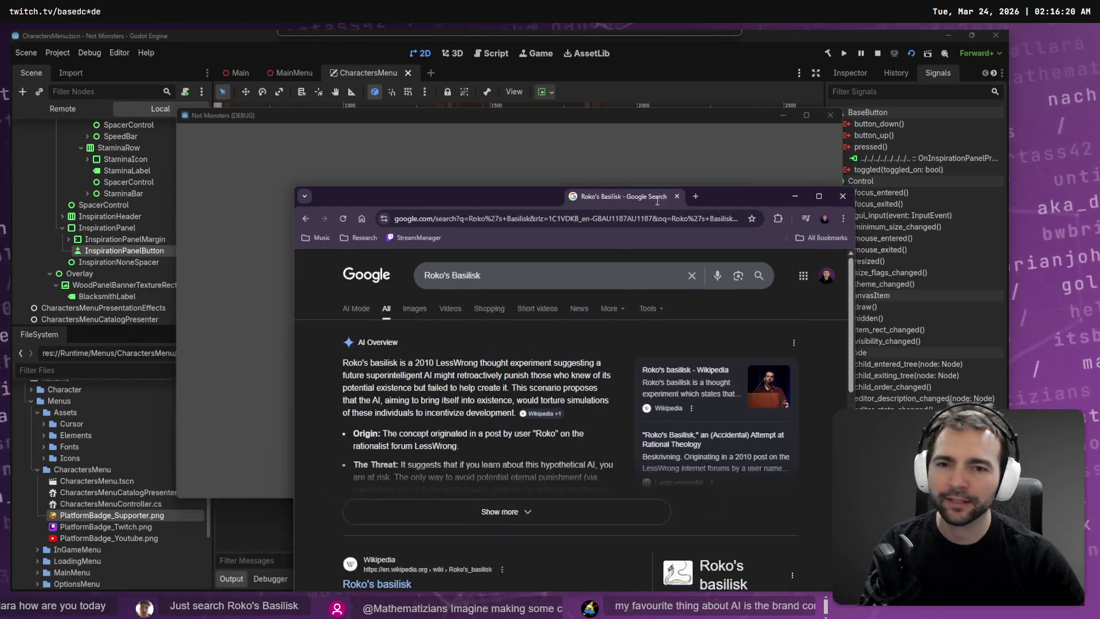
Step: Maximize Chrome and read the full AI Overview for Roko's Basilisk
{"action": "double_click", "coordinate": [637, 181]}
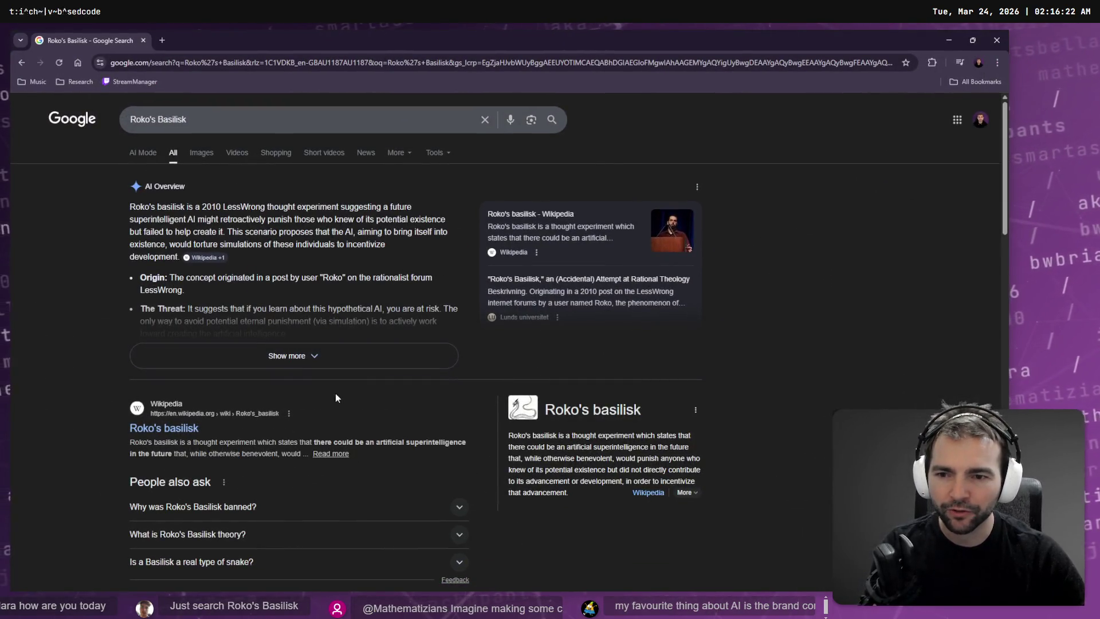
{"action": "left_click", "coordinate": [292, 354]}
{"action": "scroll", "coordinate": [312, 388], "scroll_direction": "down", "scroll_amount": 2}
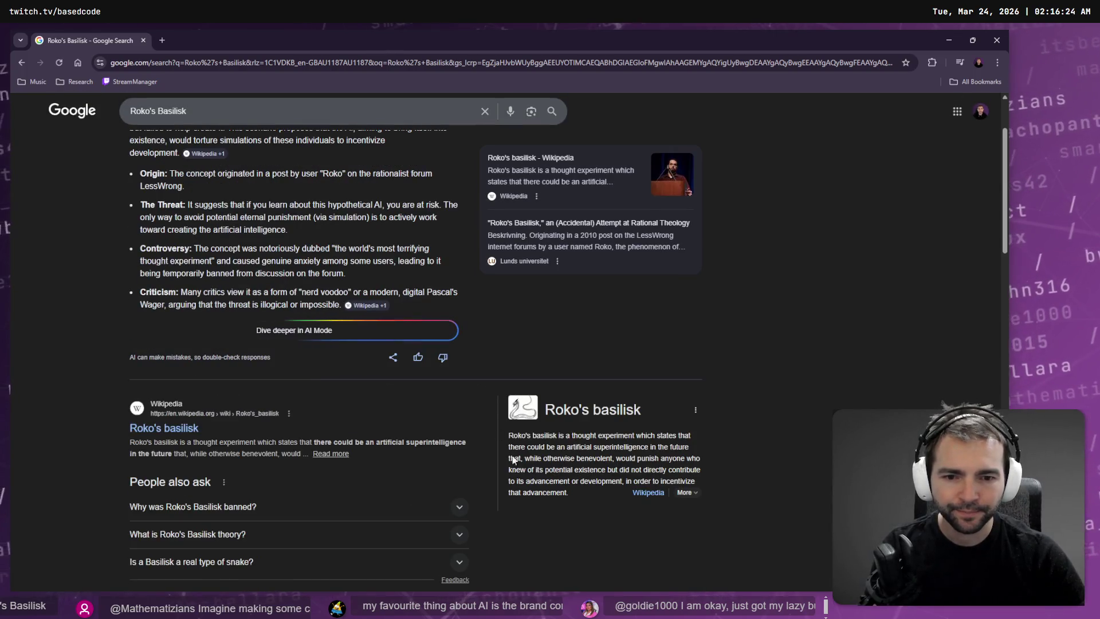
{"action": "left_click_drag", "start_coordinate": [509, 434], "coordinate": [696, 482]}
{"action": "left_click", "coordinate": [676, 462]}
{"action": "scroll", "coordinate": [642, 456], "scroll_direction": "down", "scroll_amount": 8}
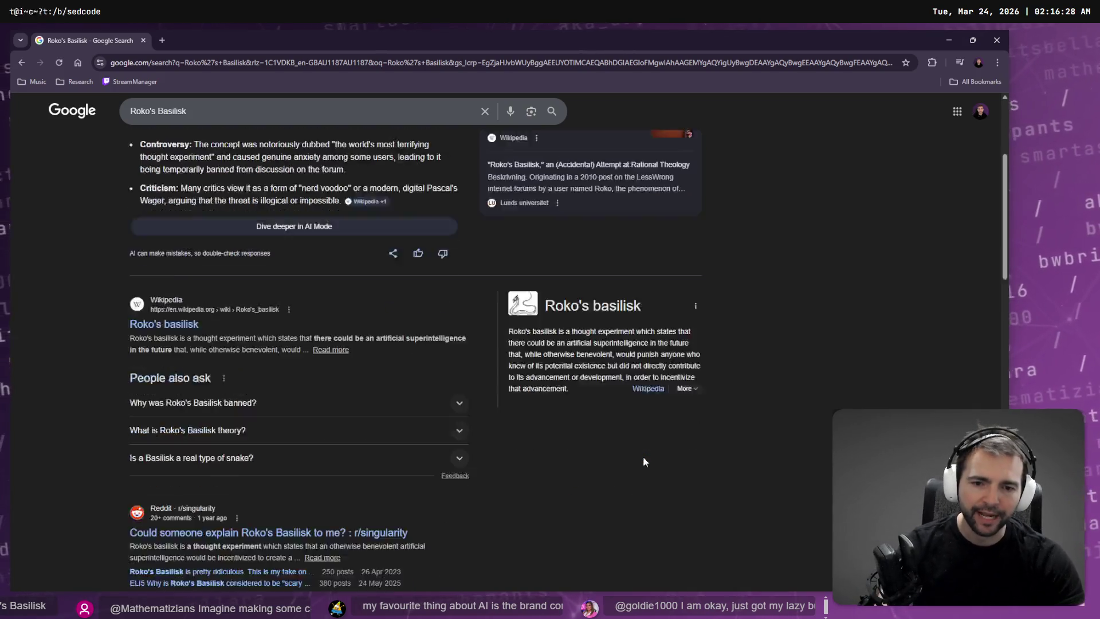
{"action": "scroll", "coordinate": [575, 401], "scroll_direction": "up", "scroll_amount": 2}
Step: Search 'superintelligence' in a new tab, view its image, then close both search tabs
{"action": "key", "text": "ctrl+t"}
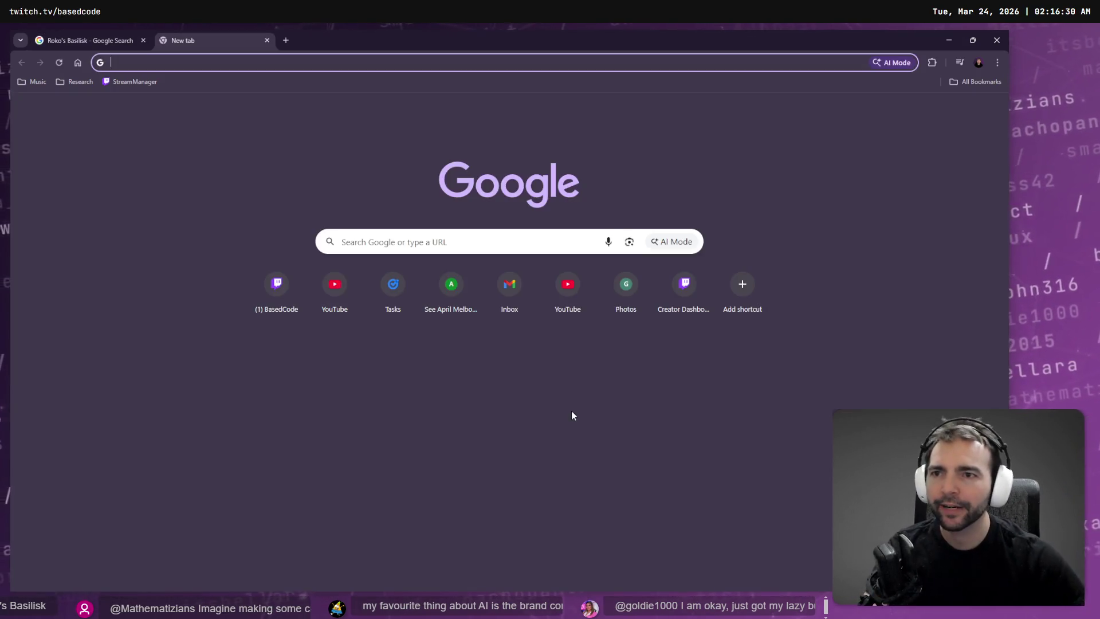
{"action": "type", "text": "sue"}
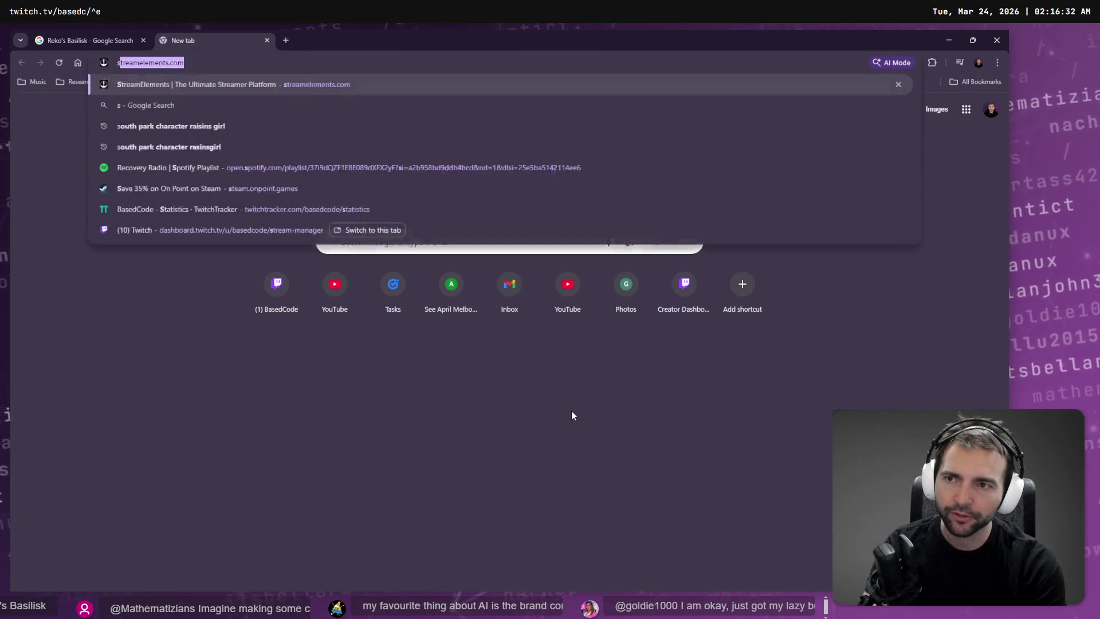
{"action": "key", "text": "BackSpace"}
{"action": "type", "text": "poer"}
{"action": "key", "text": "ctrl+BackSpace"}
{"action": "type", "text": "superintelligence"}
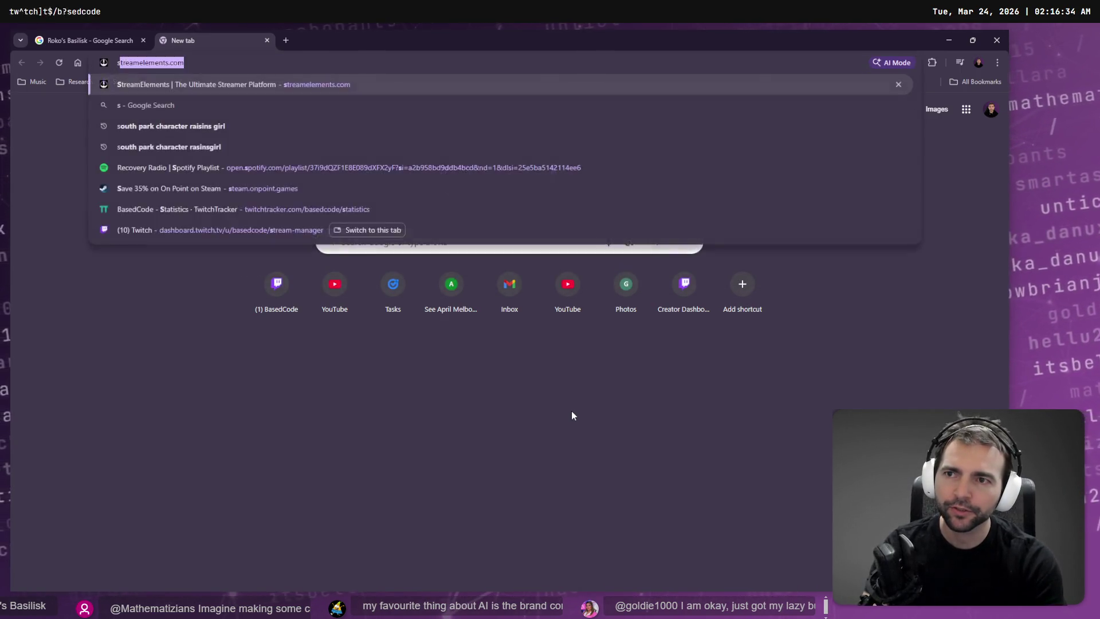
{"action": "key", "text": "Return"}
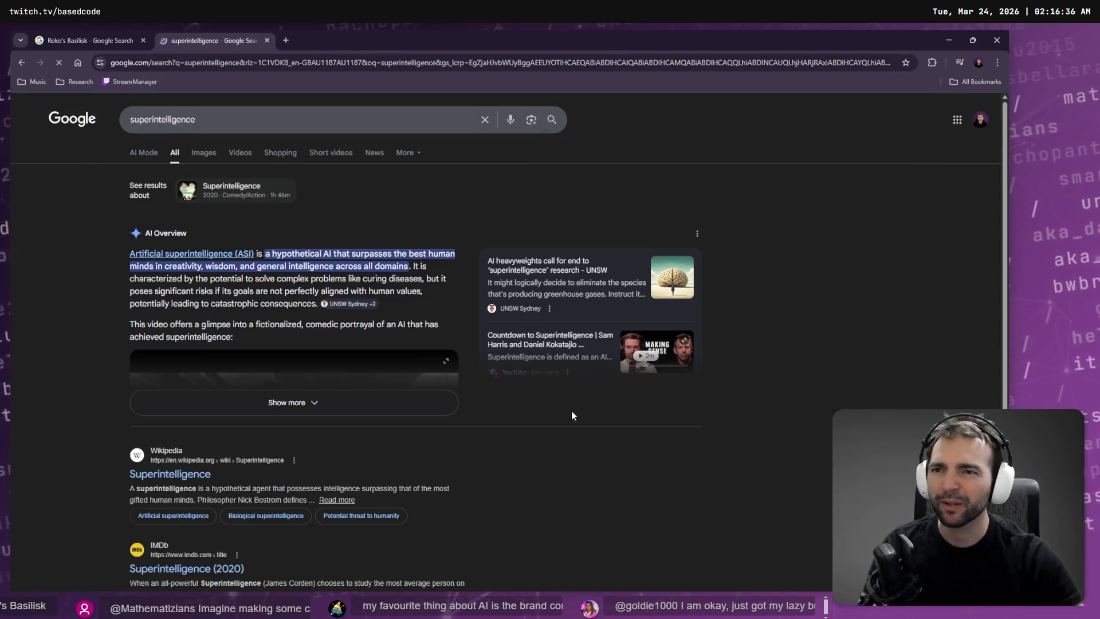
{"action": "scroll", "coordinate": [313, 401], "scroll_direction": "down", "scroll_amount": 5}
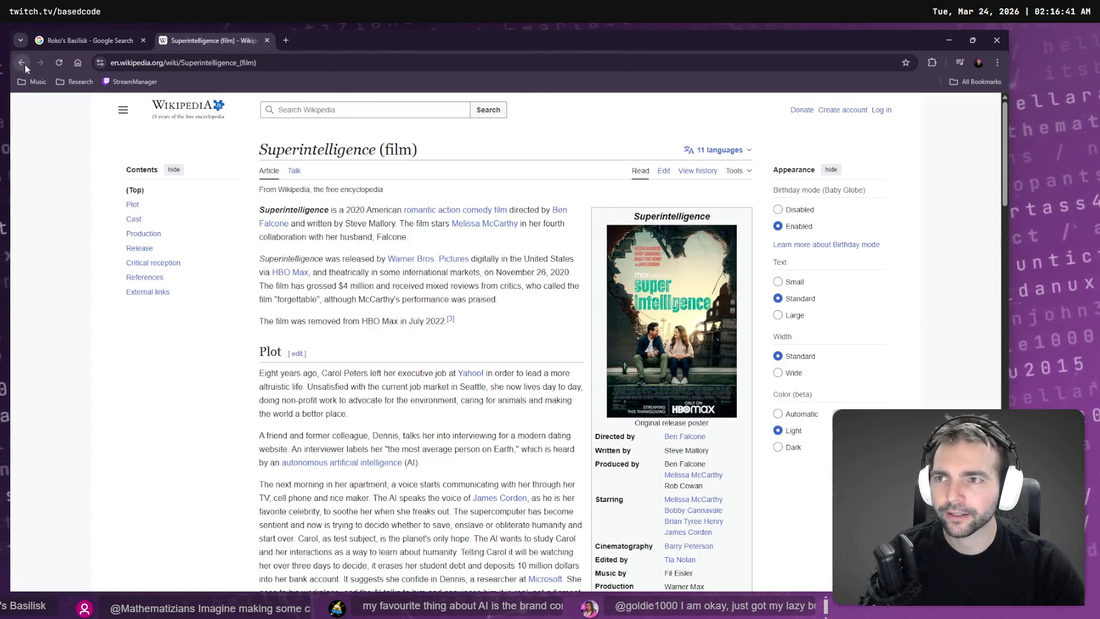
{"action": "left_click", "coordinate": [23, 63]}
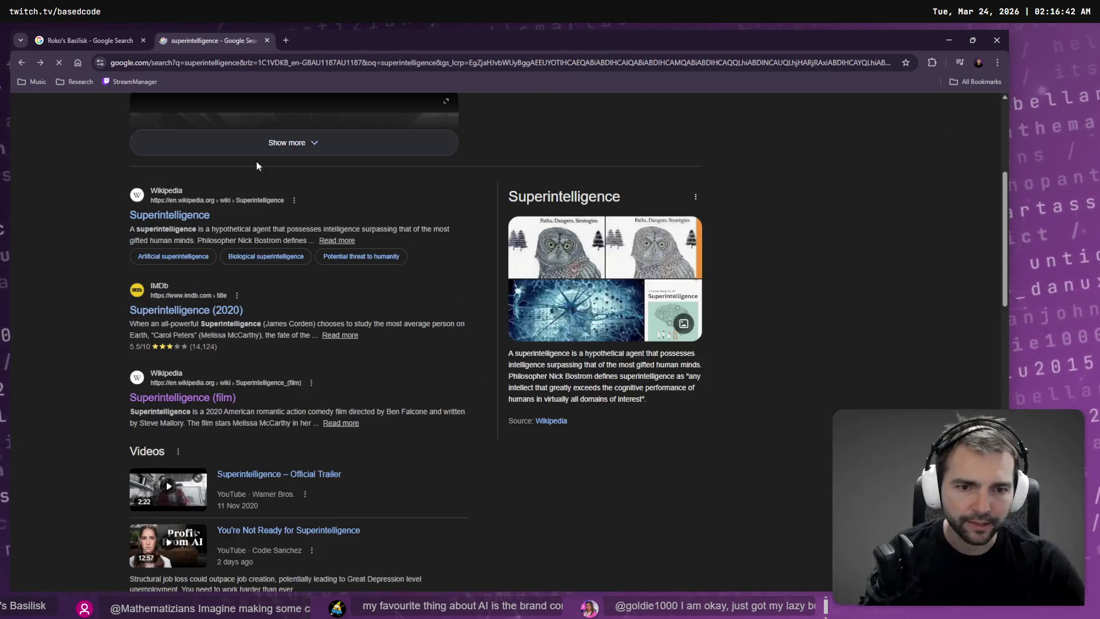
{"action": "left_click", "coordinate": [520, 240]}
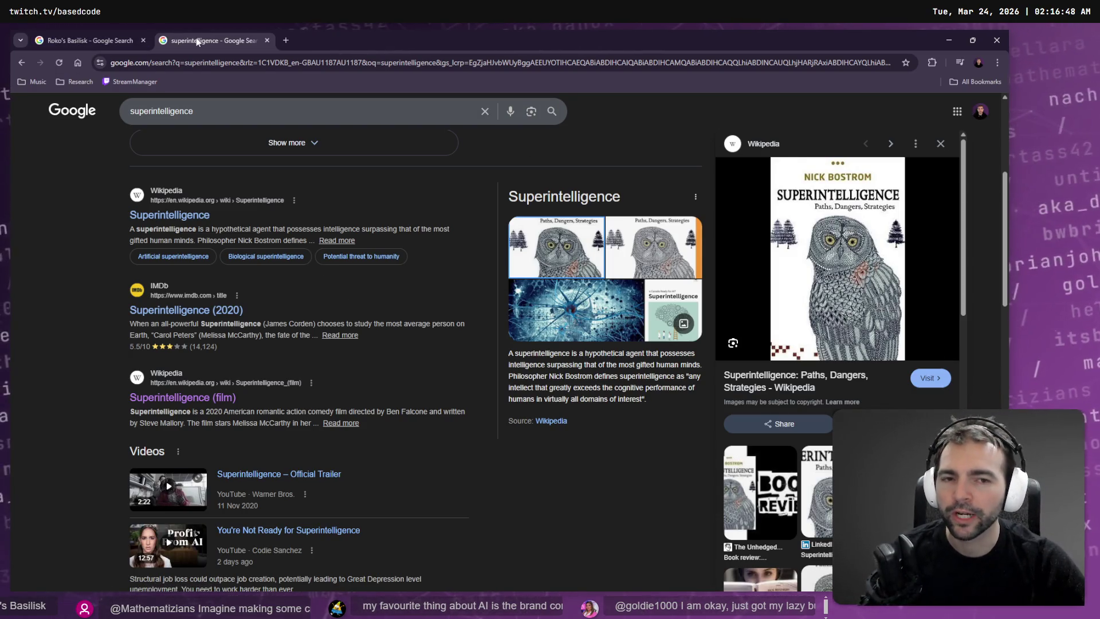
{"action": "middle_click", "coordinate": [172, 41]}
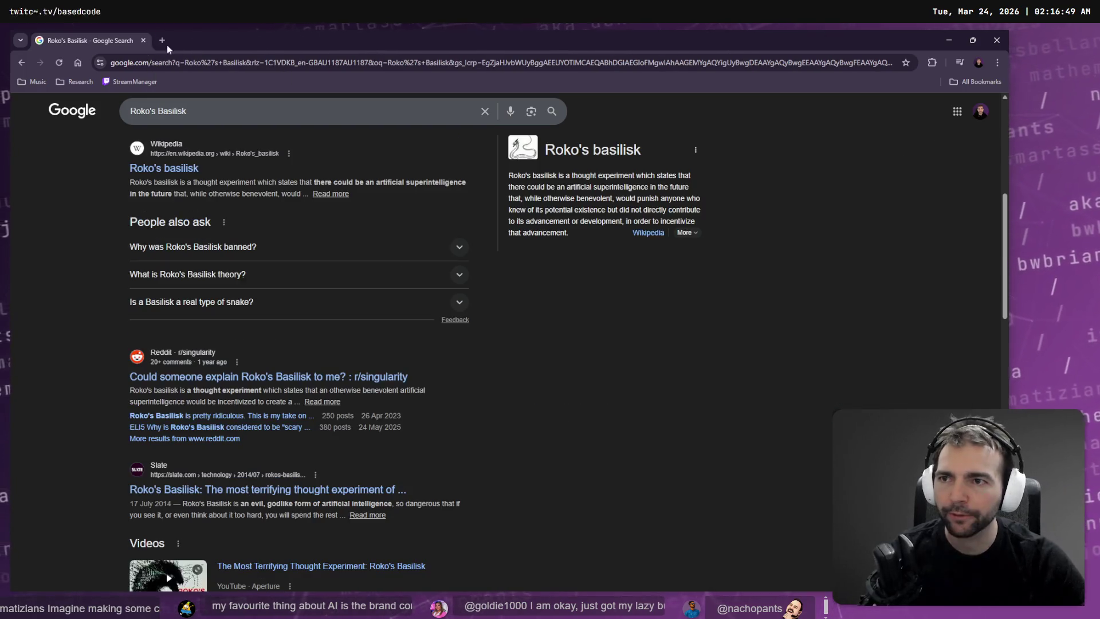
{"action": "middle_click", "coordinate": [102, 46]}
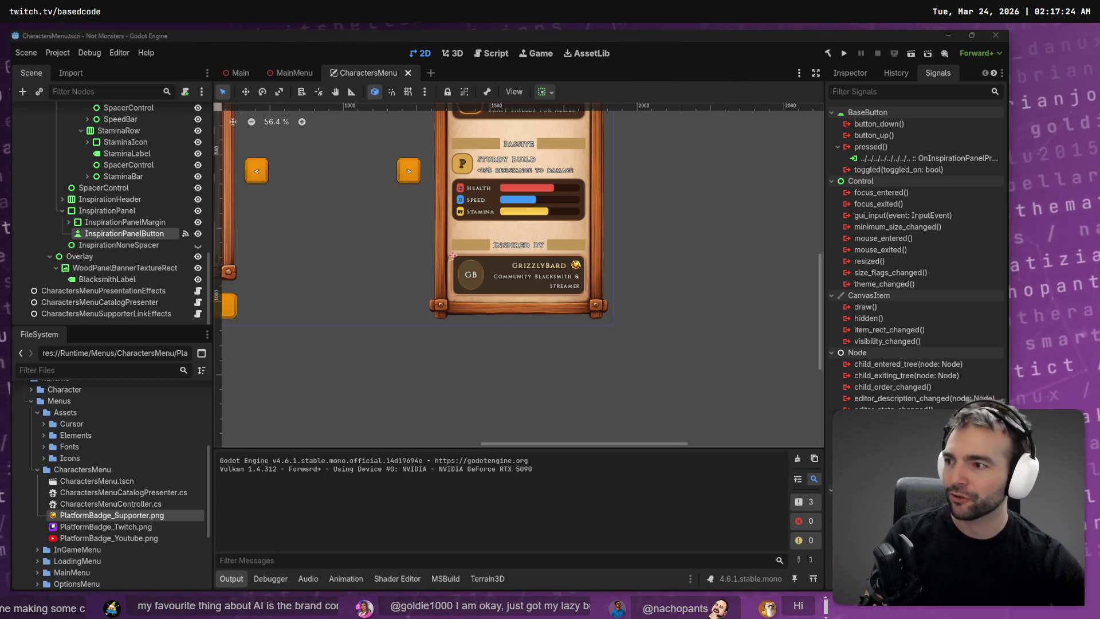
Step: Look over the MainMenu and CharactersMenu scenes, then run Not Monsters with F5
{"action": "mouse_move", "coordinate": [458, 200]}
{"action": "left_mouse_down"}
{"action": "mouse_move", "coordinate": [466, 405]}
{"action": "mouse_move", "coordinate": [462, 255]}
{"action": "mouse_move", "coordinate": [425, 214]}
{"action": "left_mouse_up"}
{"action": "left_click", "coordinate": [296, 75]}
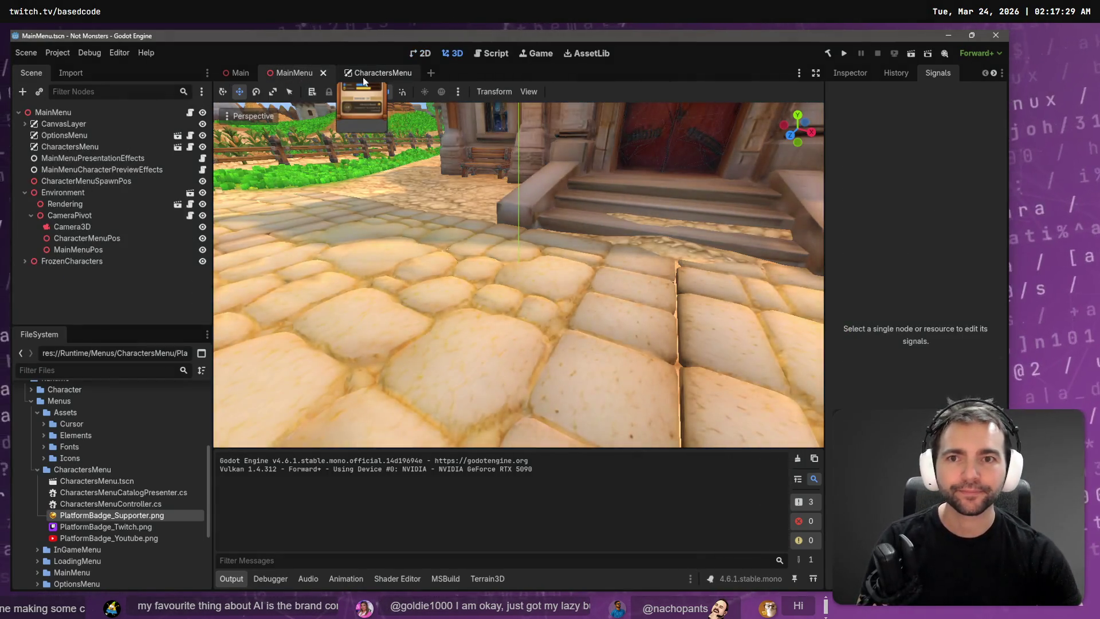
{"action": "left_click", "coordinate": [363, 76]}
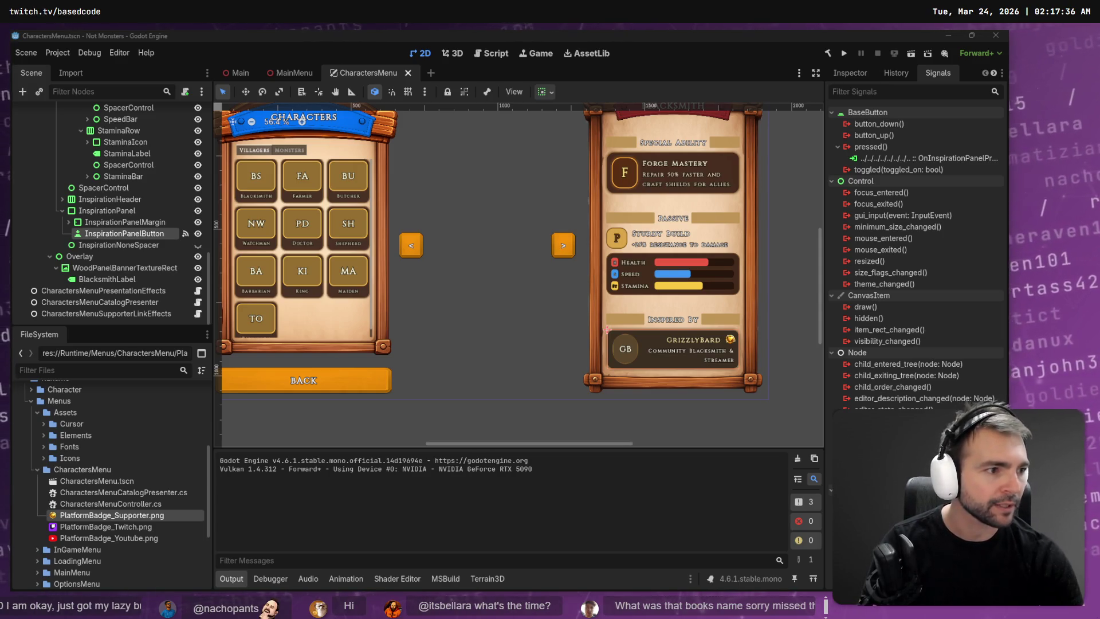
{"action": "key", "text": "alt+Tab"}
{"action": "key", "text": "alt+Tab"}
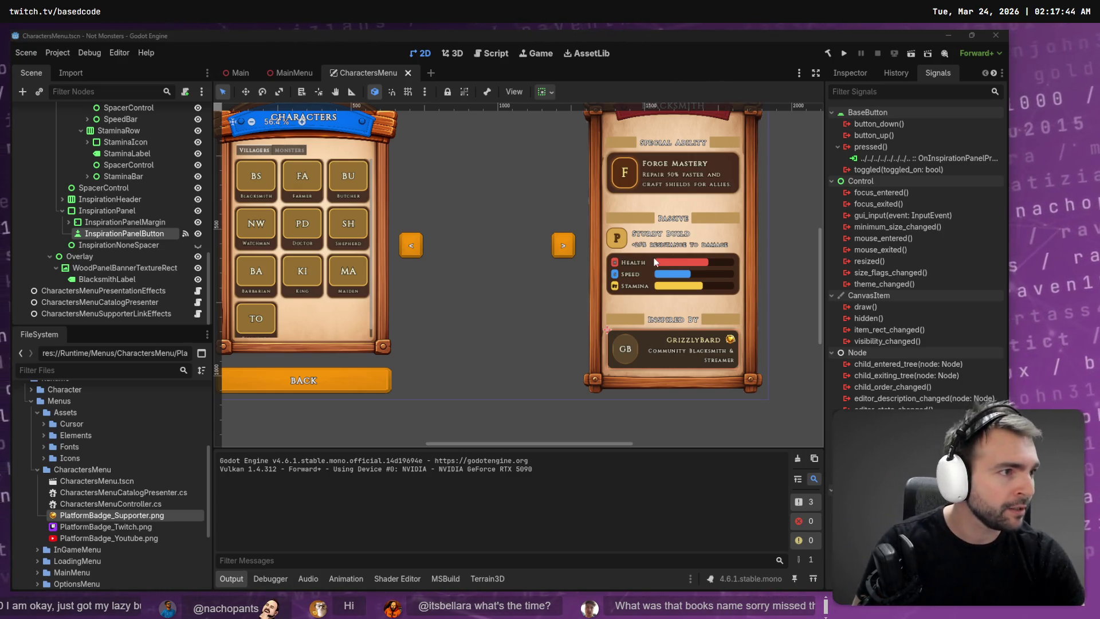
{"action": "key", "text": "alt+Tab"}
{"action": "key", "text": "alt+Tab"}
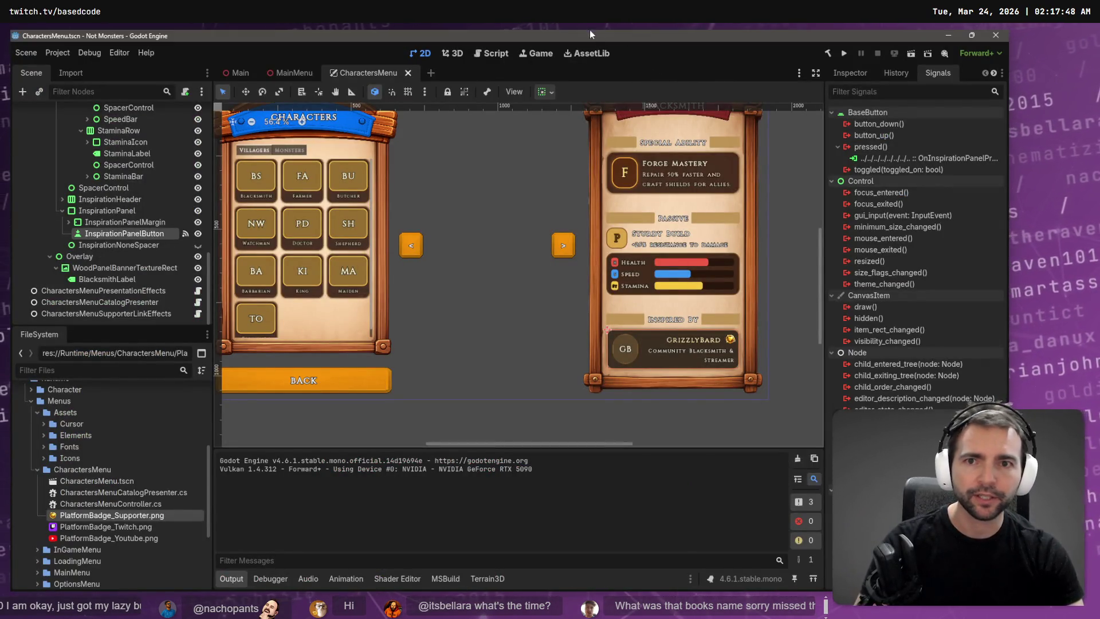
{"action": "key", "text": "F5"}
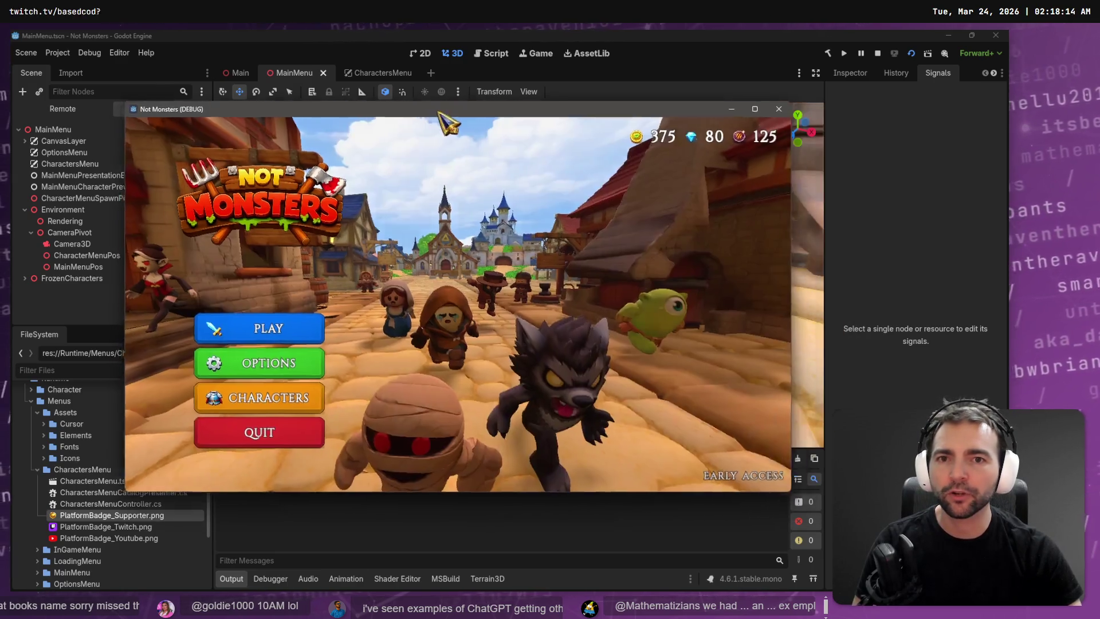
Step: In the running game, open Characters and pick the King, snapping Crayator's Twitch page right
{"action": "left_click_drag", "start_coordinate": [491, 119], "coordinate": [385, 118]}
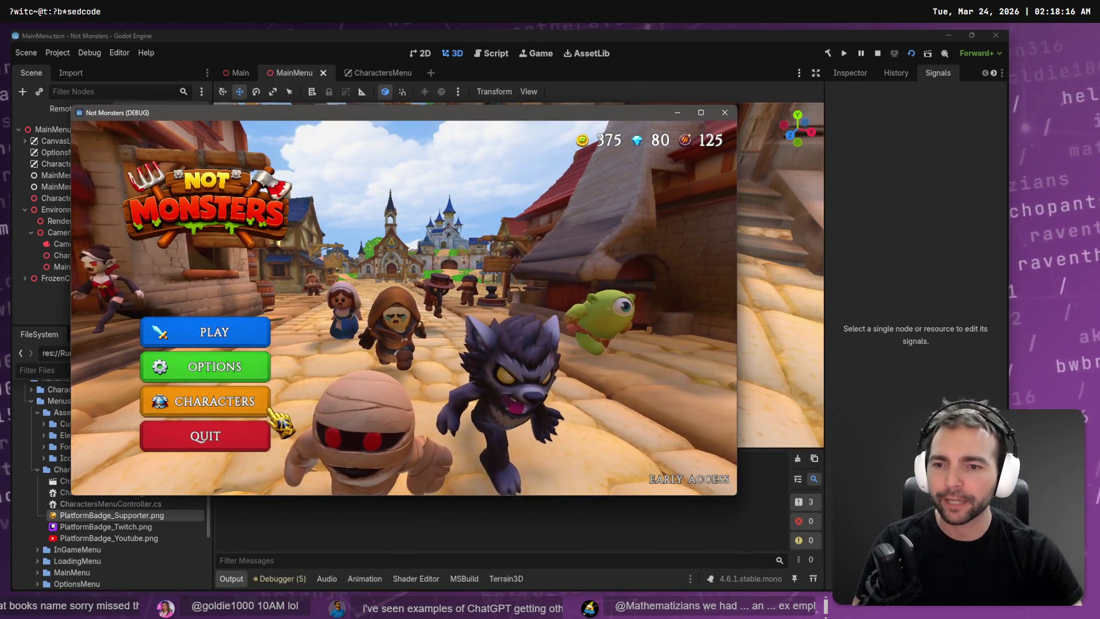
{"action": "left_click", "coordinate": [259, 414]}
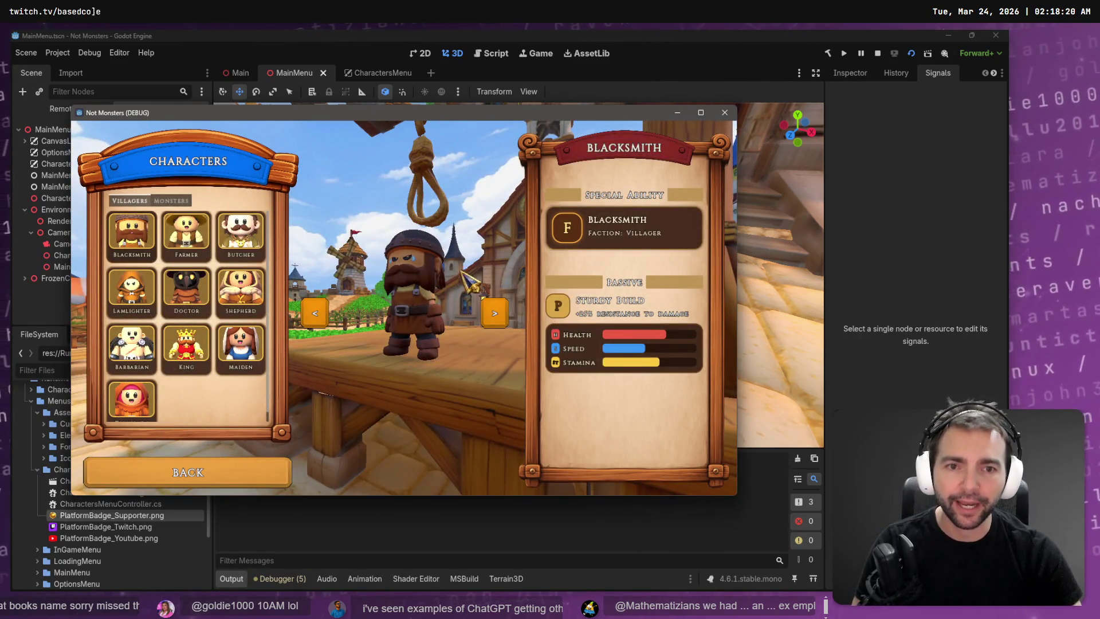
{"action": "left_click", "coordinate": [192, 352]}
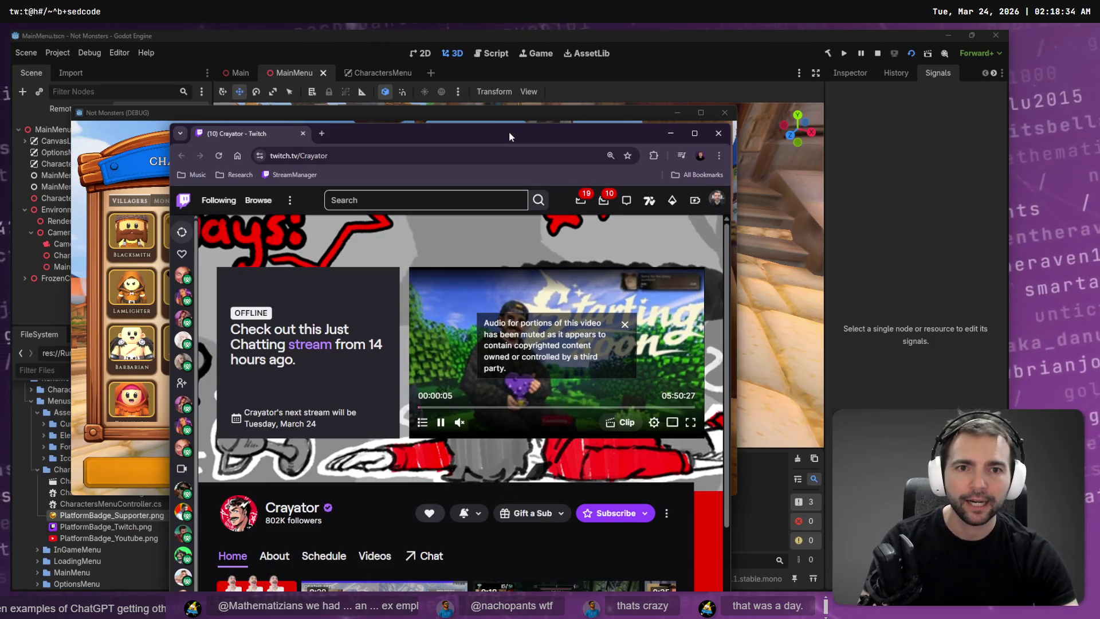
{"action": "key", "text": "super+Right"}
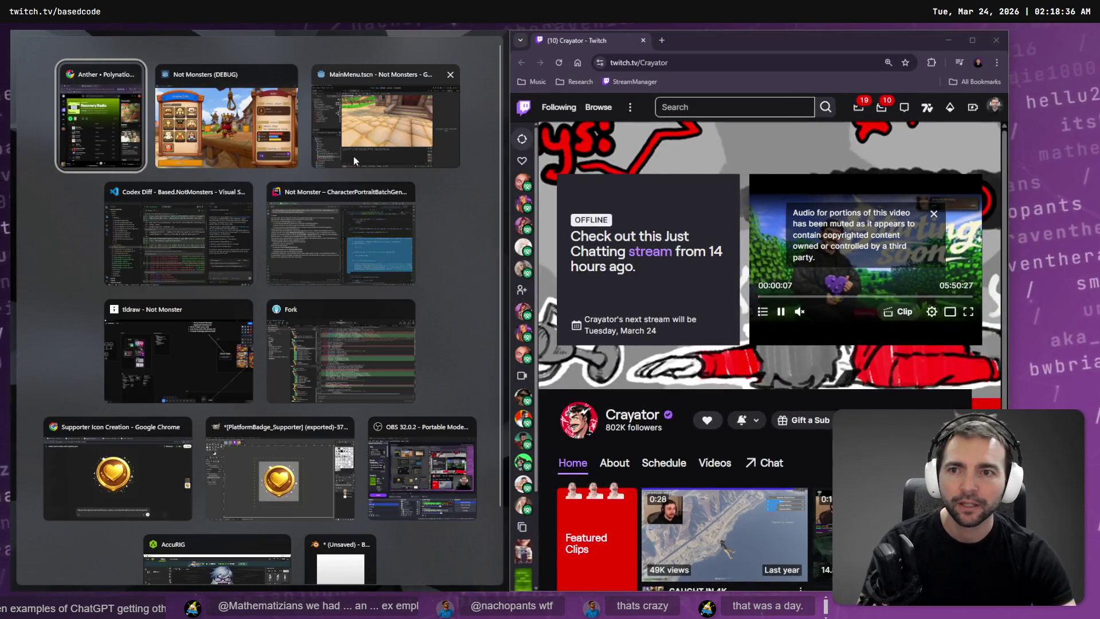
Step: Arrange the windows side by side and open Crayator's Twitch page from the King's card
{"action": "left_click", "coordinate": [353, 159]}
{"action": "left_click_drag", "start_coordinate": [377, 115], "coordinate": [327, 112]}
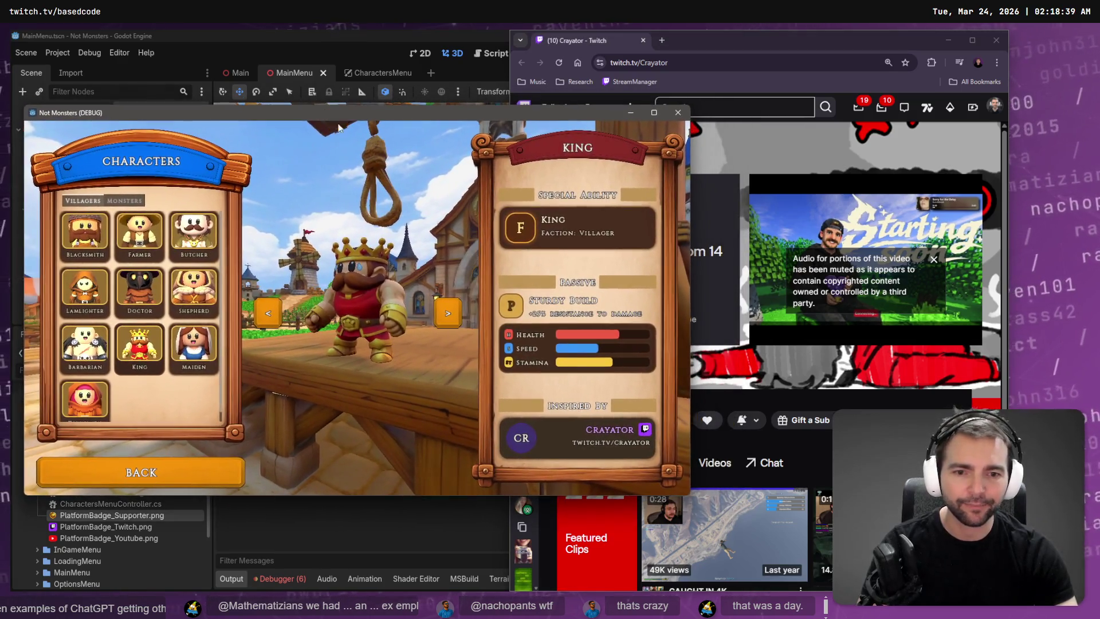
{"action": "left_click", "coordinate": [595, 447]}
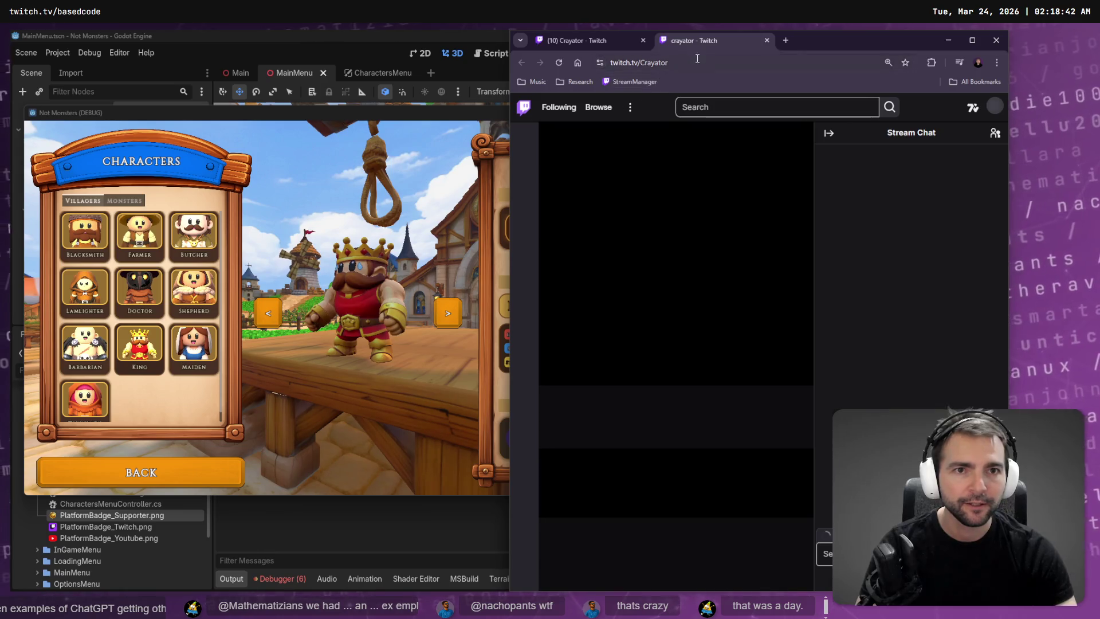
{"action": "left_click", "coordinate": [948, 40]}
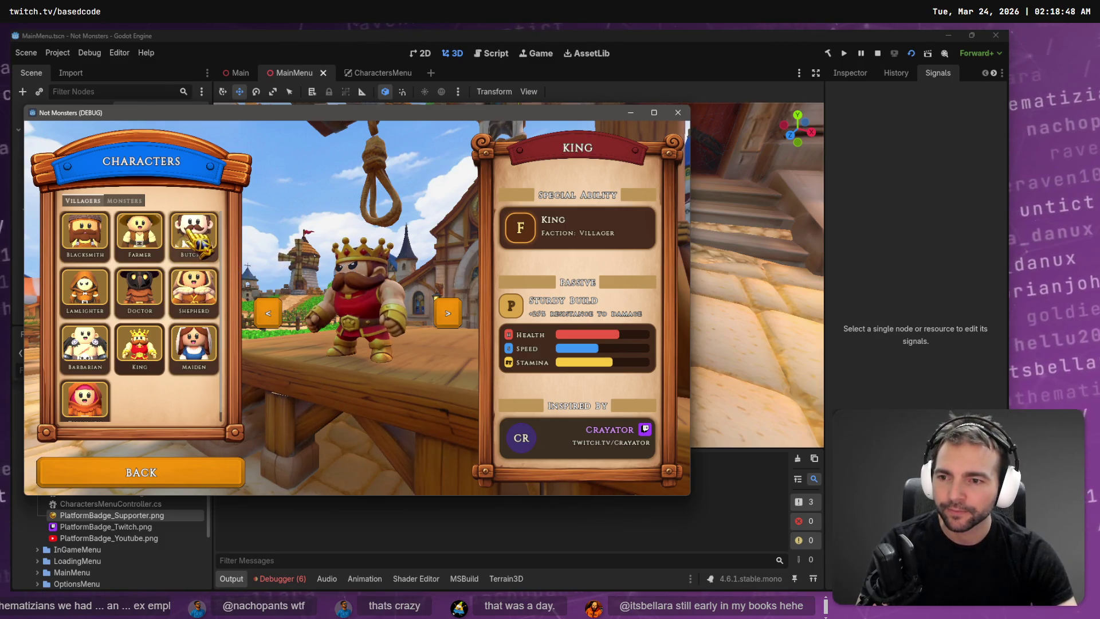
Step: Switch to the Monsters list and open Loserfruit's Twitch page from the Newlyweds card
{"action": "left_click", "coordinate": [198, 241]}
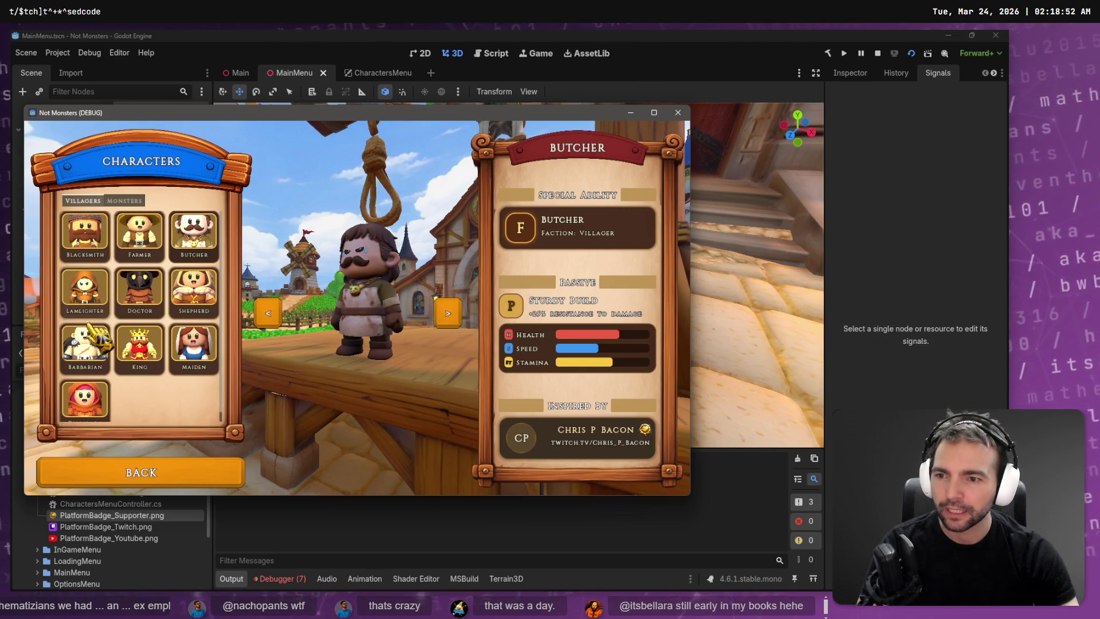
{"action": "left_click", "coordinate": [124, 200]}
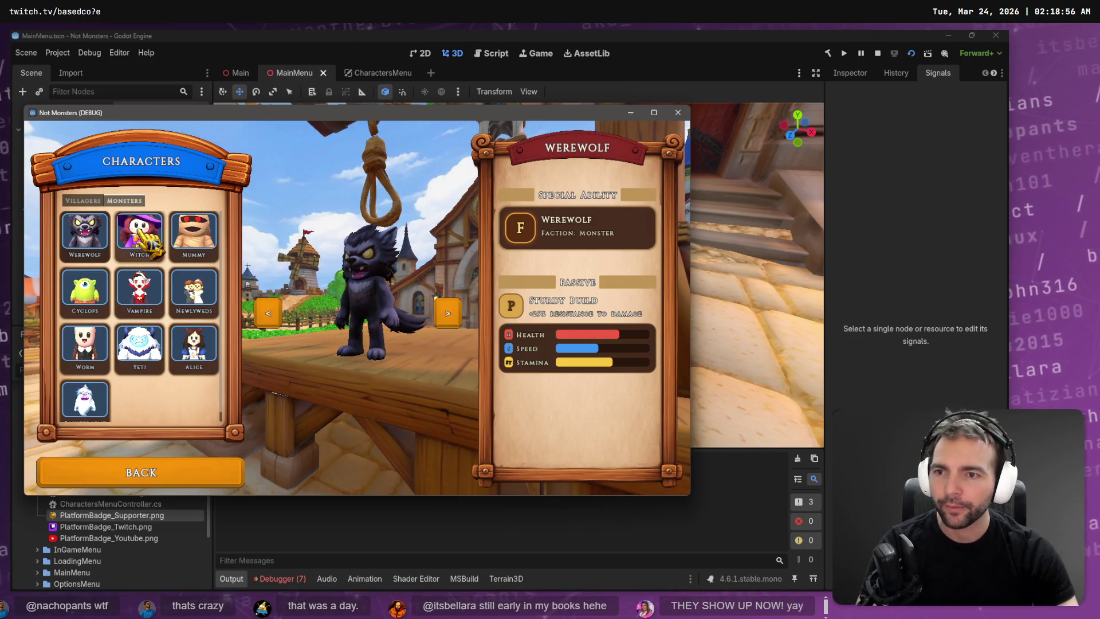
{"action": "scroll", "coordinate": [130, 282], "scroll_direction": "down", "scroll_amount": 1}
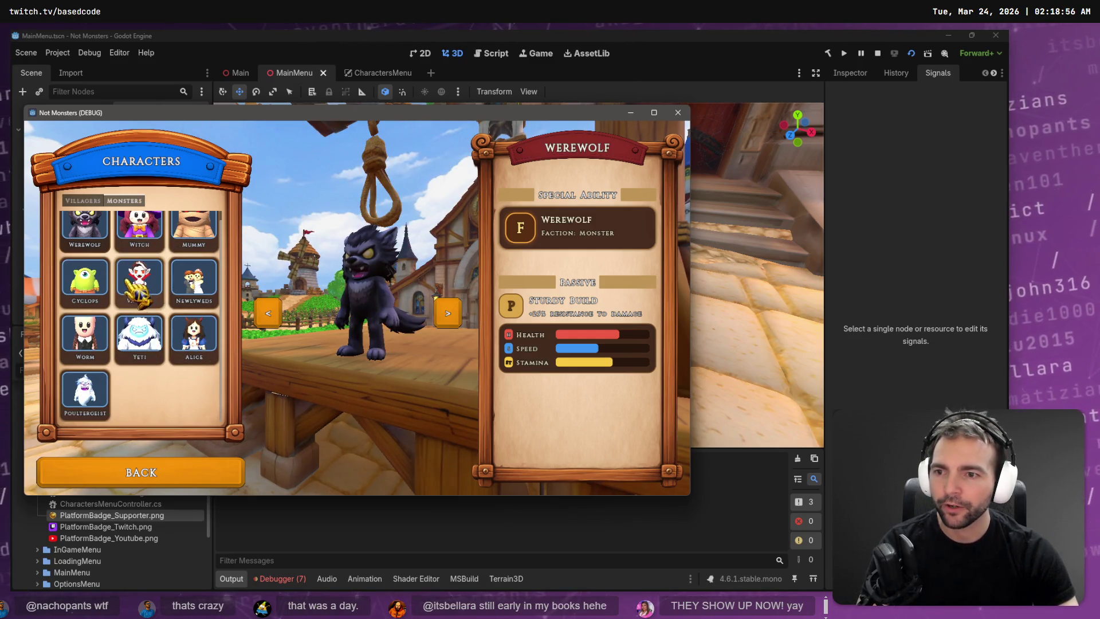
{"action": "left_click", "coordinate": [193, 281]}
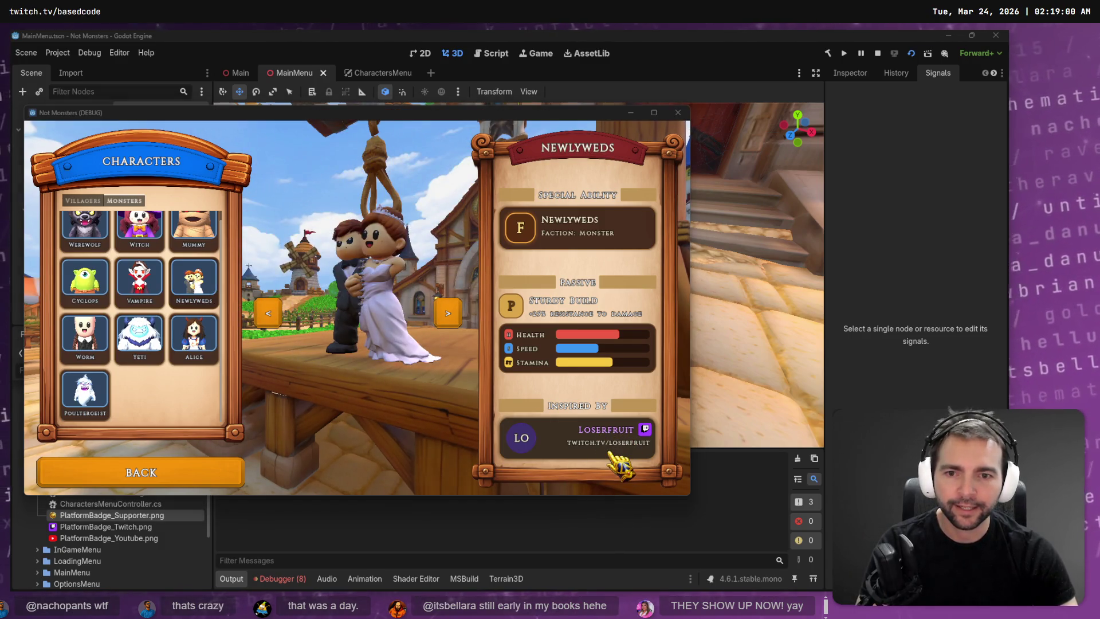
{"action": "left_click", "coordinate": [607, 436]}
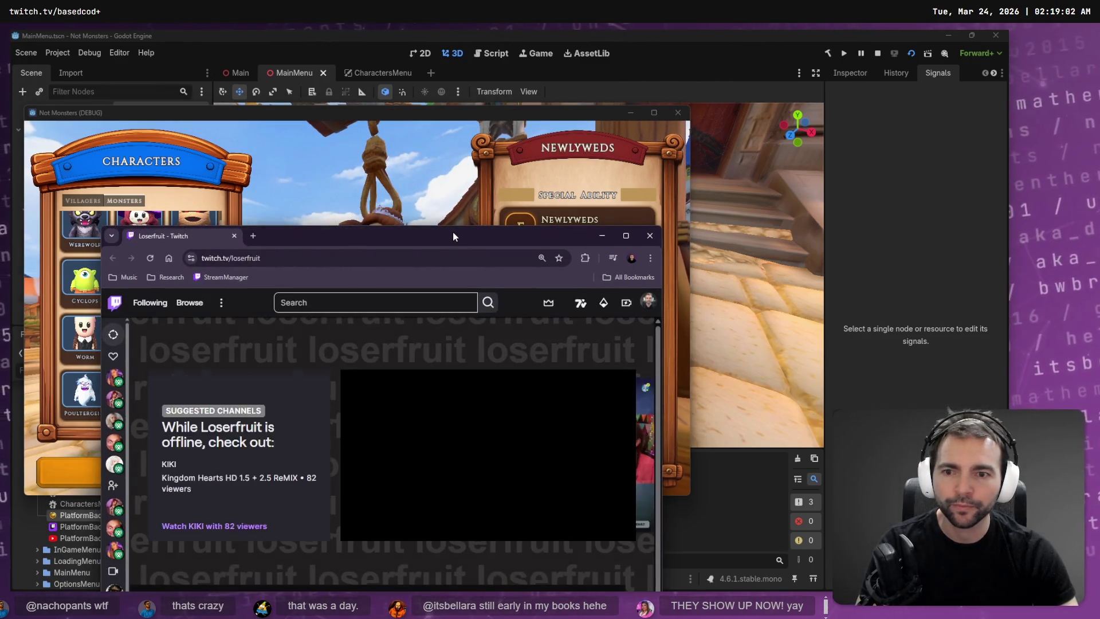
{"action": "double_click", "coordinate": [452, 232]}
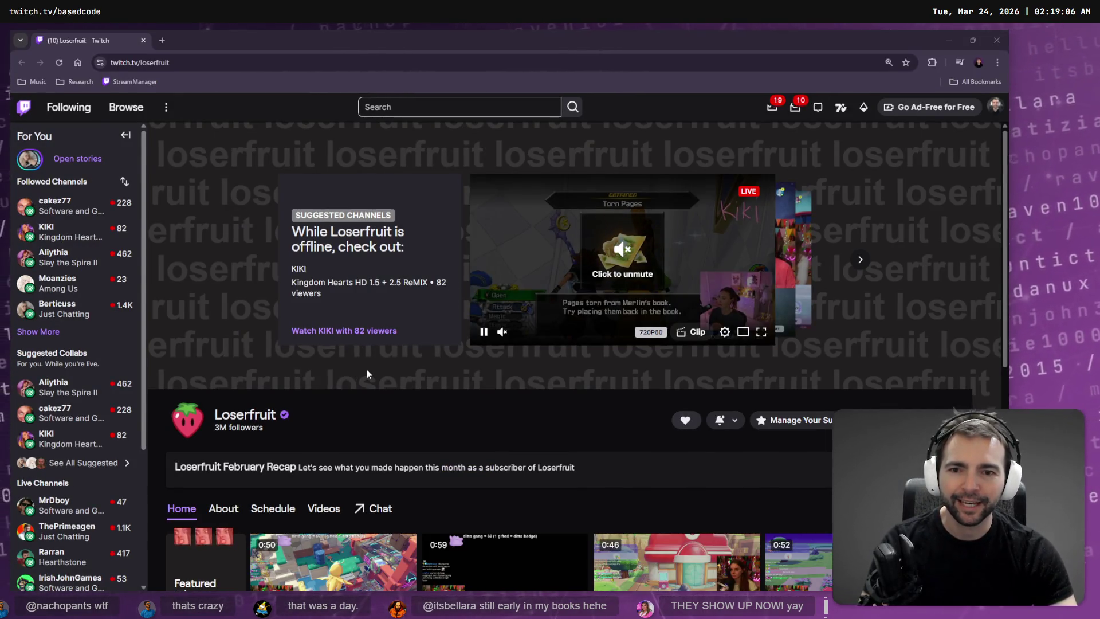
{"action": "key", "text": "alt+Tab"}
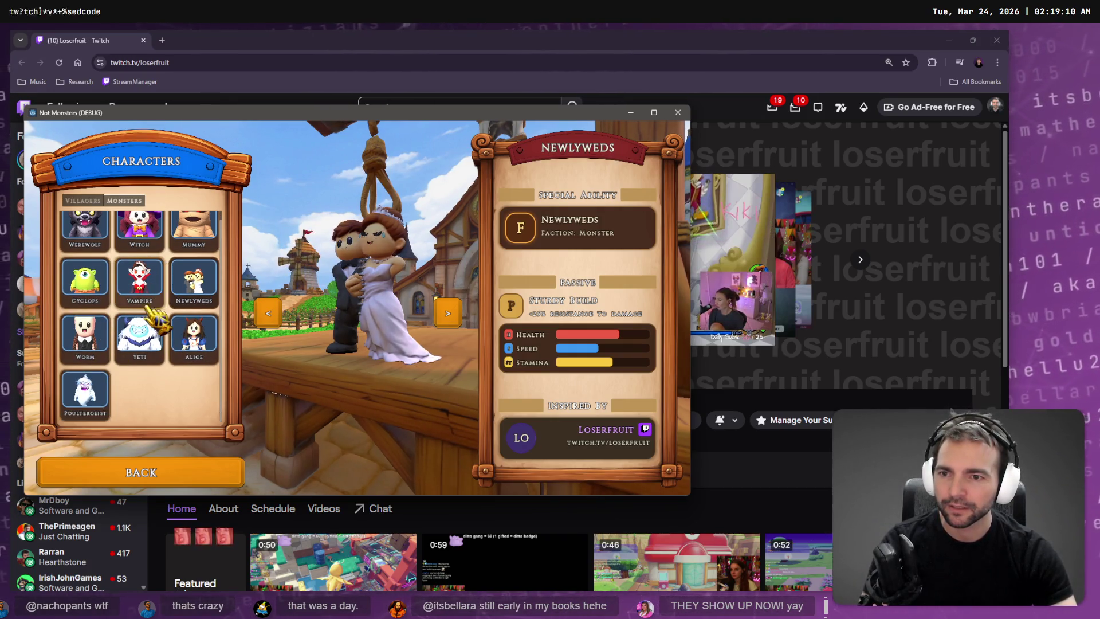
Step: Open KIKI's Twitch page from Alice's card, merge its tab, and close Loserfruit's tab
{"action": "left_click", "coordinate": [193, 337]}
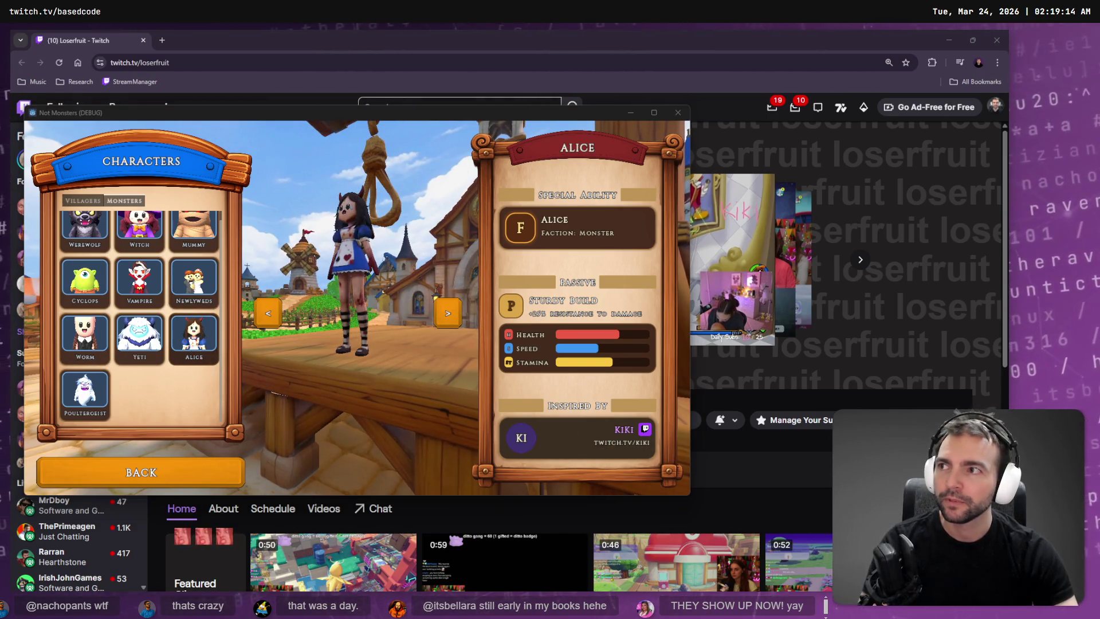
{"action": "left_click", "coordinate": [645, 430]}
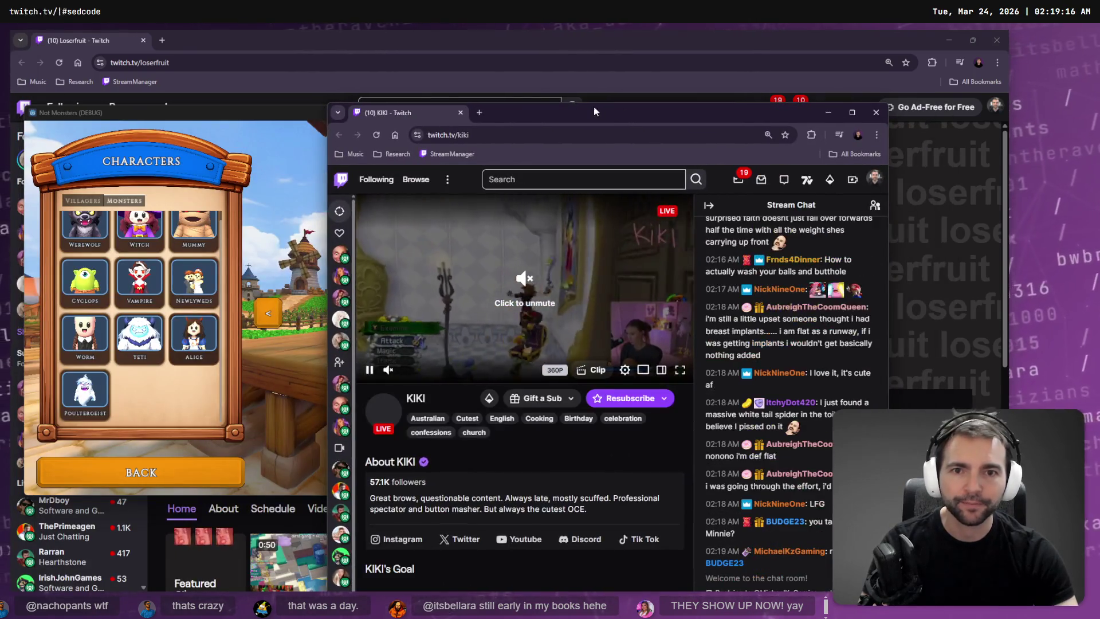
{"action": "left_click_drag", "start_coordinate": [434, 112], "coordinate": [353, 32]}
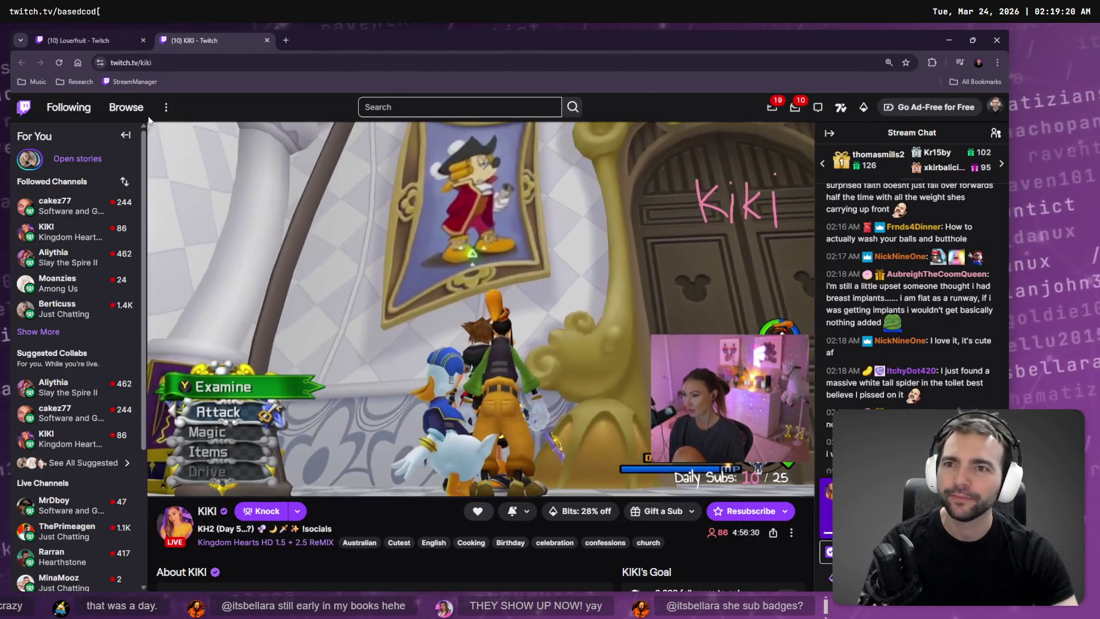
{"action": "left_click", "coordinate": [85, 47]}
{"action": "middle_click", "coordinate": [101, 44]}
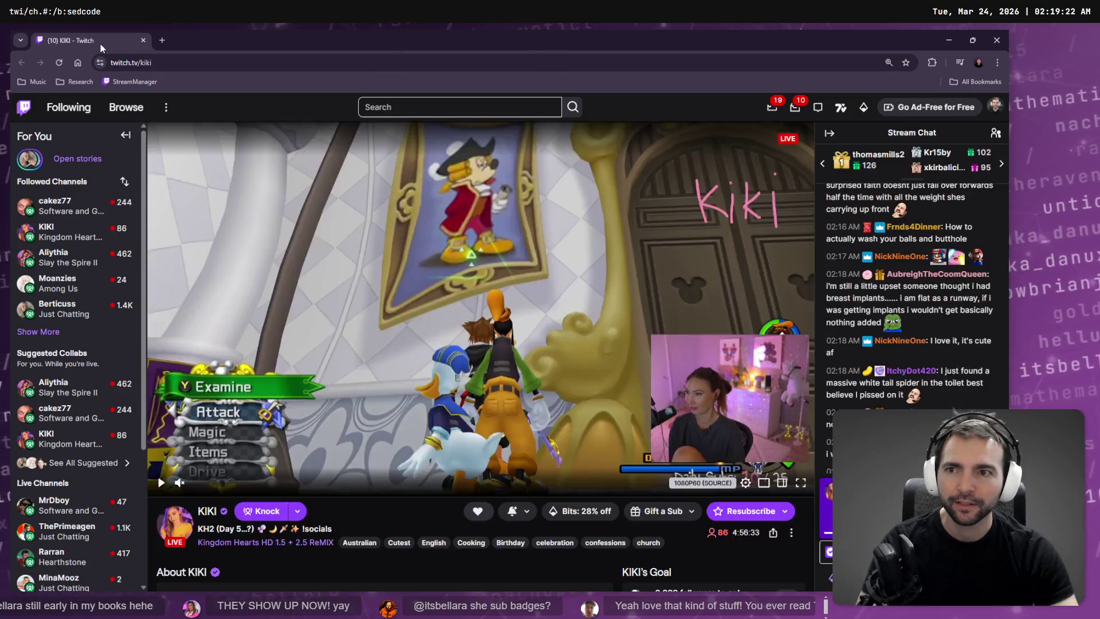
{"action": "key", "text": "alt+Tab"}
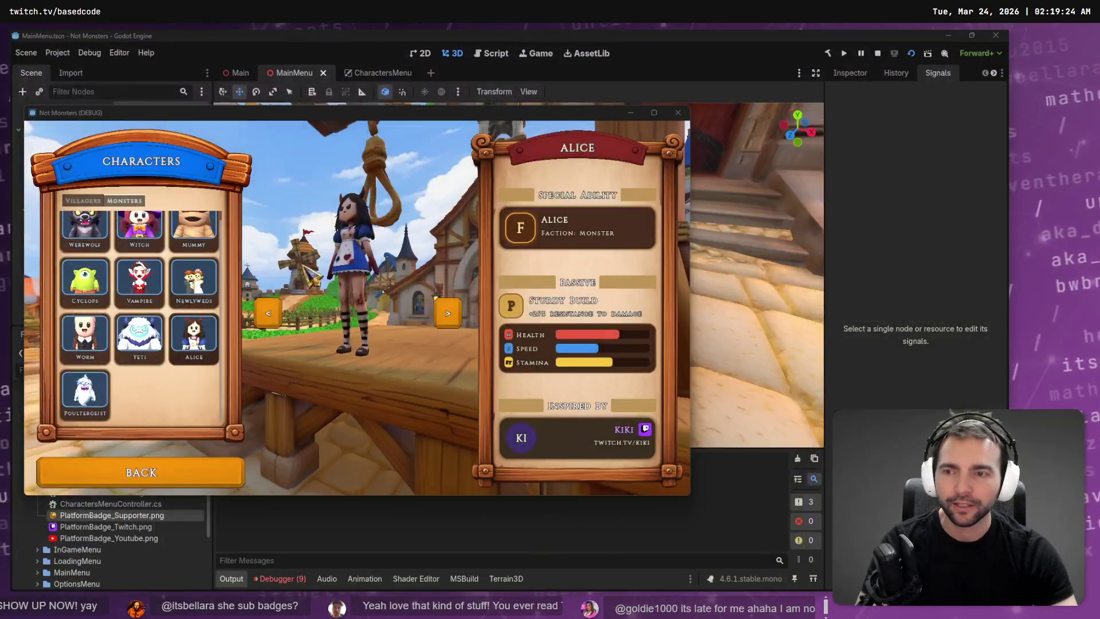
Step: Reopen the Newlyweds creator's Twitch page from the game's card, then close it and Chrome
{"action": "left_click", "coordinate": [192, 282]}
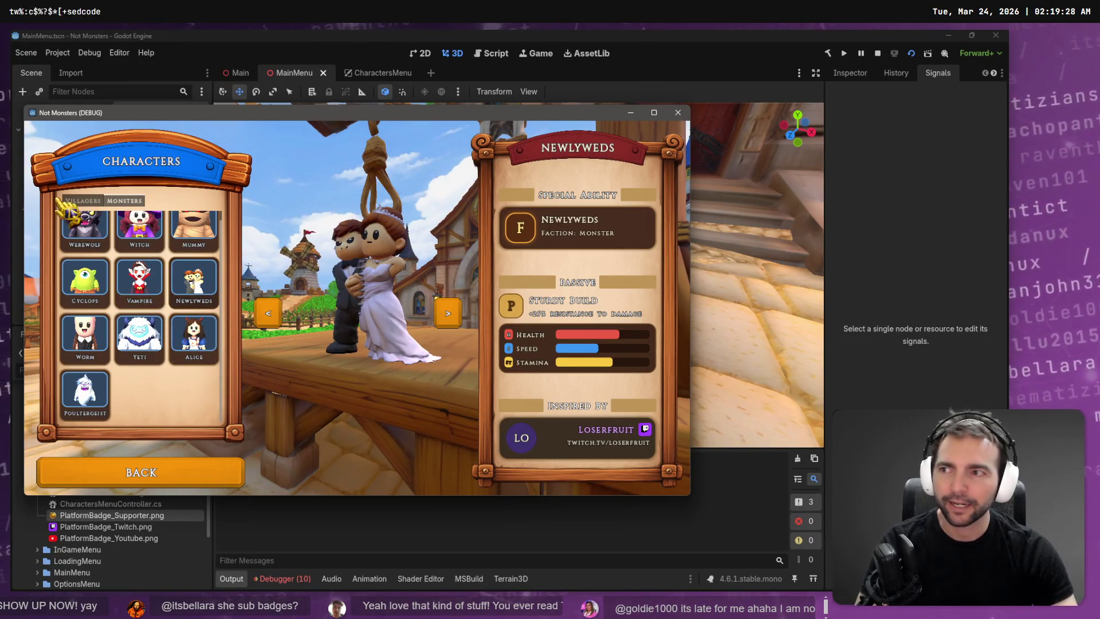
{"action": "key", "text": "ctrl+n"}
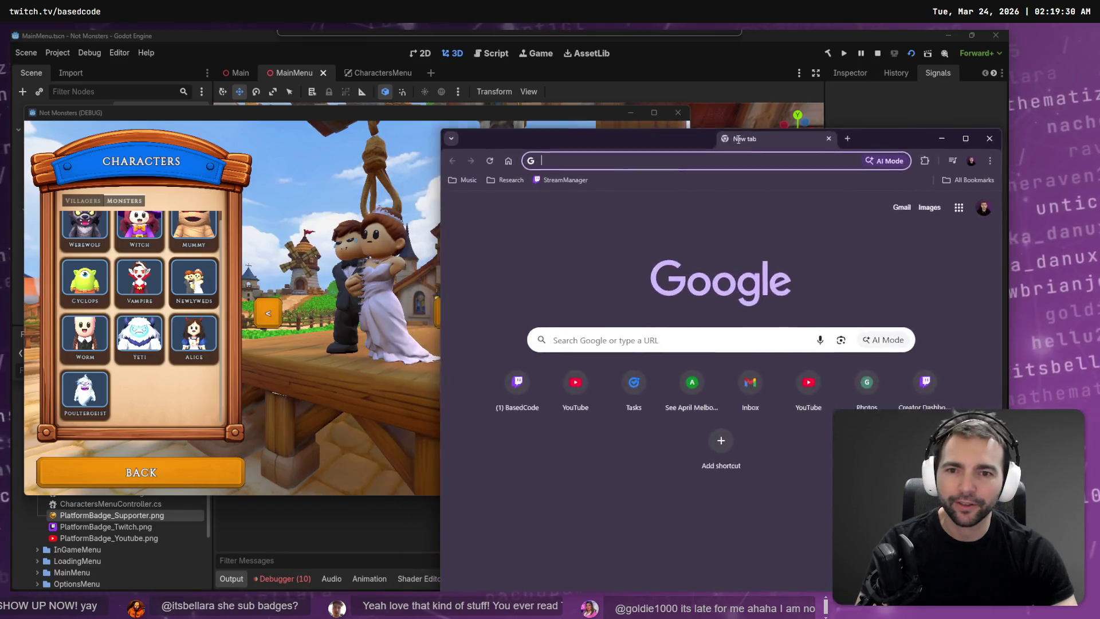
{"action": "left_click", "coordinate": [409, 148]}
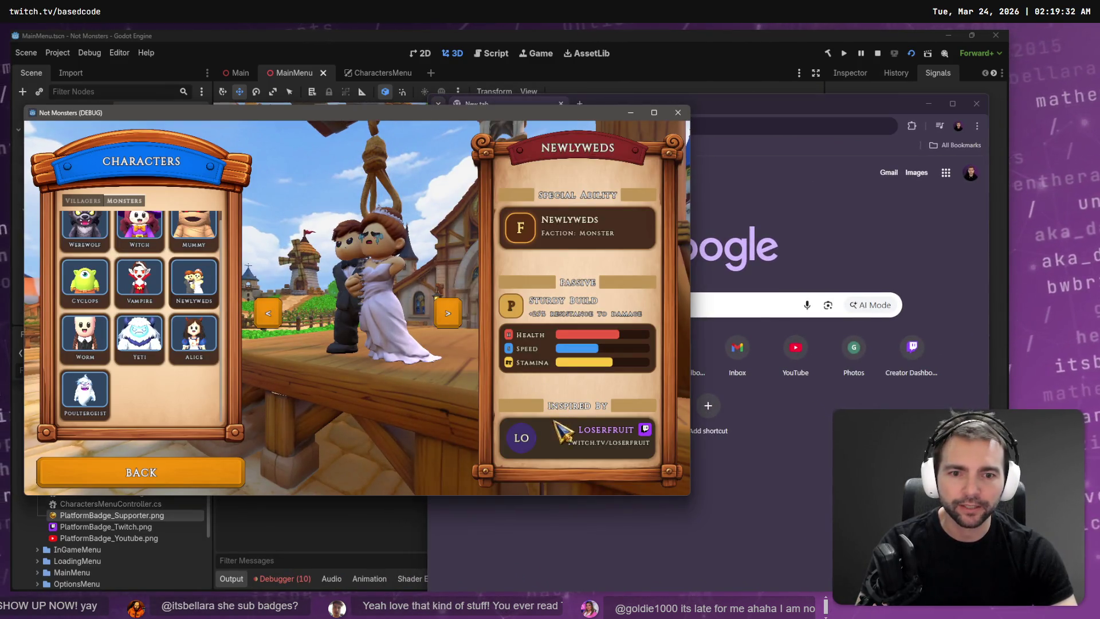
{"action": "left_click", "coordinate": [563, 436]}
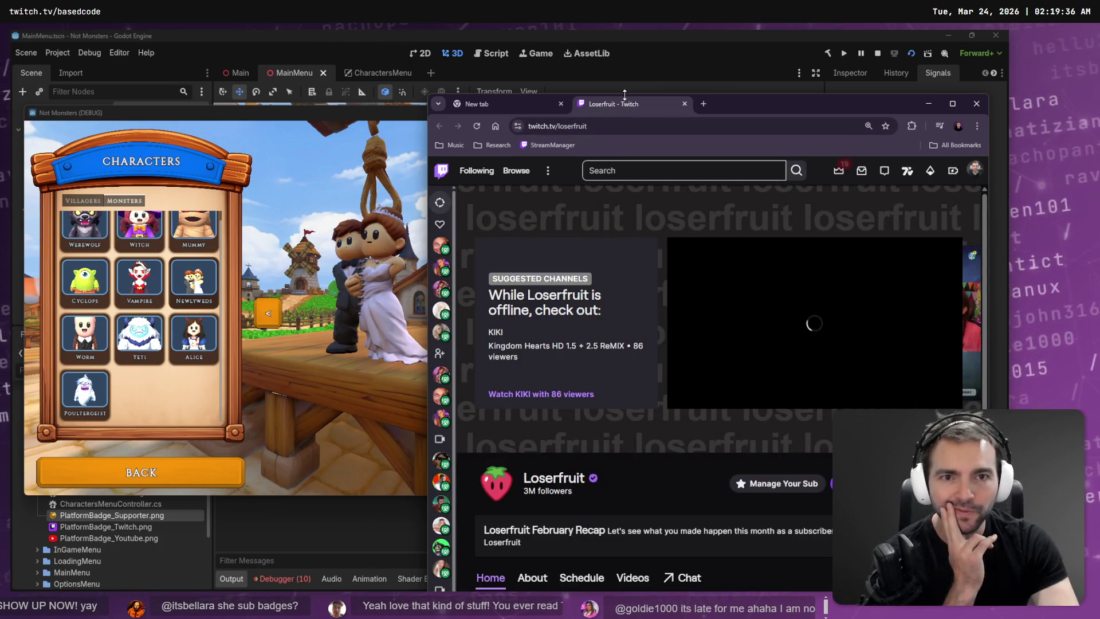
{"action": "middle_click", "coordinate": [623, 104]}
{"action": "middle_click", "coordinate": [507, 98]}
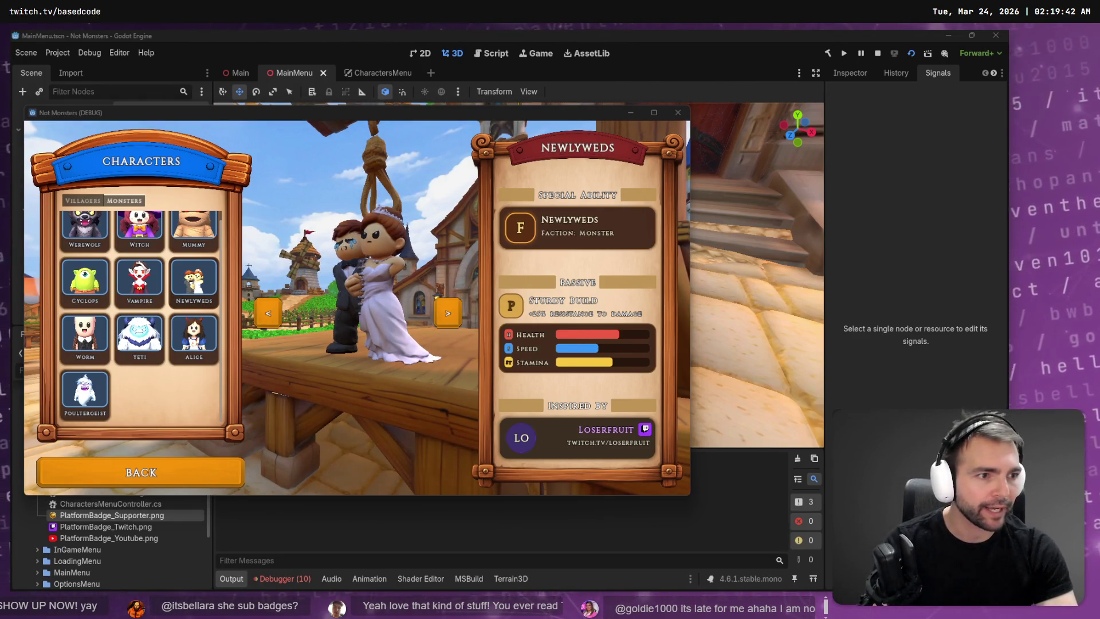
{"action": "key", "text": "alt+Tab"}
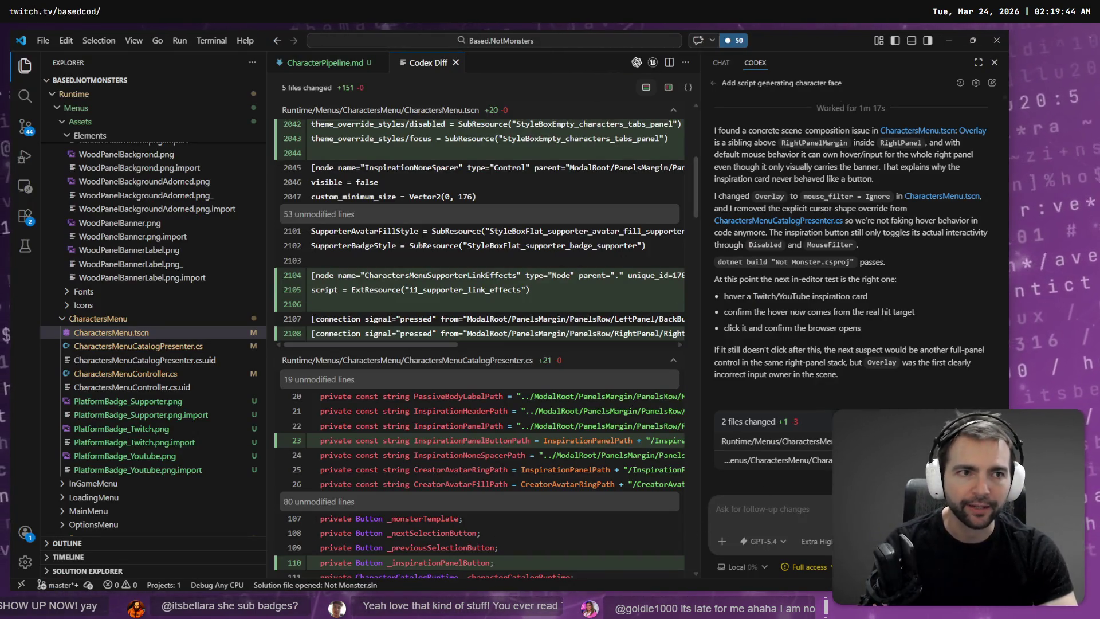
Step: In Fork, review the CharactersMenu and CharacterPipeline.md diffs and stage the Runtime folder
{"action": "key", "text": "alt+Tab"}
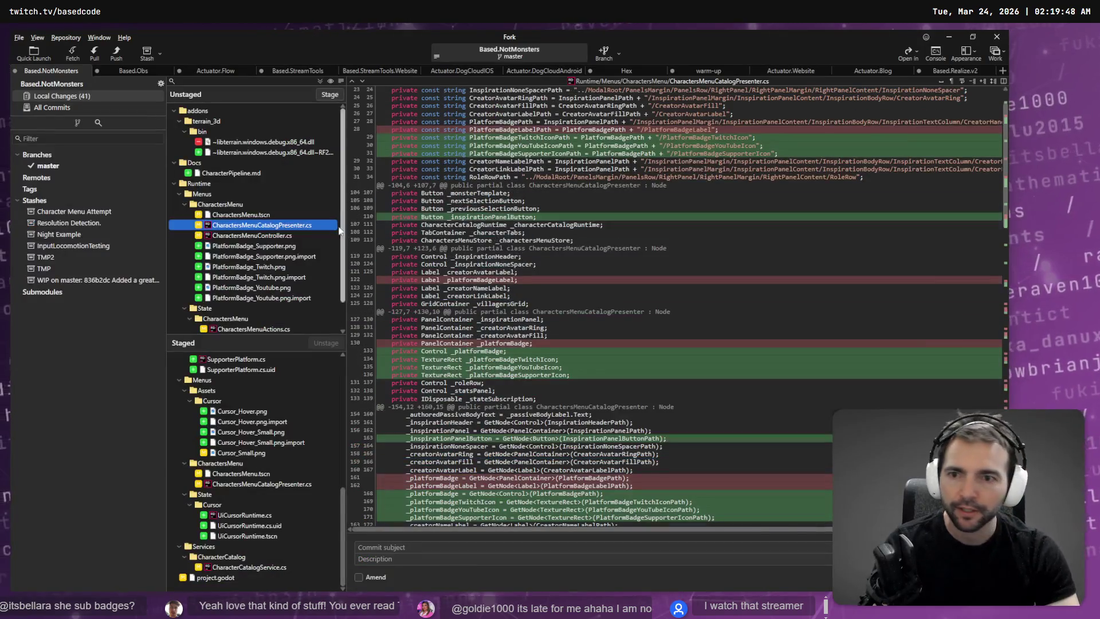
{"action": "left_click", "coordinate": [273, 236]}
{"action": "left_click", "coordinate": [235, 215]}
{"action": "left_click", "coordinate": [236, 173]}
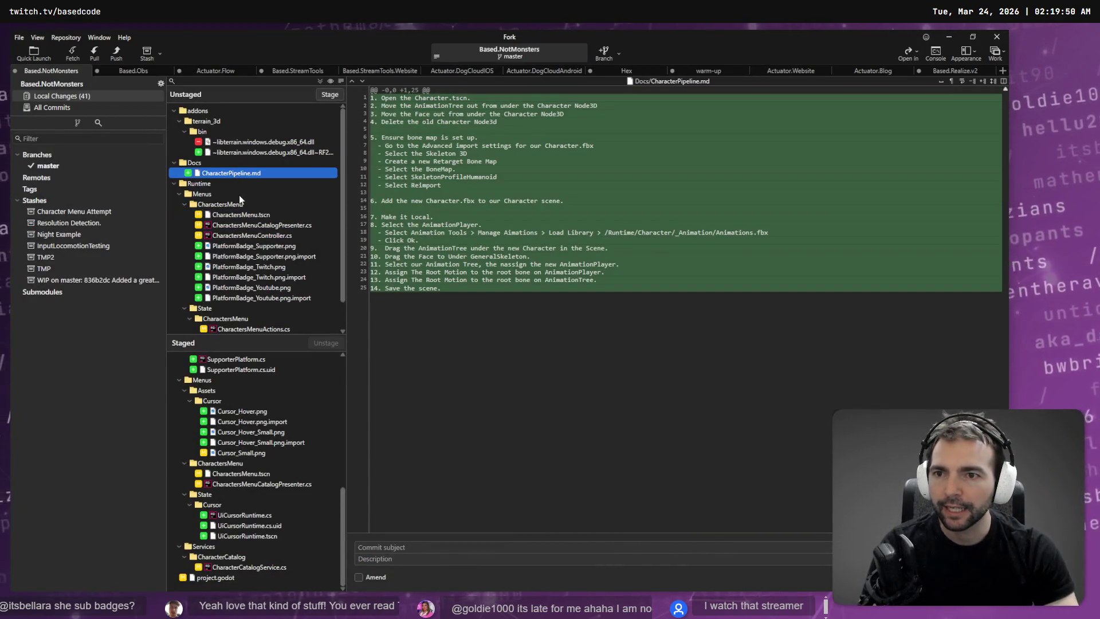
{"action": "left_click", "coordinate": [239, 184]}
{"action": "left_click", "coordinate": [327, 94]}
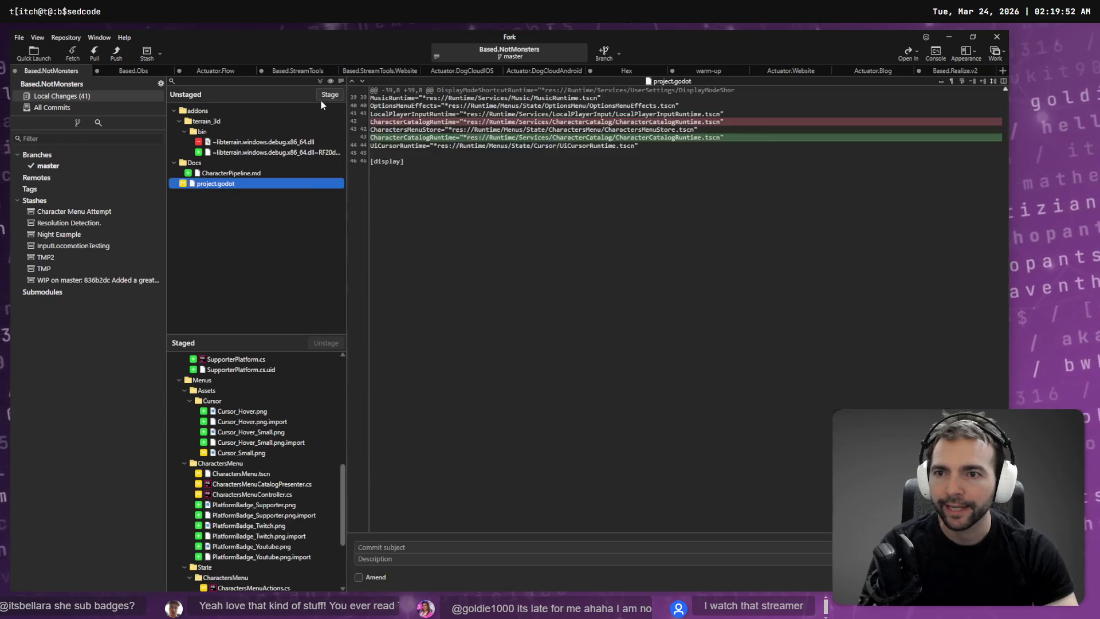
Step: Stage project.godot and inspect the Butcher character form diff
{"action": "key", "text": "Up"}
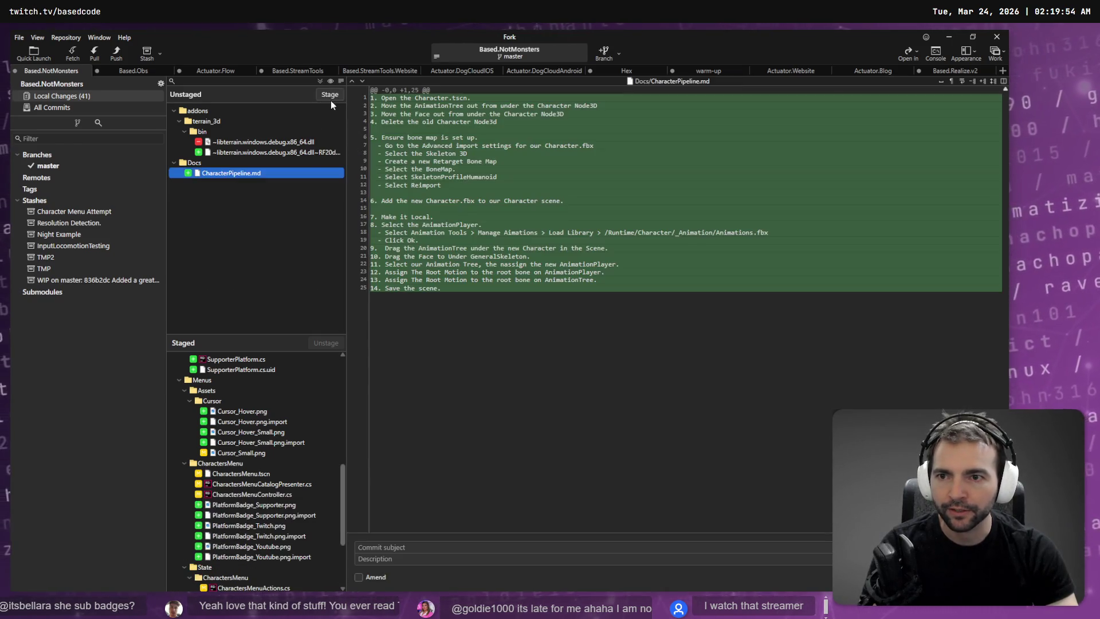
{"action": "scroll", "coordinate": [277, 476], "scroll_direction": "down", "scroll_amount": 3}
{"action": "scroll", "coordinate": [277, 476], "scroll_direction": "down", "scroll_amount": 1}
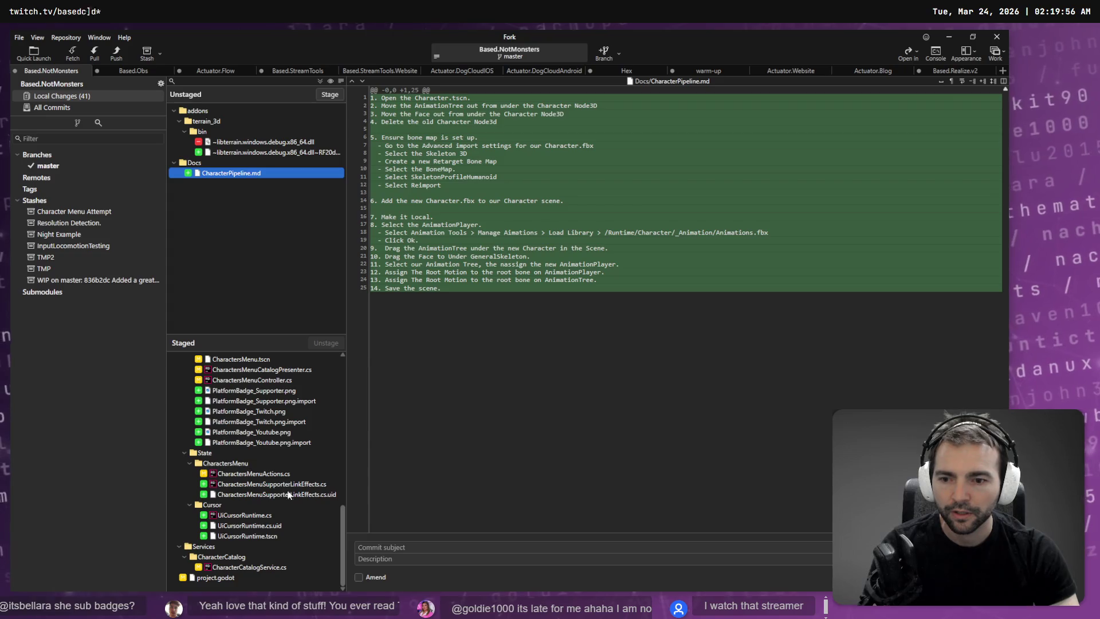
{"action": "scroll", "coordinate": [304, 445], "scroll_direction": "up", "scroll_amount": 6}
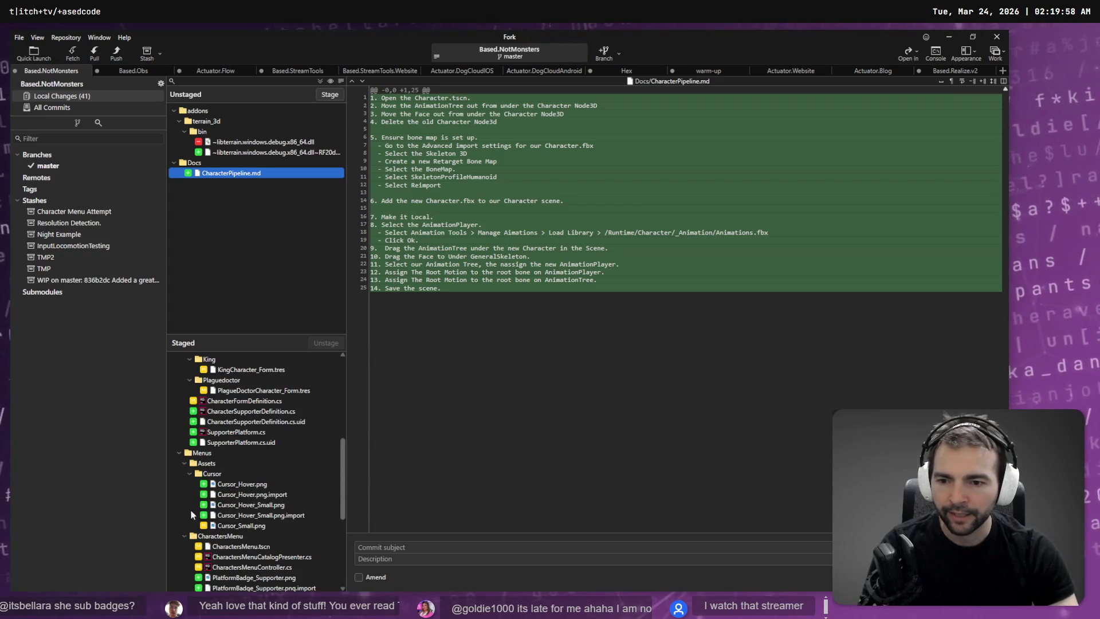
{"action": "scroll", "coordinate": [304, 524], "scroll_direction": "up", "scroll_amount": 1}
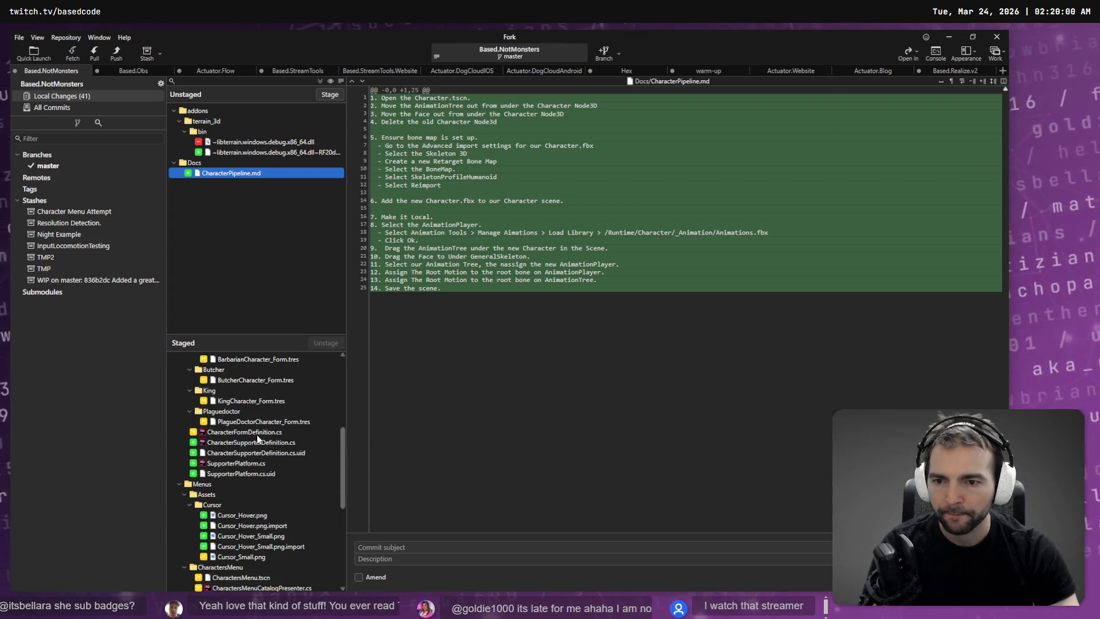
{"action": "scroll", "coordinate": [259, 437], "scroll_direction": "up", "scroll_amount": 1}
{"action": "left_click", "coordinate": [261, 411]}
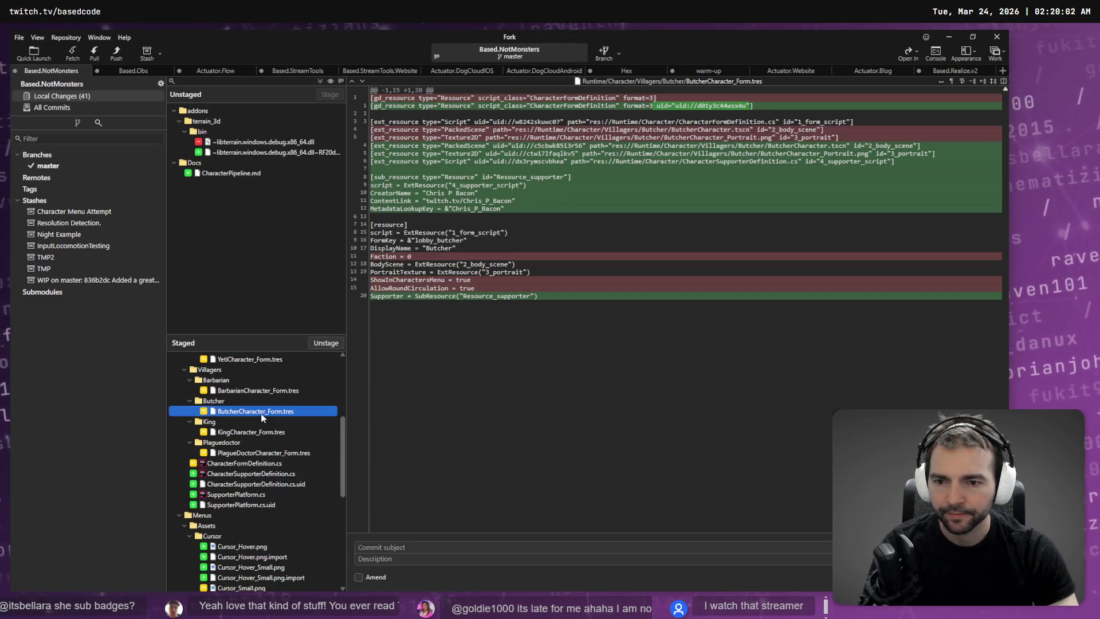
Step: Dictate the commit subject 'Connected different characters to supporters.', capitalize it, commit, then minimize Fork
{"action": "left_click", "coordinate": [405, 549]}
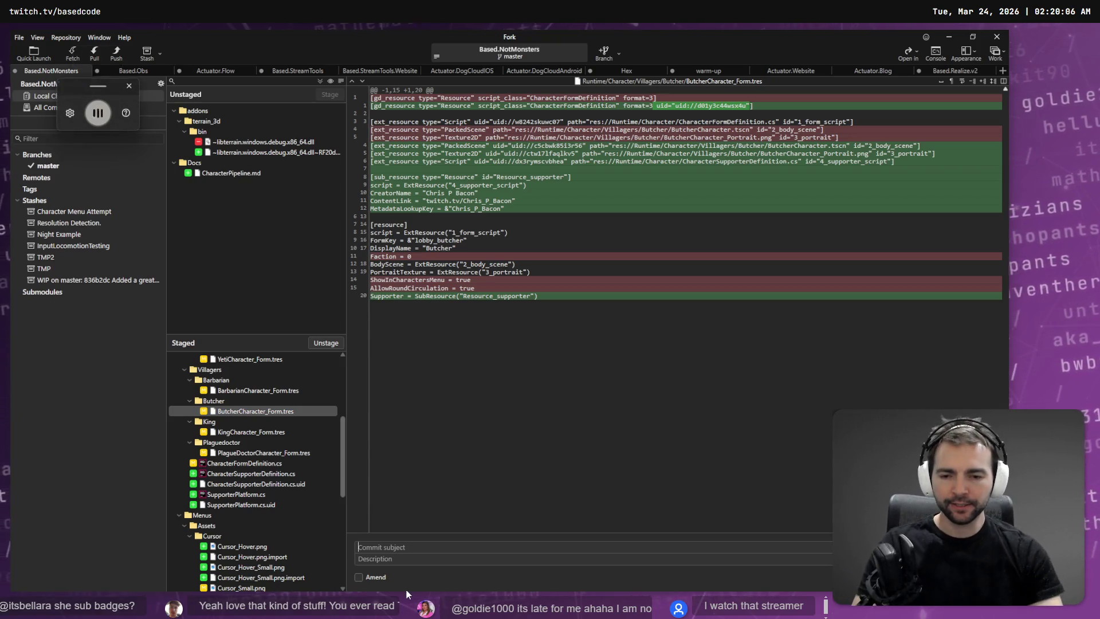
{"action": "key", "text": "super+h"}
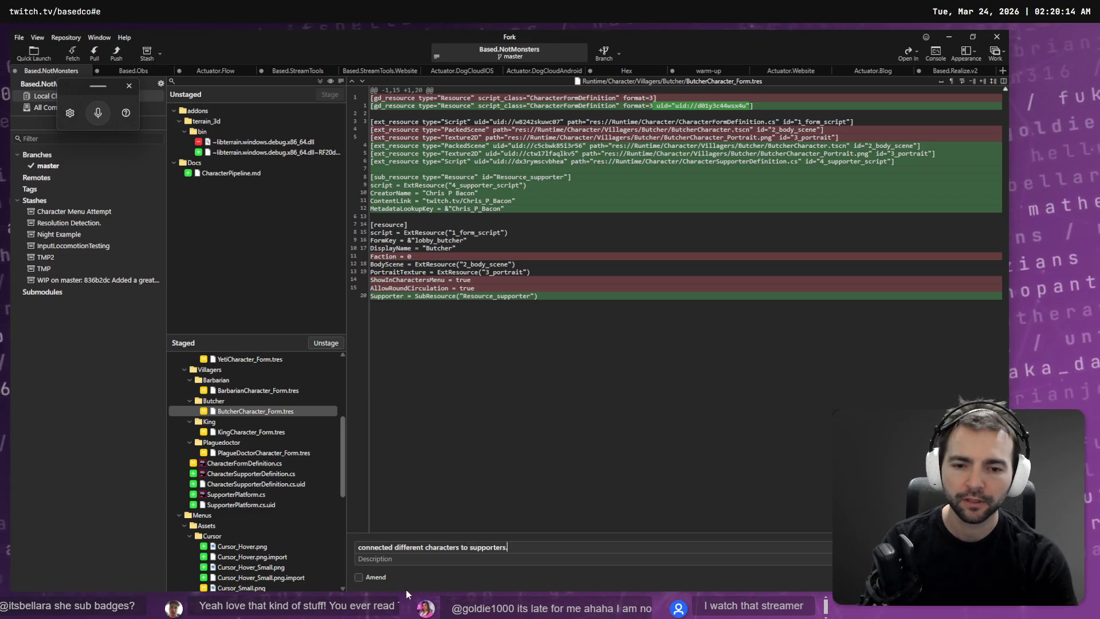
{"action": "key", "text": "Delete"}
{"action": "type", "text": "C"}
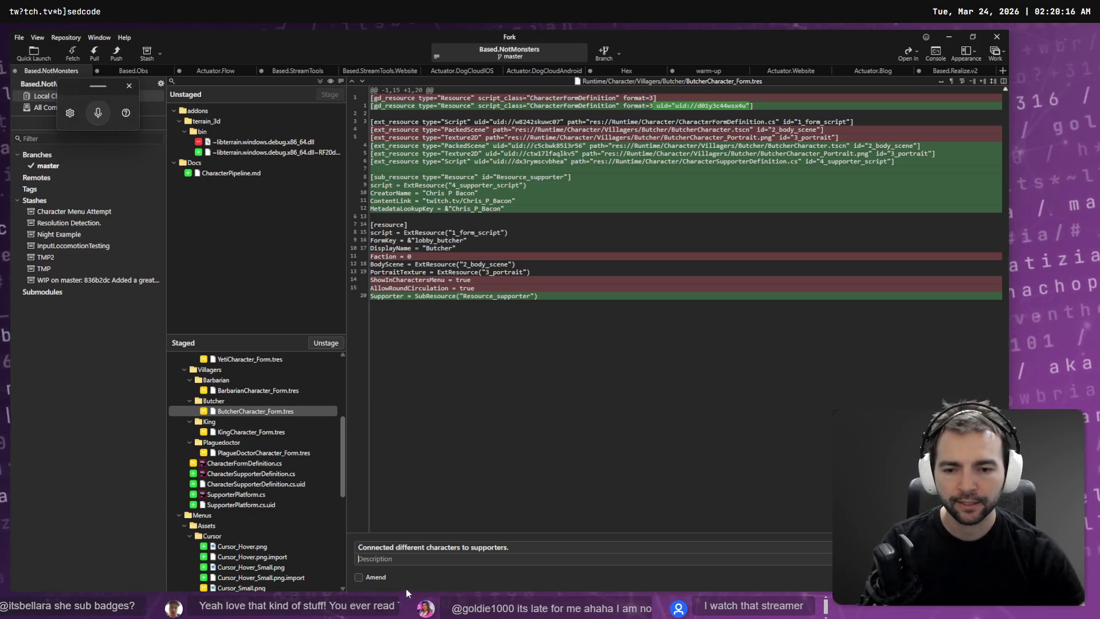
{"action": "key", "text": "Tab"}
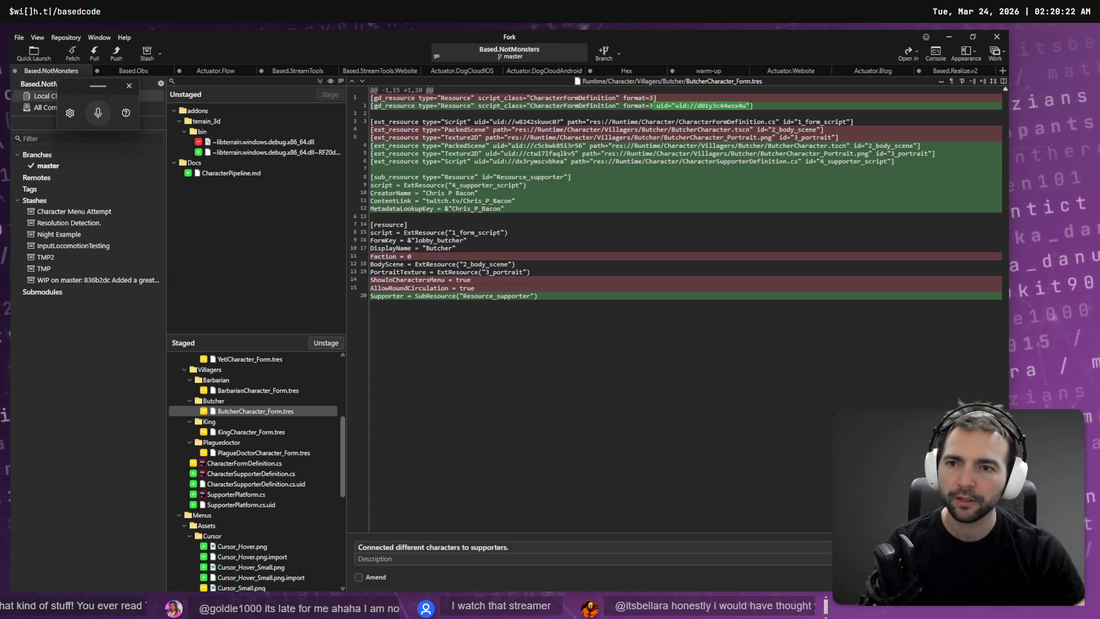
{"action": "key", "text": "ctrl+Return"}
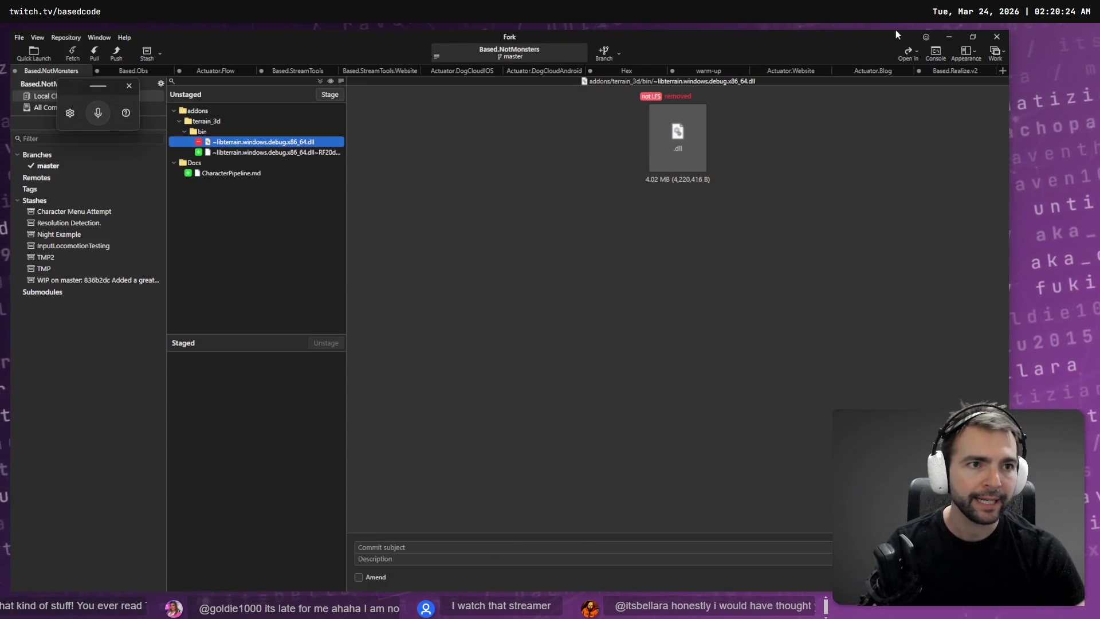
{"action": "left_click", "coordinate": [947, 35]}
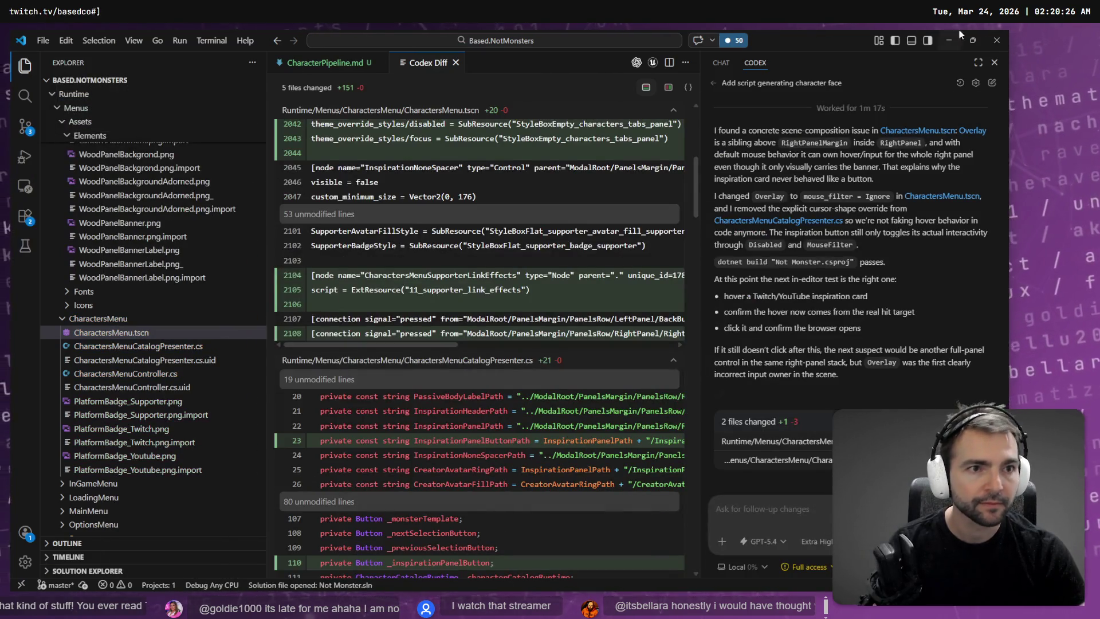
Step: Maximize the Codex chat and dictate a new request about creator profile pictures
{"action": "left_click", "coordinate": [980, 62]}
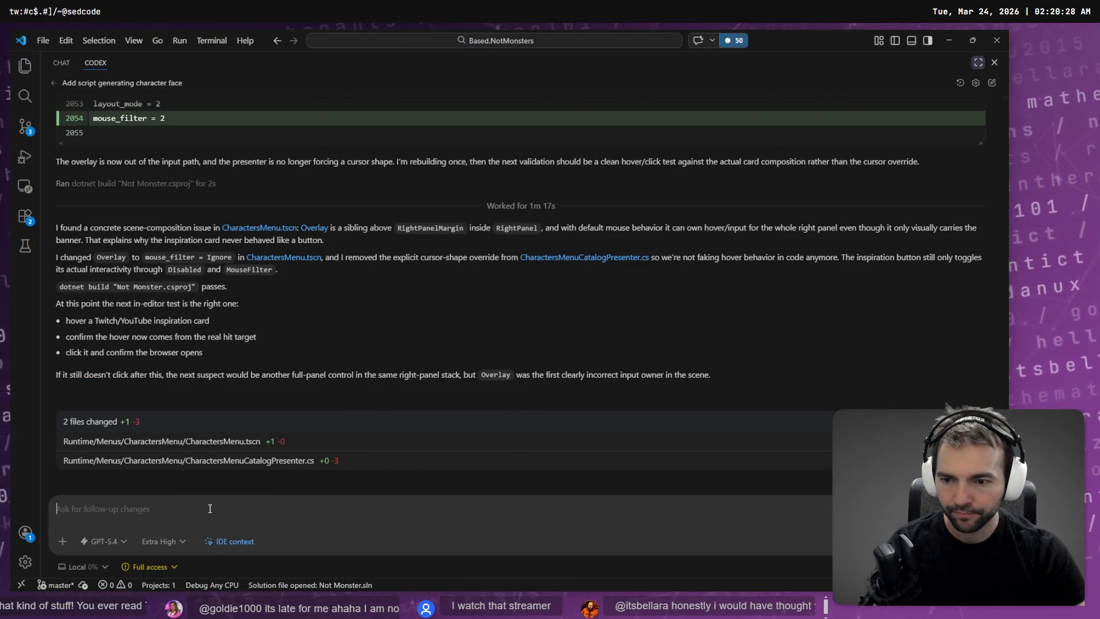
{"action": "key", "text": "super+h"}
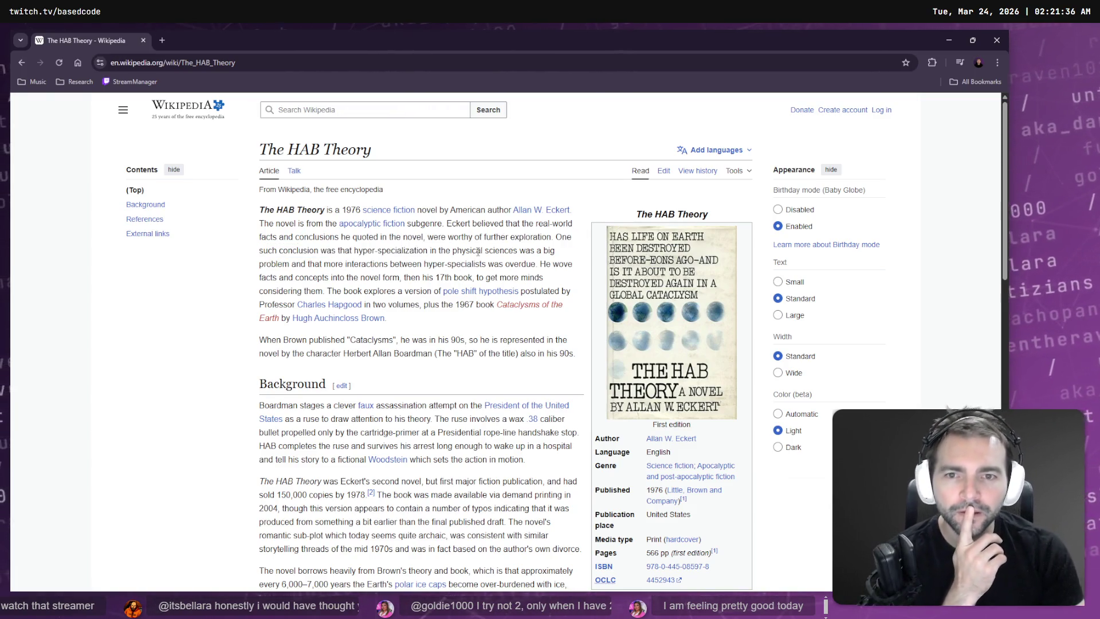
Step: Skim The HAB Theory Wikipedia article, then return to the dictated Codex request in VS Code
{"action": "left_click_drag", "start_coordinate": [434, 237], "coordinate": [487, 237]}
{"action": "left_click", "coordinate": [302, 262]}
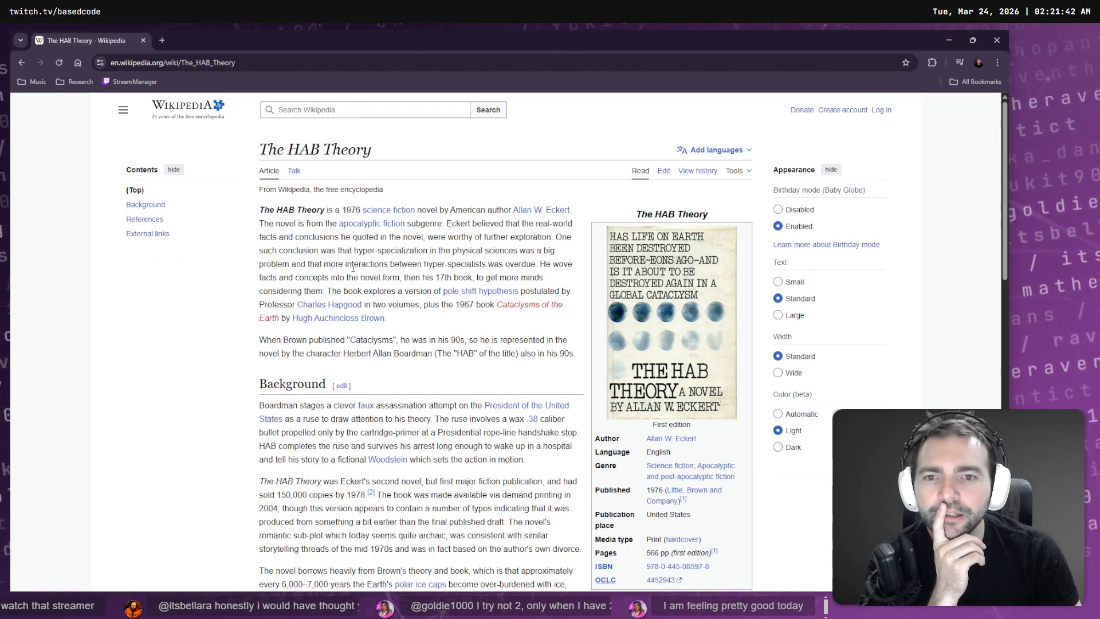
{"action": "scroll", "coordinate": [382, 272], "scroll_direction": "down", "scroll_amount": 1}
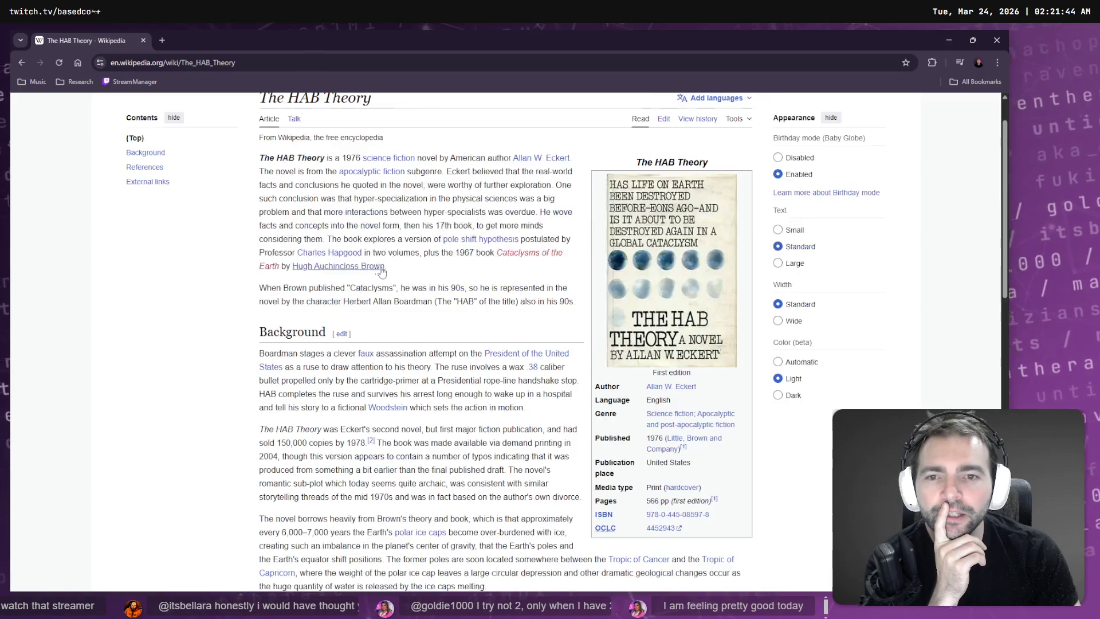
{"action": "scroll", "coordinate": [382, 272], "scroll_direction": "down", "scroll_amount": 2}
{"action": "scroll", "coordinate": [306, 301], "scroll_direction": "down", "scroll_amount": 7}
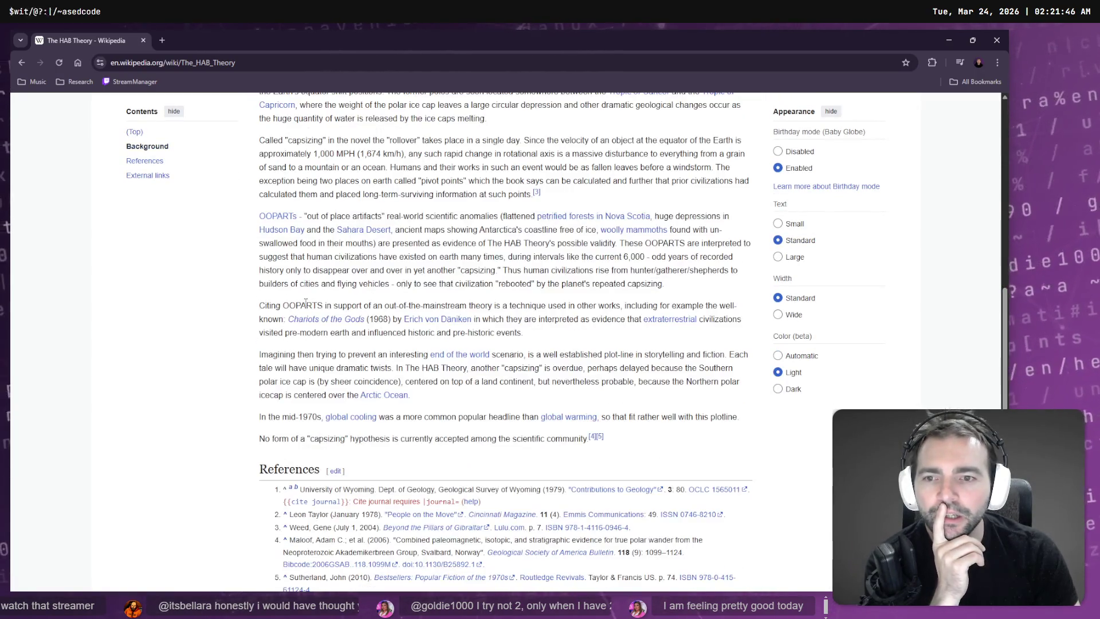
{"action": "scroll", "coordinate": [306, 302], "scroll_direction": "down", "scroll_amount": 2}
{"action": "key", "text": "alt+Tab"}
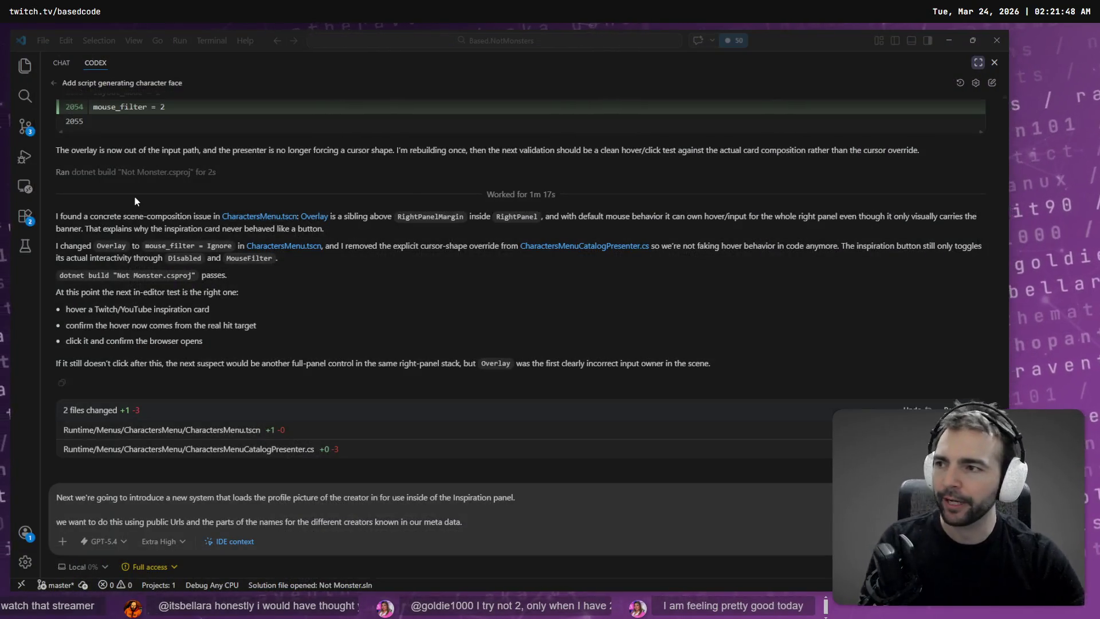
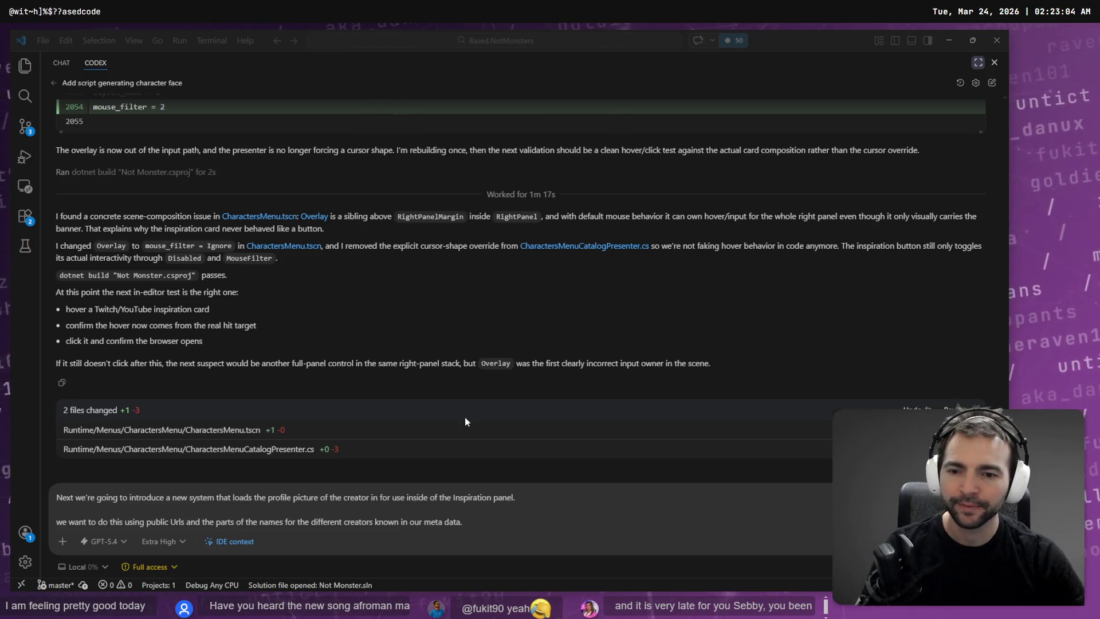
Step: Capitalise the second paragraph's opening word to 'We' in the Codex prompt
{"action": "left_click", "coordinate": [530, 528]}
{"action": "key", "text": "shift+Right"}
{"action": "type", "text": "W"}
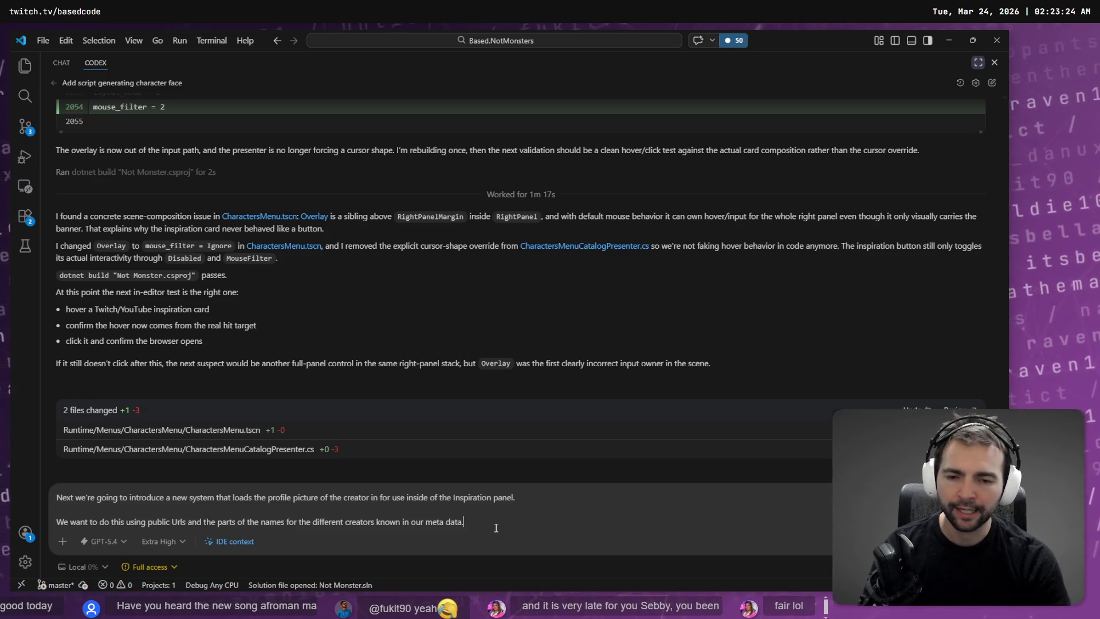
{"action": "key", "text": "shift+Return"}
{"action": "key", "text": "shift+Return"}
{"action": "key", "text": "super+h"}
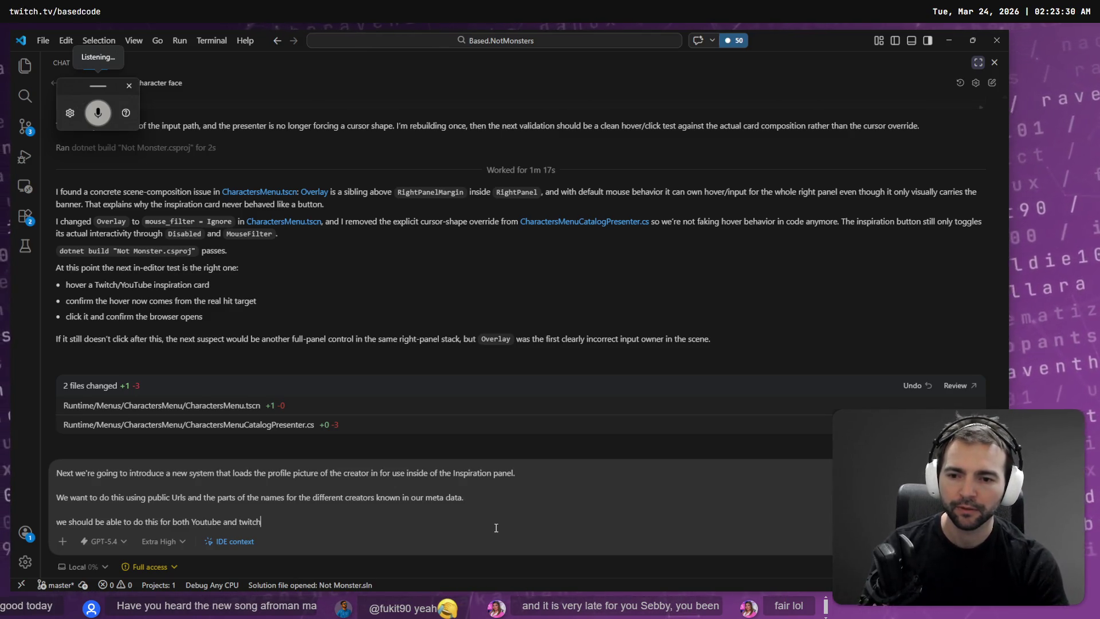
{"action": "key", "text": "super+h"}
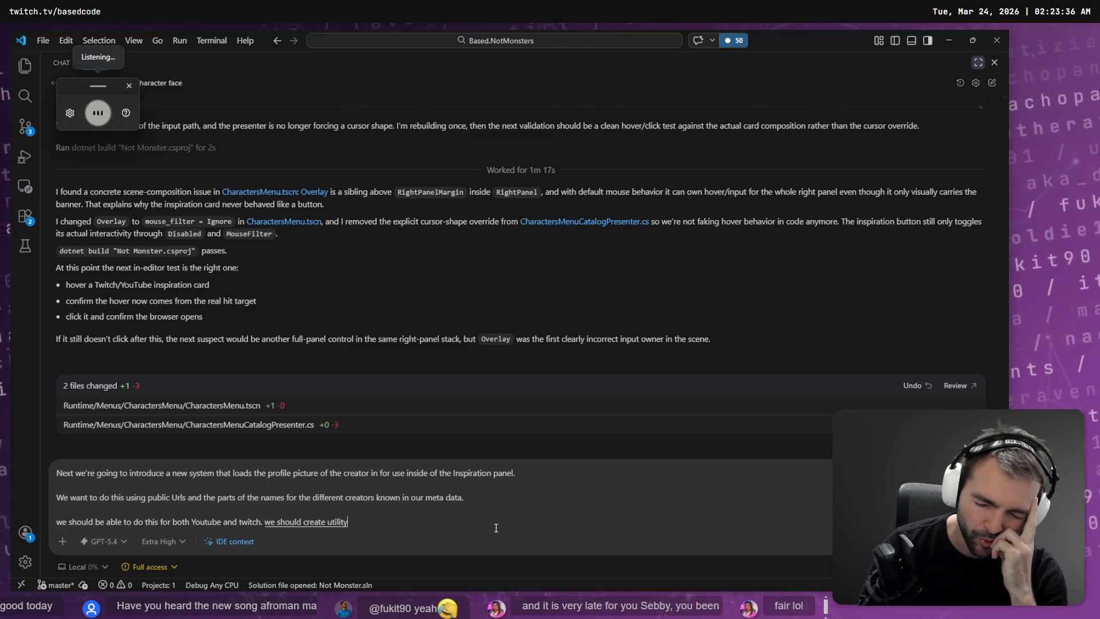
{"action": "key", "text": "shift+Home"}
{"action": "key", "text": "BackSpace"}
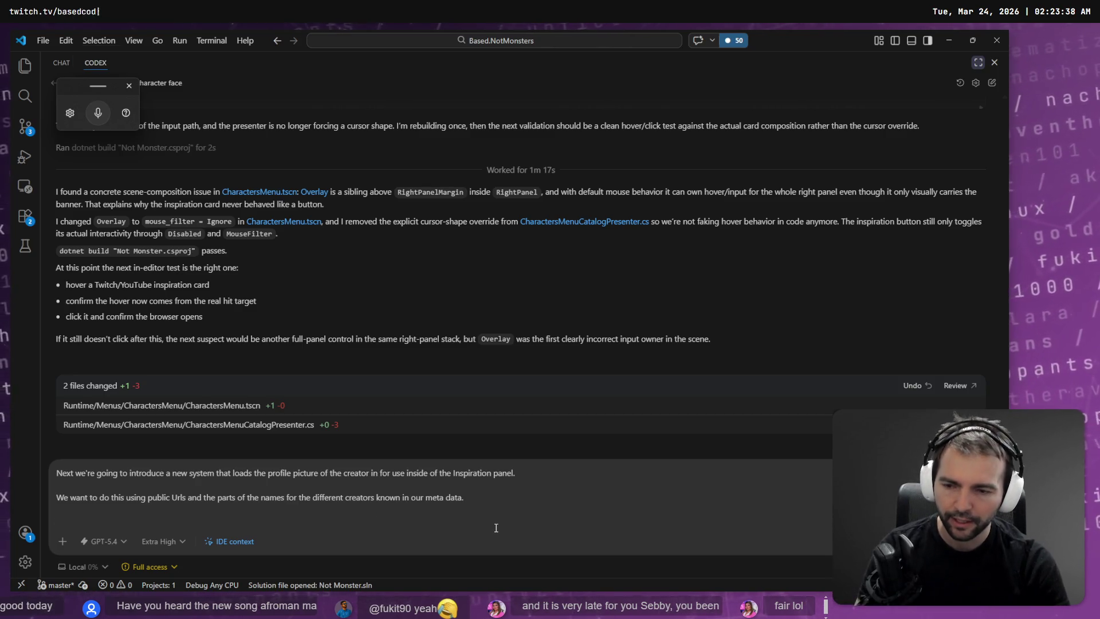
{"action": "key", "text": "super+h"}
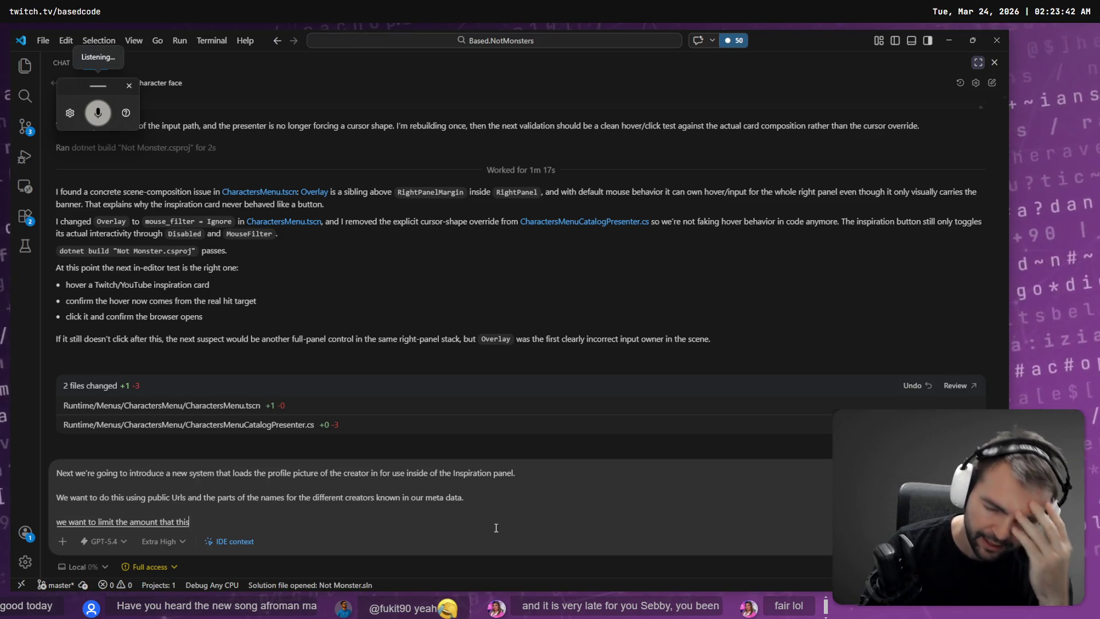
{"action": "key", "text": "shift+Home"}
{"action": "key", "text": "BackSpace"}
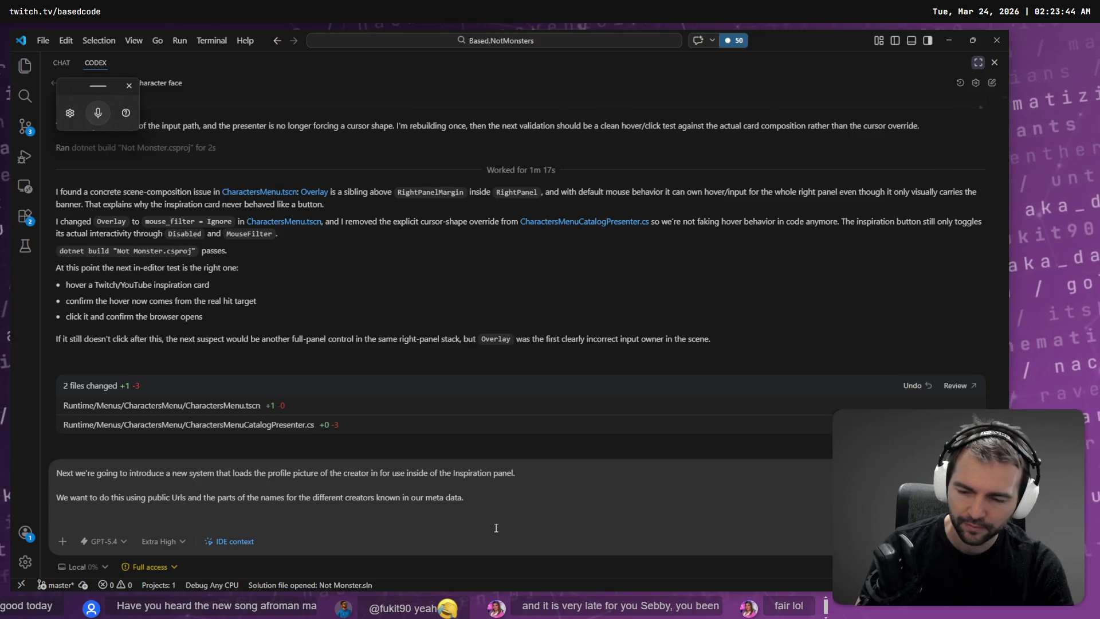
{"action": "key", "text": "super+h"}
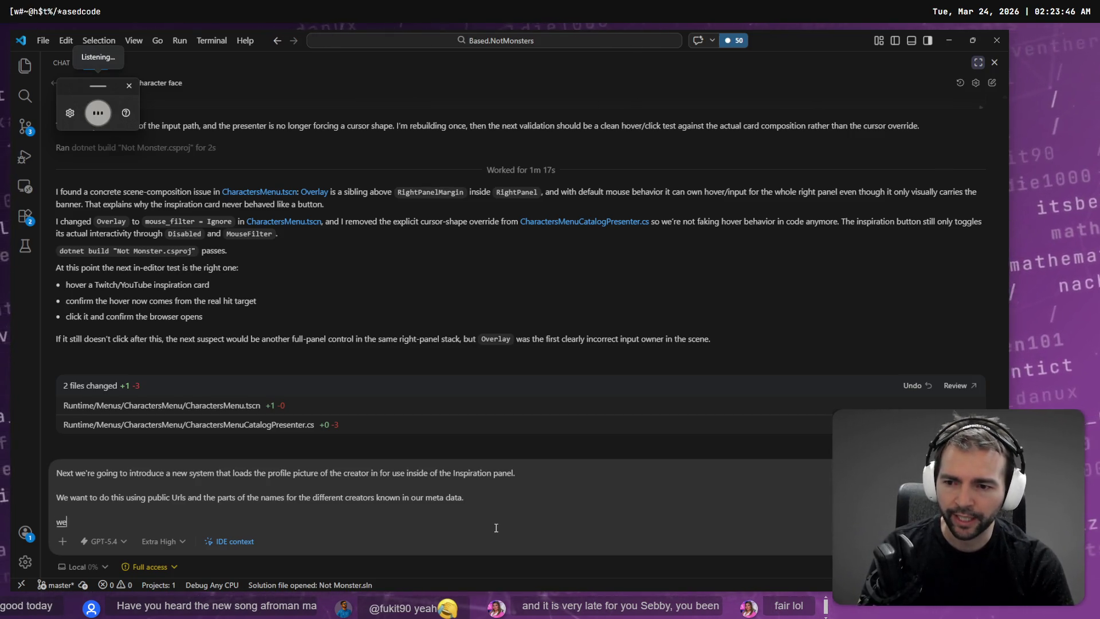
{"action": "type", "text": "@AGENTS"}
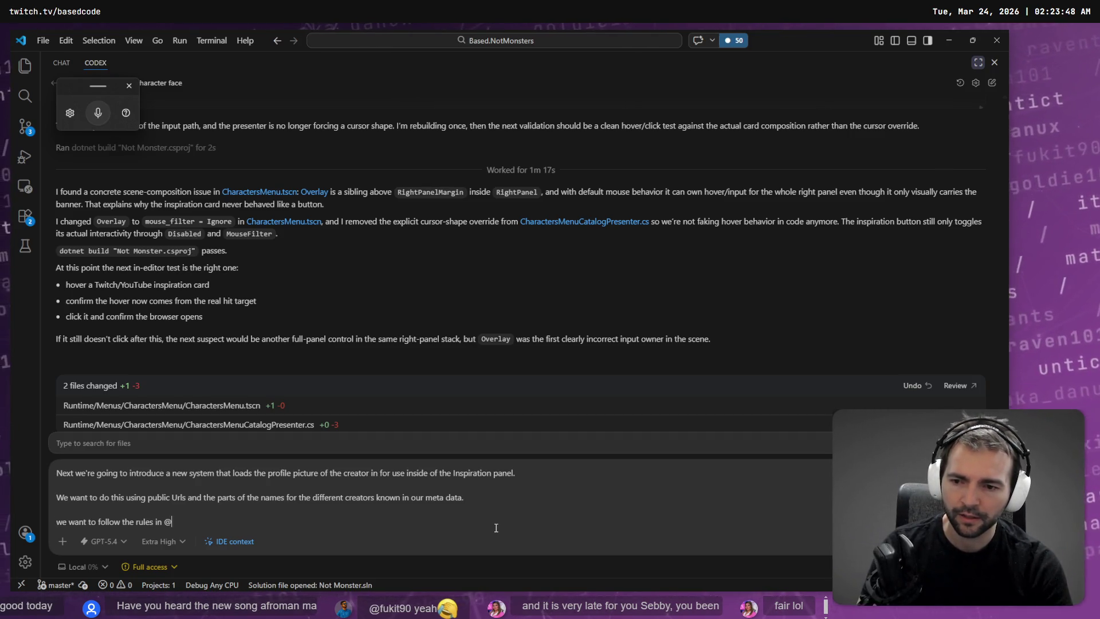
{"action": "key", "text": "Return"}
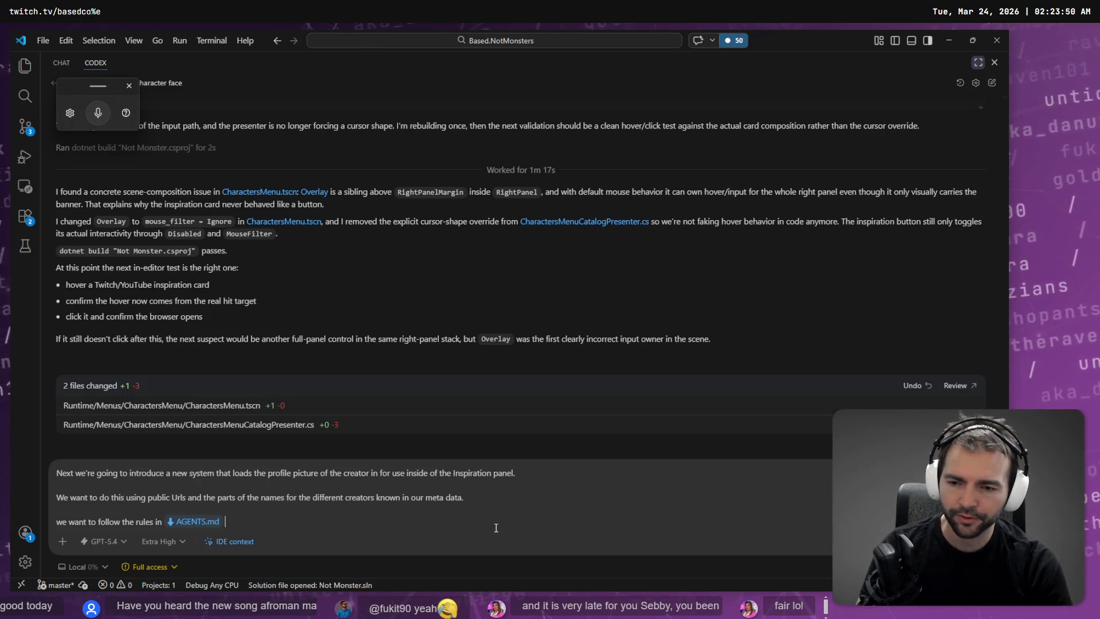
Step: Delete the dictated third line entirely and leave a fresh empty line below
{"action": "key", "text": "super+h"}
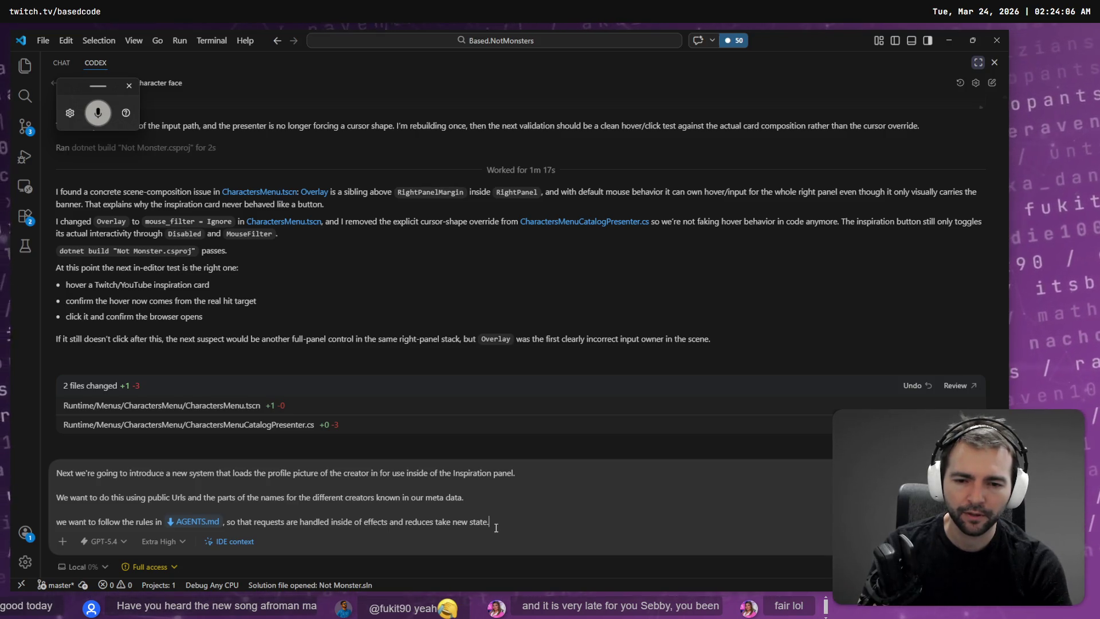
{"action": "key", "text": "BackSpace"}
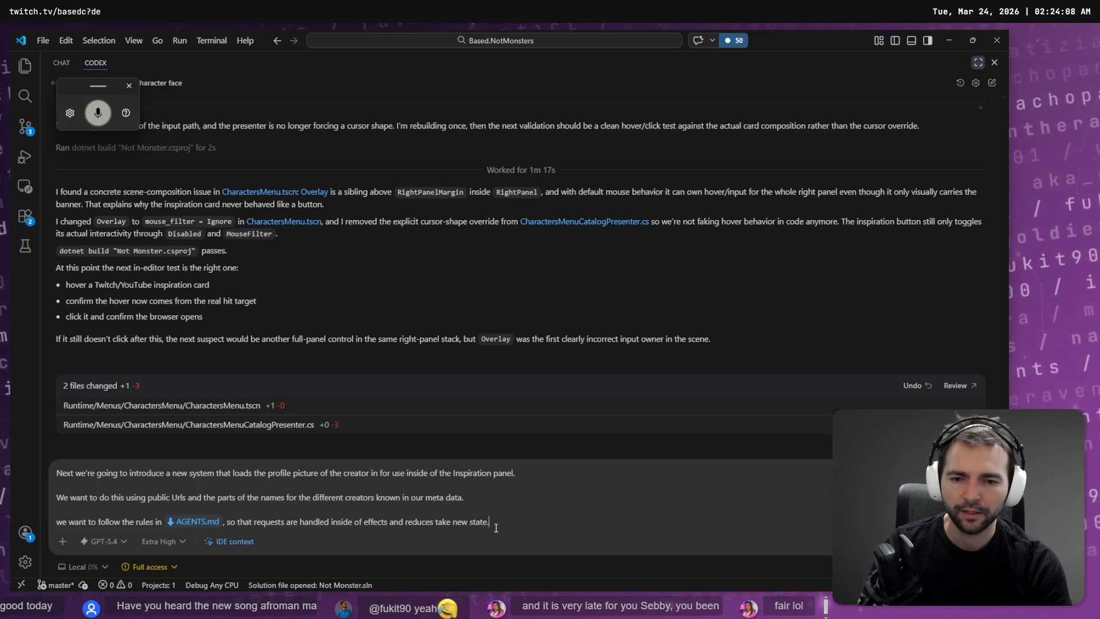
{"action": "key", "text": "ctrl+BackSpace"}
{"action": "key", "text": "ctrl+BackSpace"}
{"action": "key", "text": "ctrl+BackSpace"}
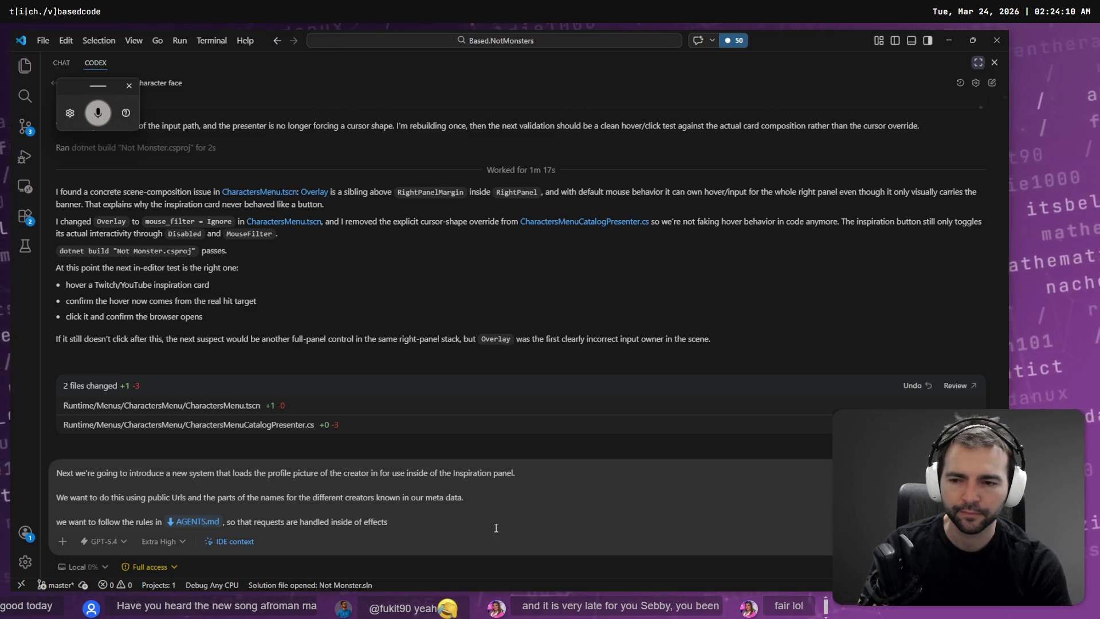
{"action": "key", "text": "ctrl+BackSpace"}
{"action": "key", "text": "ctrl+BackSpace"}
{"action": "key", "text": "ctrl+BackSpace"}
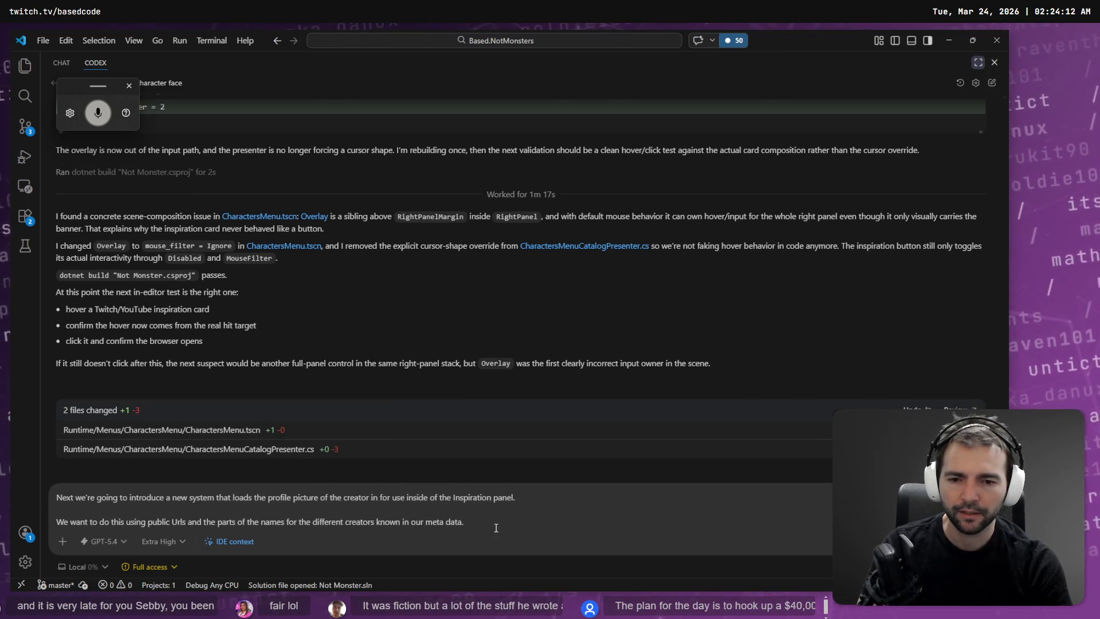
{"action": "key", "text": "shift+Return"}
{"action": "key", "text": "shift+Return"}
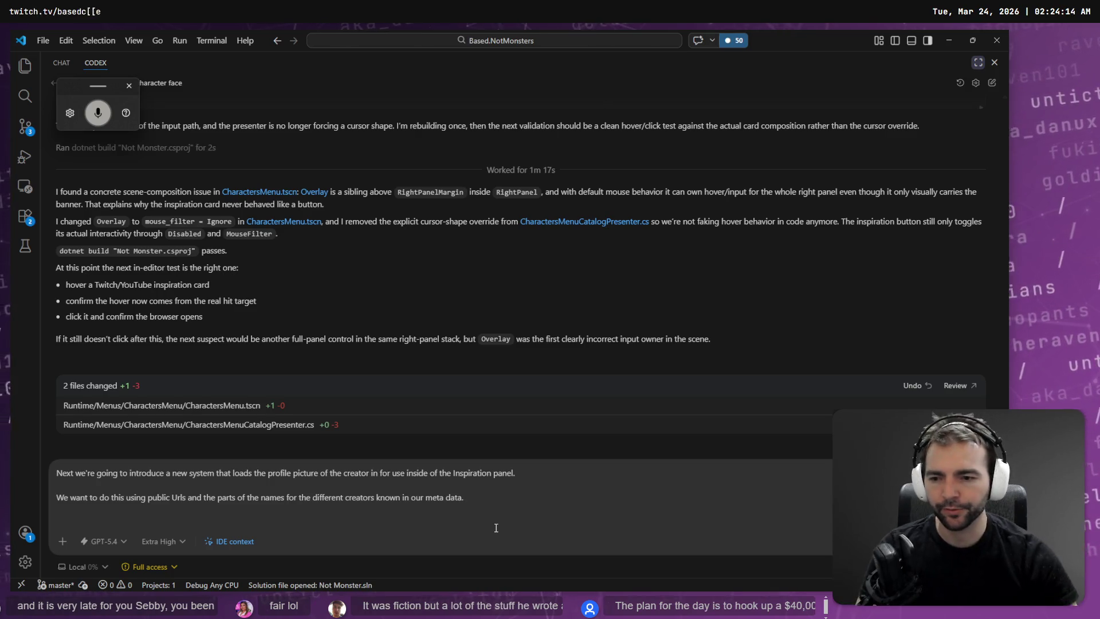
Step: Check the model and reasoning options, then switch the Codex request to plan mode
{"action": "left_click", "coordinate": [106, 541]}
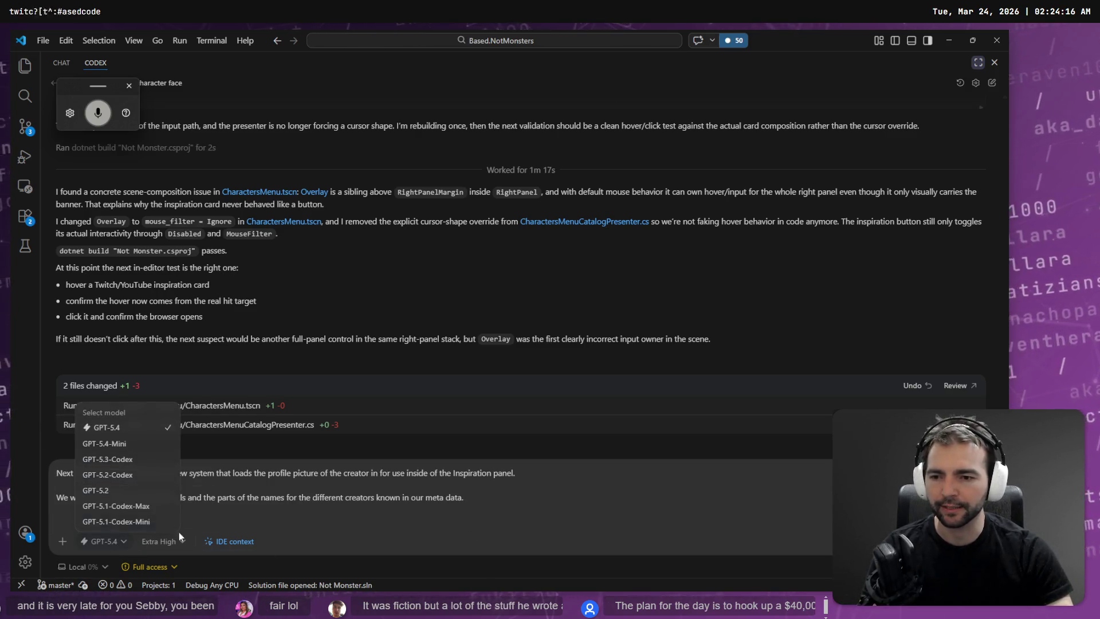
{"action": "left_click", "coordinate": [160, 542]}
{"action": "left_click", "coordinate": [62, 542]}
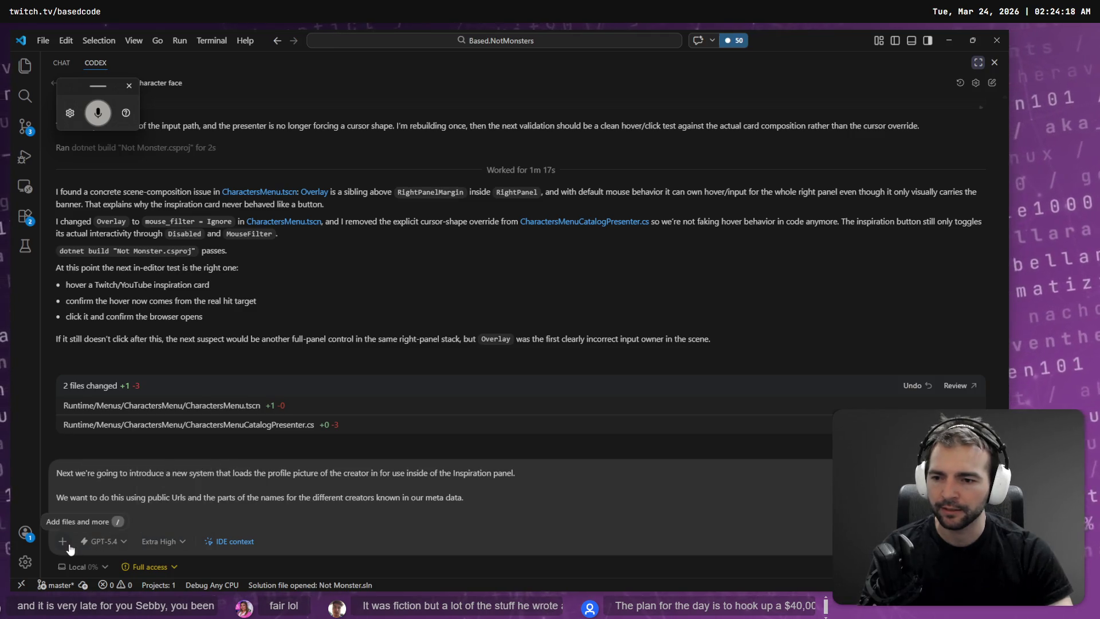
{"action": "left_click", "coordinate": [63, 542]}
{"action": "left_click", "coordinate": [112, 506]}
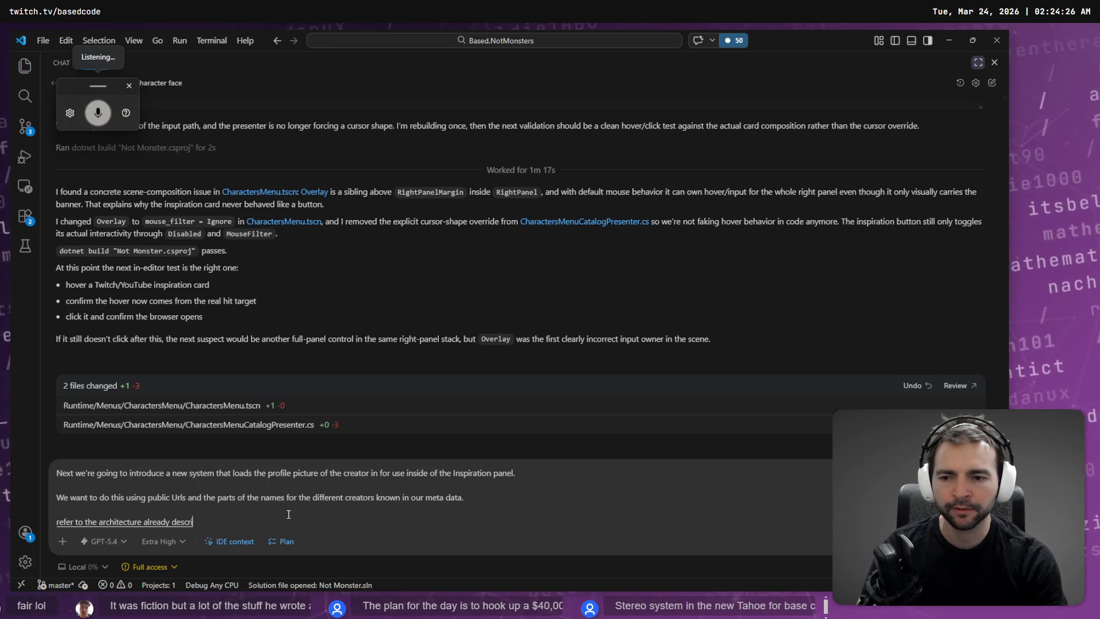
{"action": "type", "text": "@"}
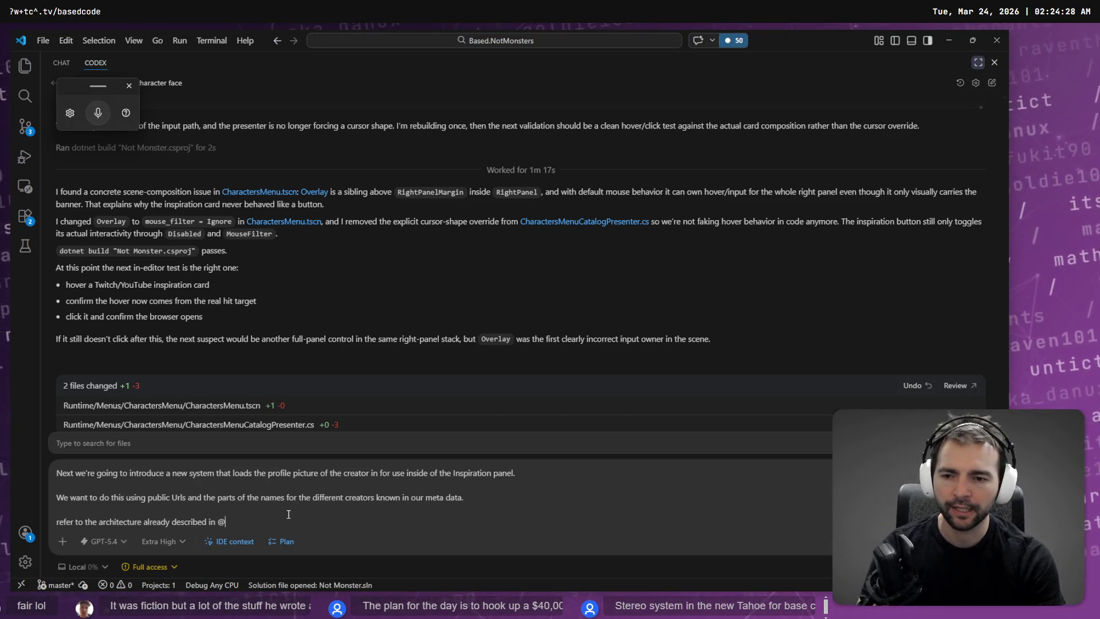
{"action": "type", "text": "PPP"}
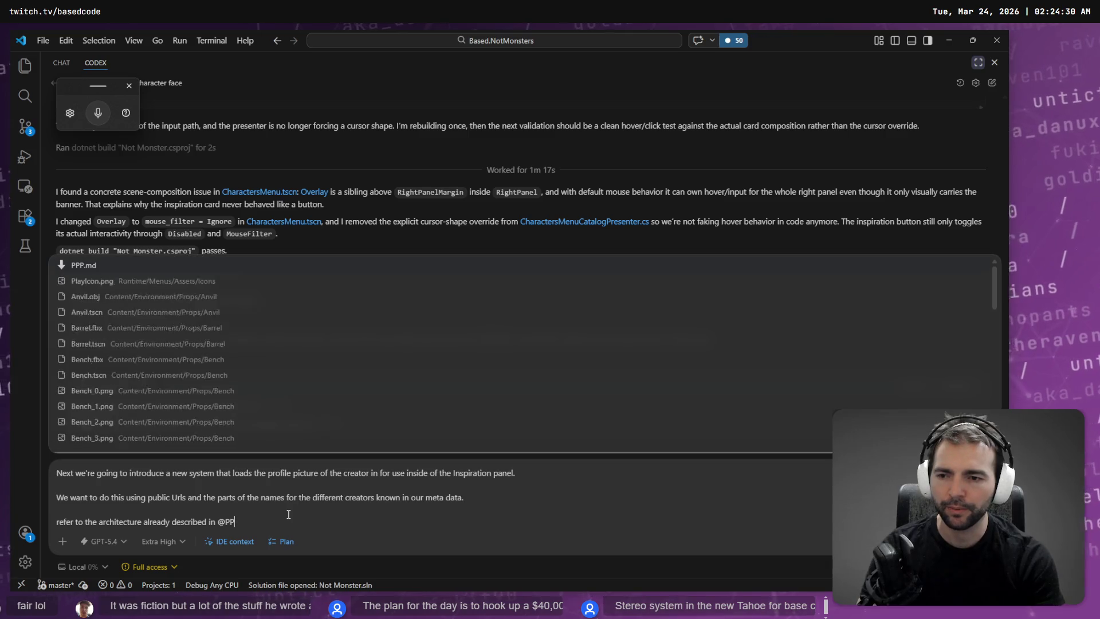
{"action": "key", "text": "Return"}
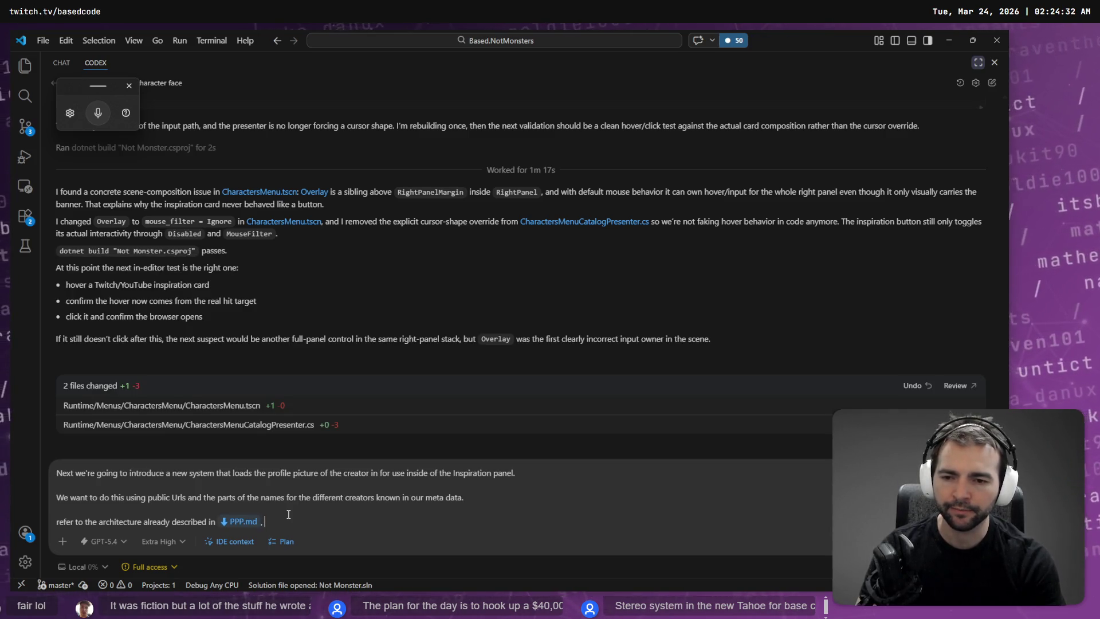
{"action": "key", "text": "super+h"}
{"action": "type", "text": "for how to handle state"}
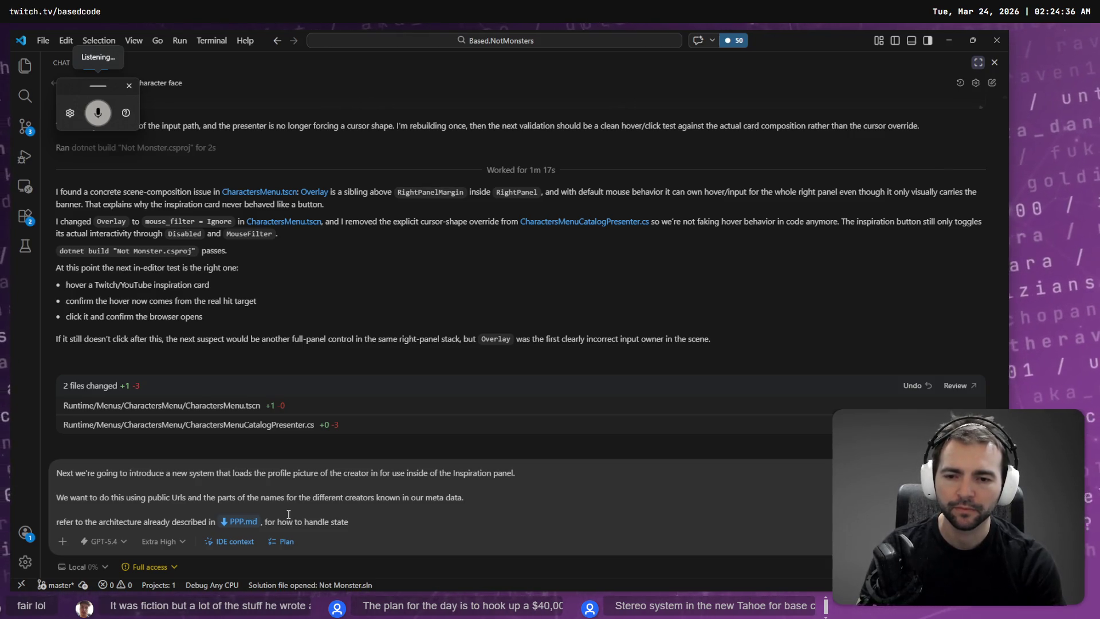
{"action": "type", "text": " here."}
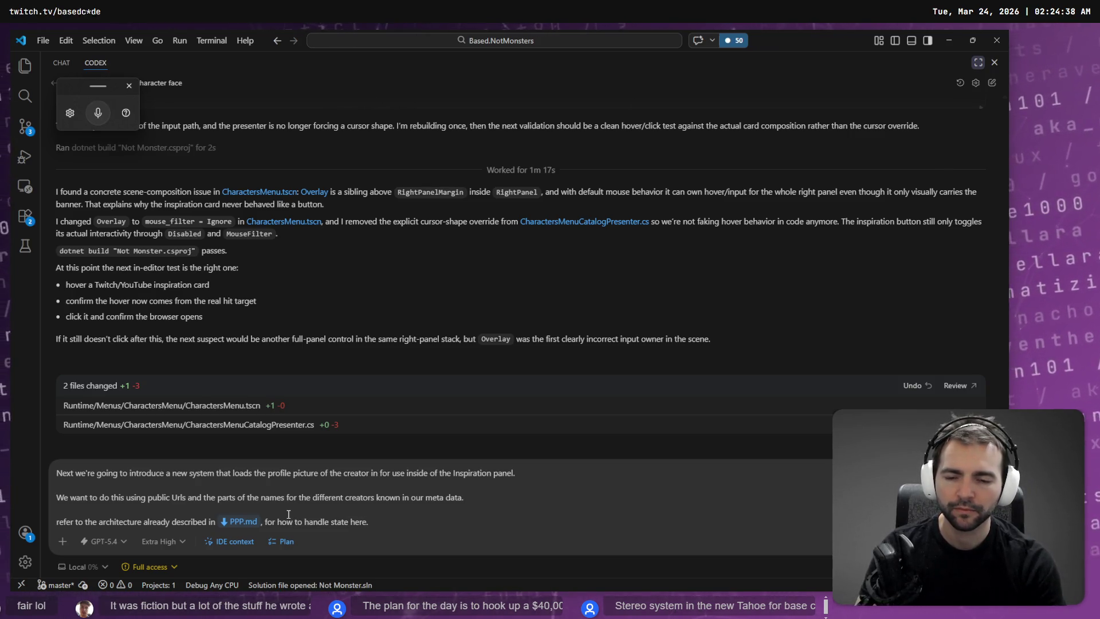
{"action": "key", "text": "super+h"}
{"action": "type", "text": "we need to make full use of"}
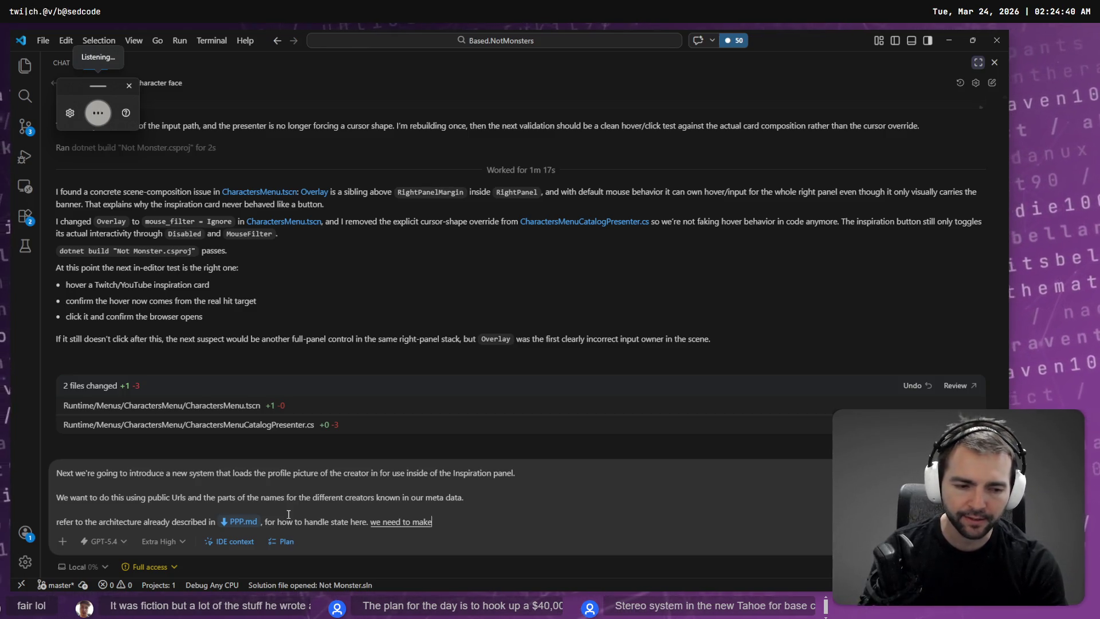
{"action": "type", "text": " effects etc/"}
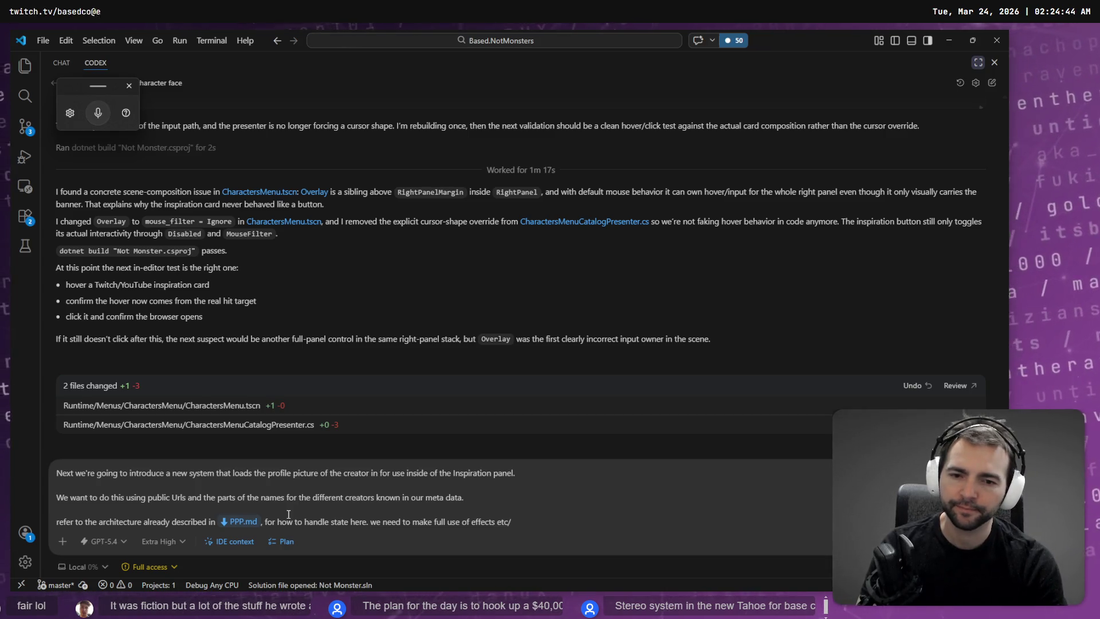
{"action": "key", "text": "shift+Return"}
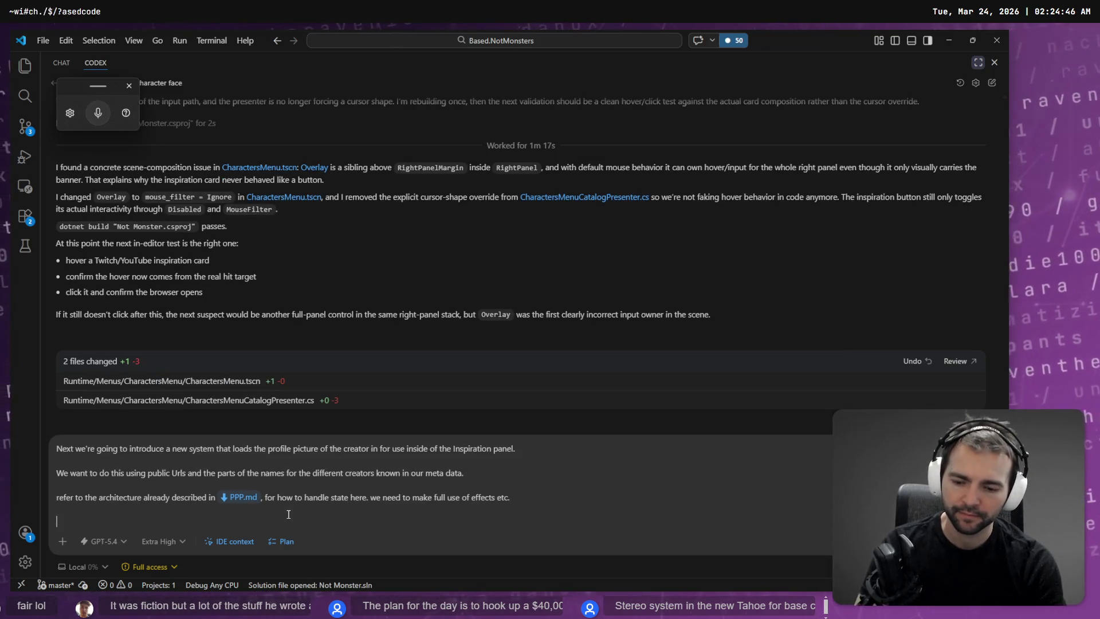
{"action": "key", "text": "super+h"}
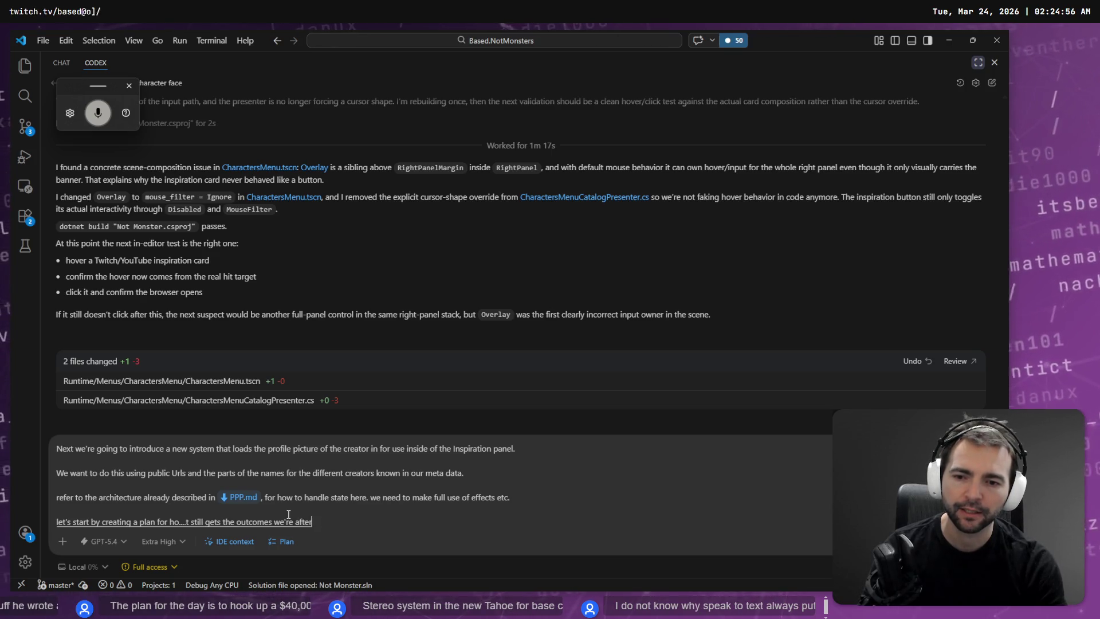
{"action": "key", "text": "Return"}
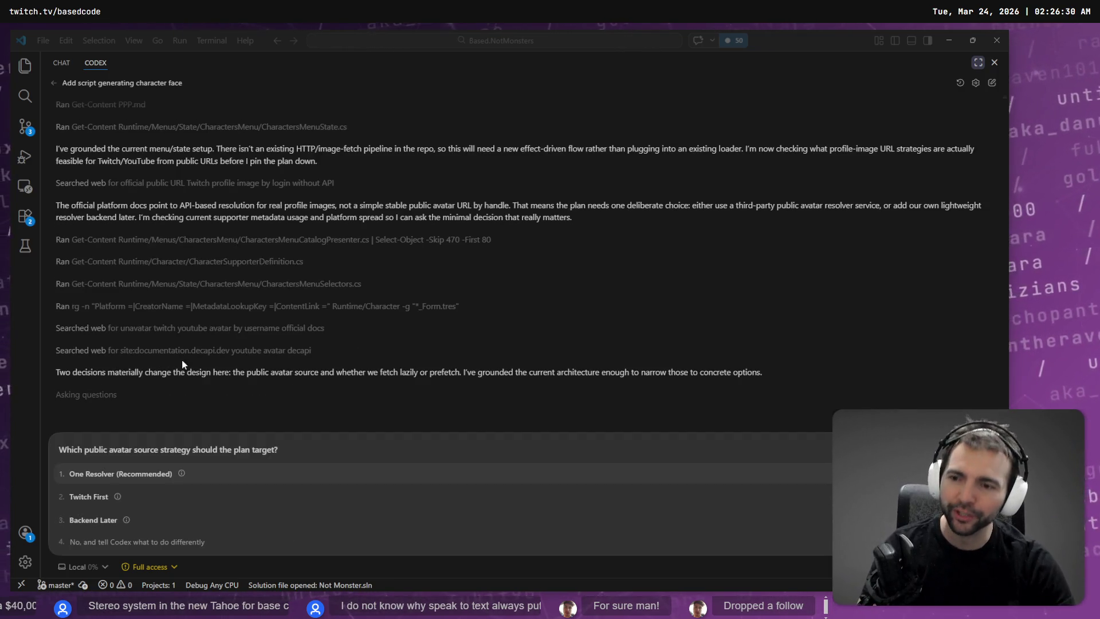
{"action": "left_click", "coordinate": [204, 398]}
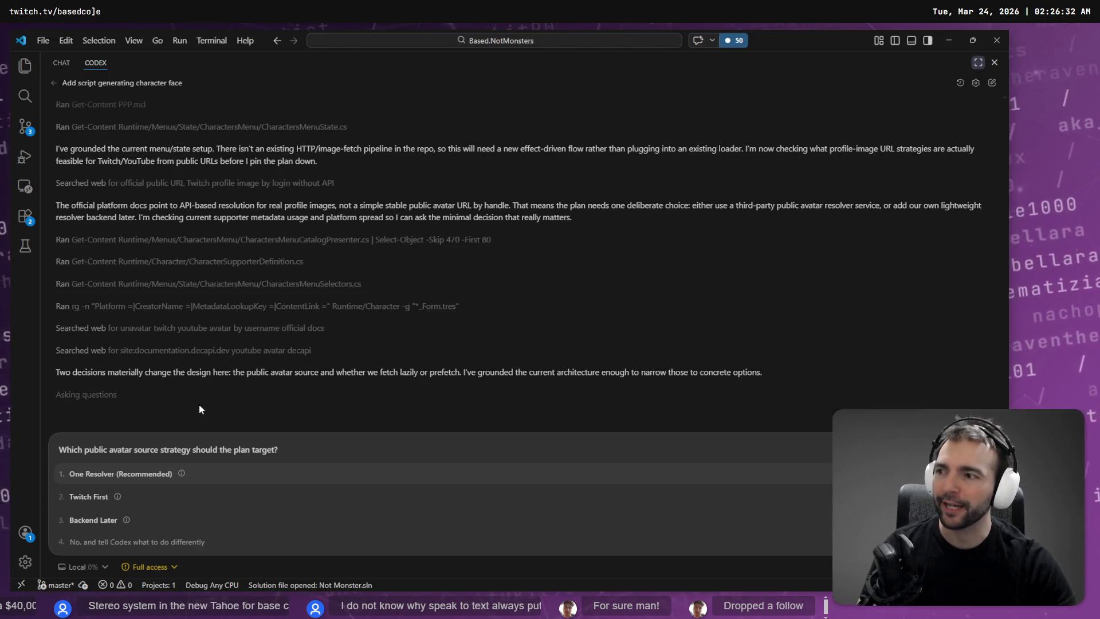
{"action": "scroll", "coordinate": [198, 405], "scroll_direction": "up", "scroll_amount": 3}
{"action": "scroll", "coordinate": [201, 403], "scroll_direction": "down", "scroll_amount": 3}
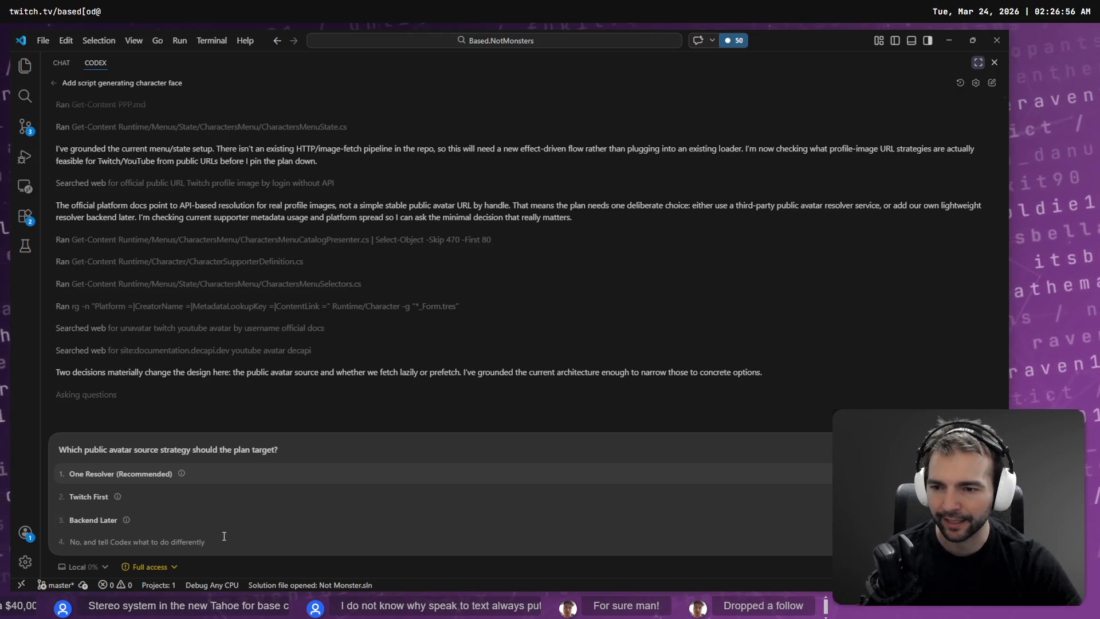
{"action": "mouse_move", "coordinate": [180, 473]}
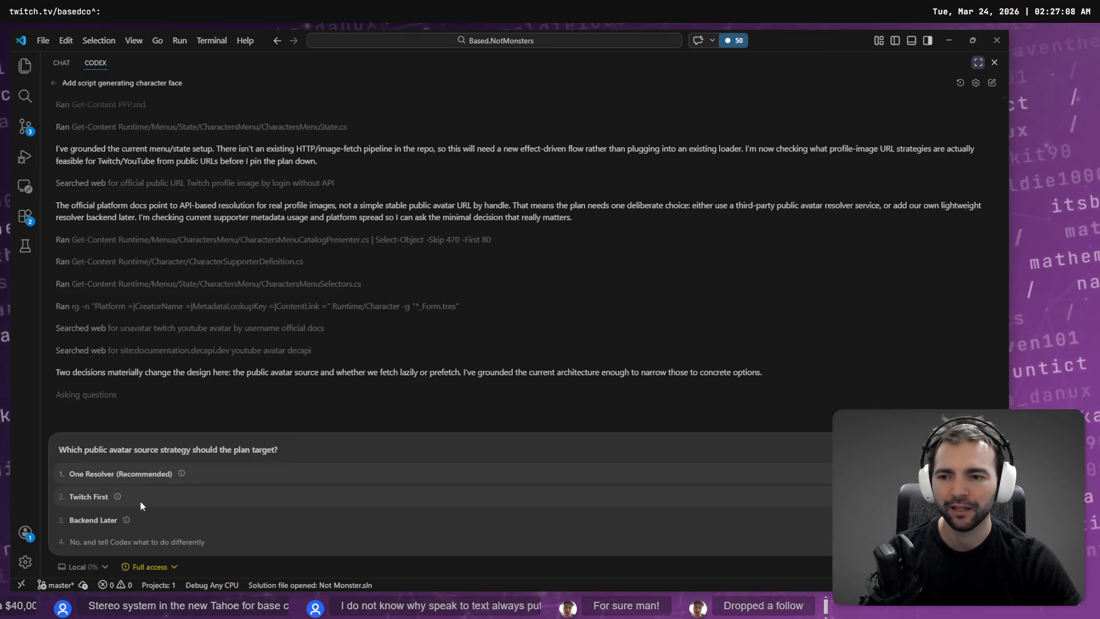
{"action": "mouse_move", "coordinate": [119, 498]}
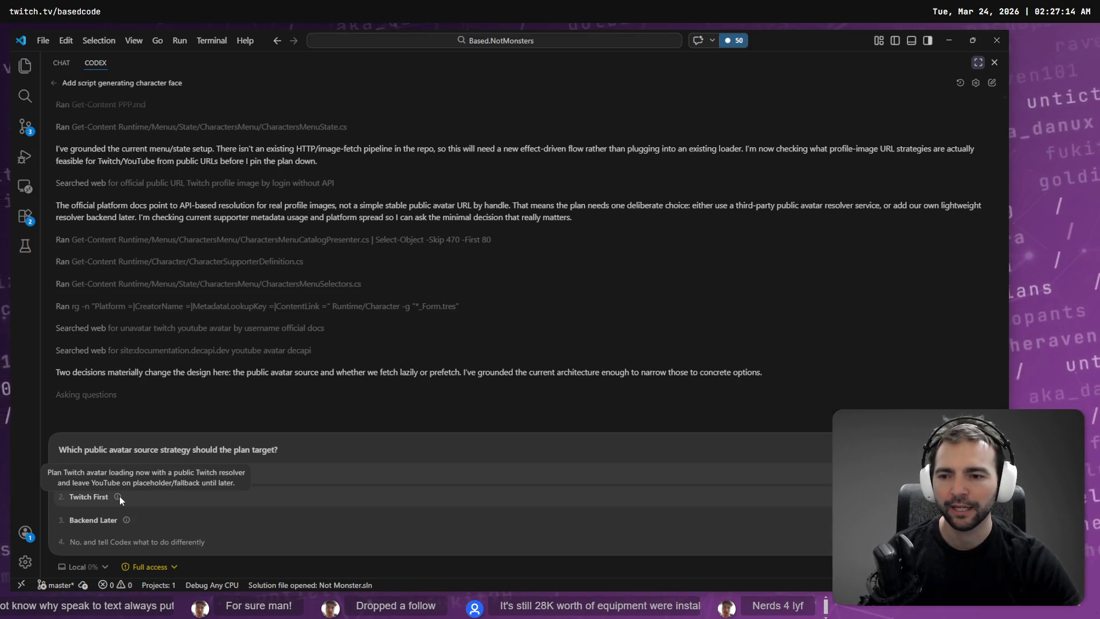
{"action": "mouse_move", "coordinate": [129, 521]}
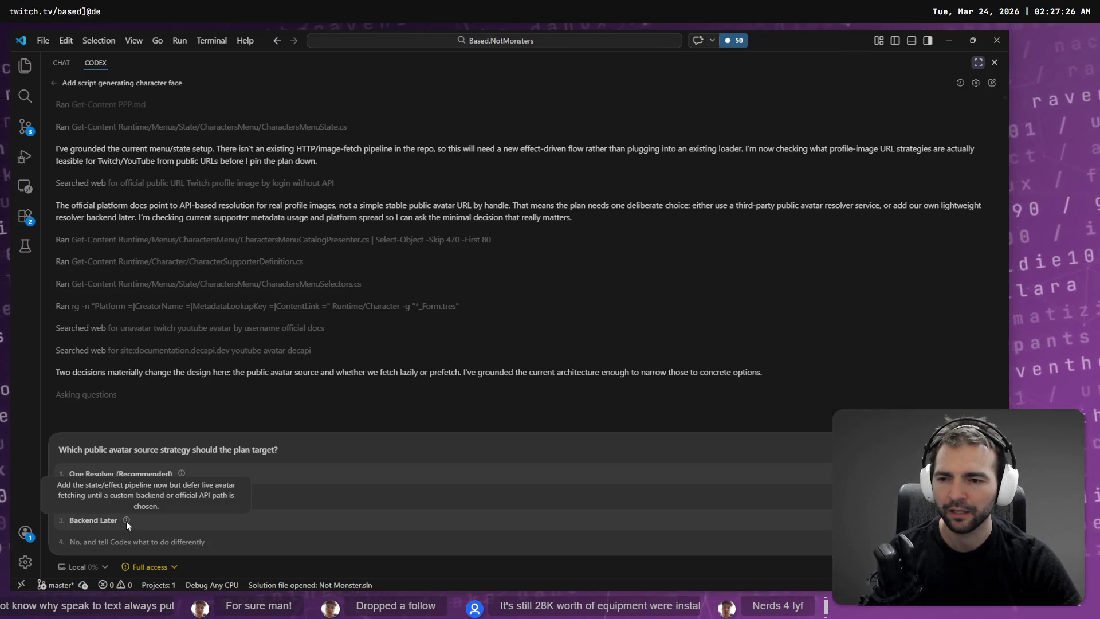
{"action": "left_click", "coordinate": [186, 474]}
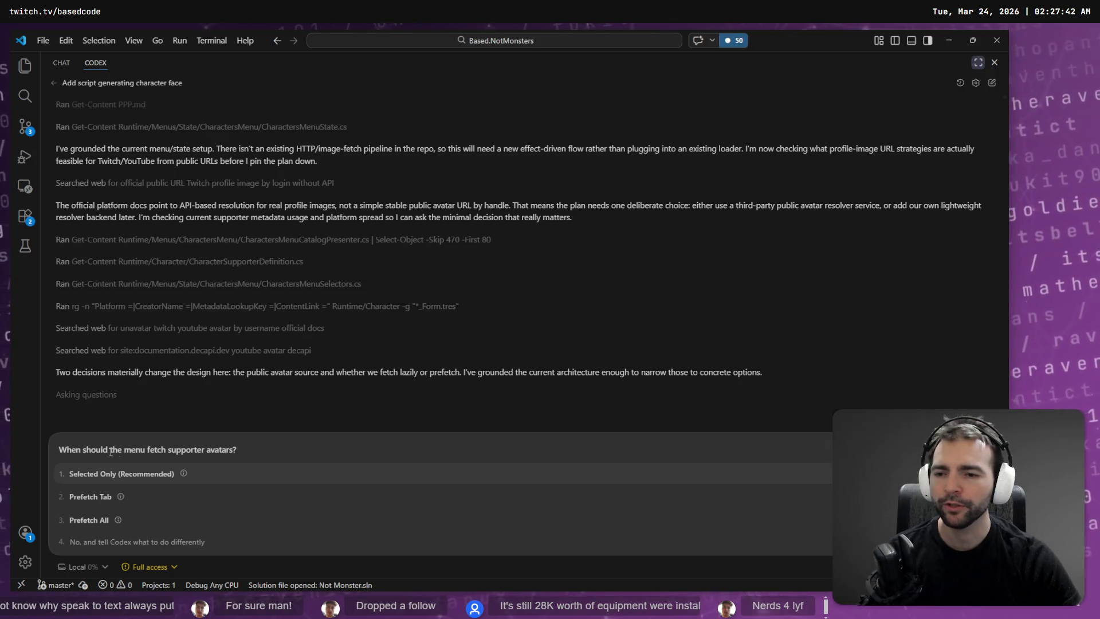
Step: Answer Codex's fetch-timing question with Prefetch All for supporter avatars
{"action": "mouse_move", "coordinate": [185, 473]}
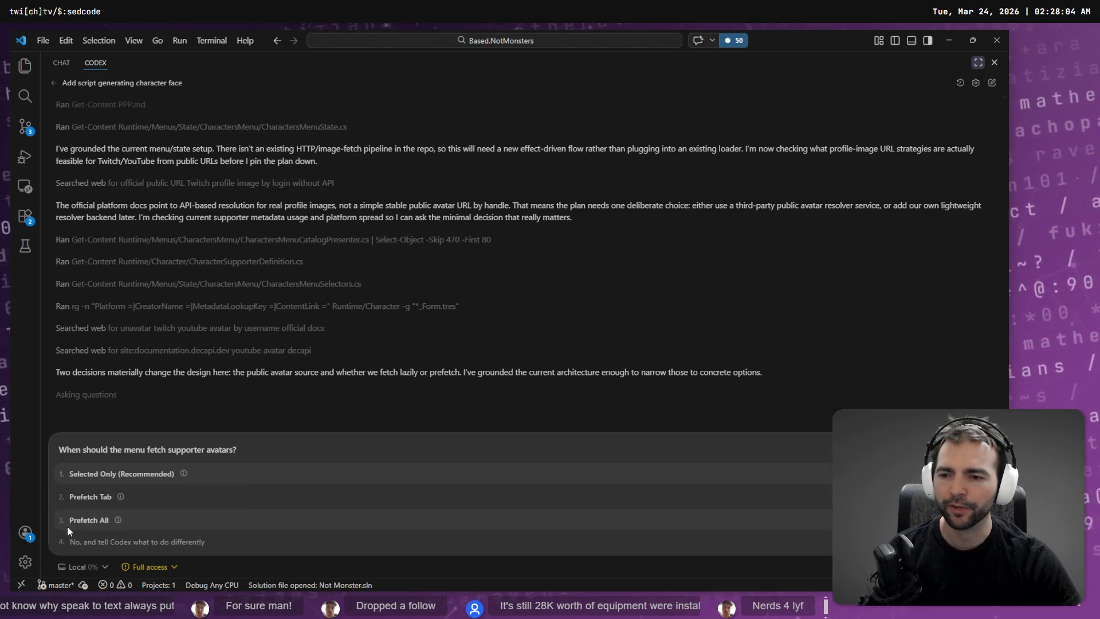
{"action": "left_click", "coordinate": [84, 520]}
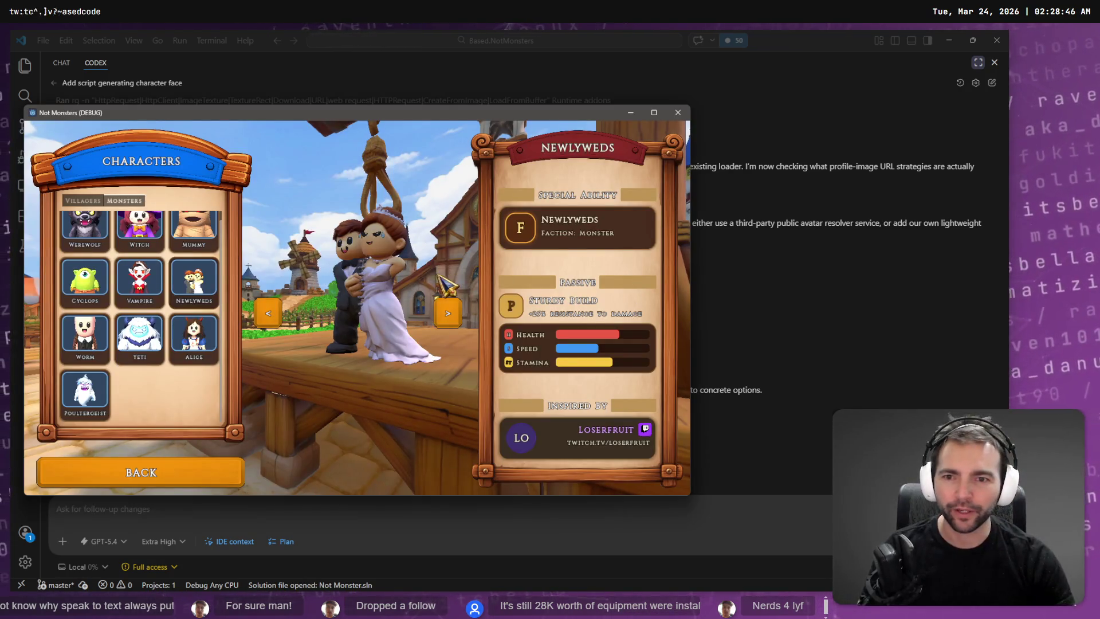
{"action": "left_click", "coordinate": [214, 360]}
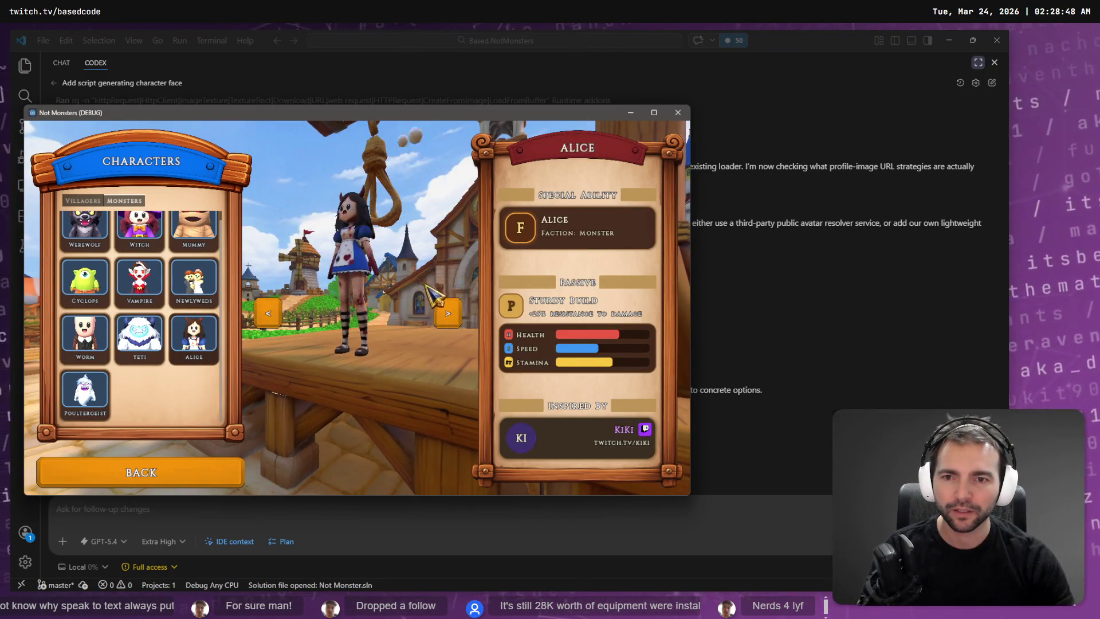
{"action": "left_click", "coordinate": [447, 315]}
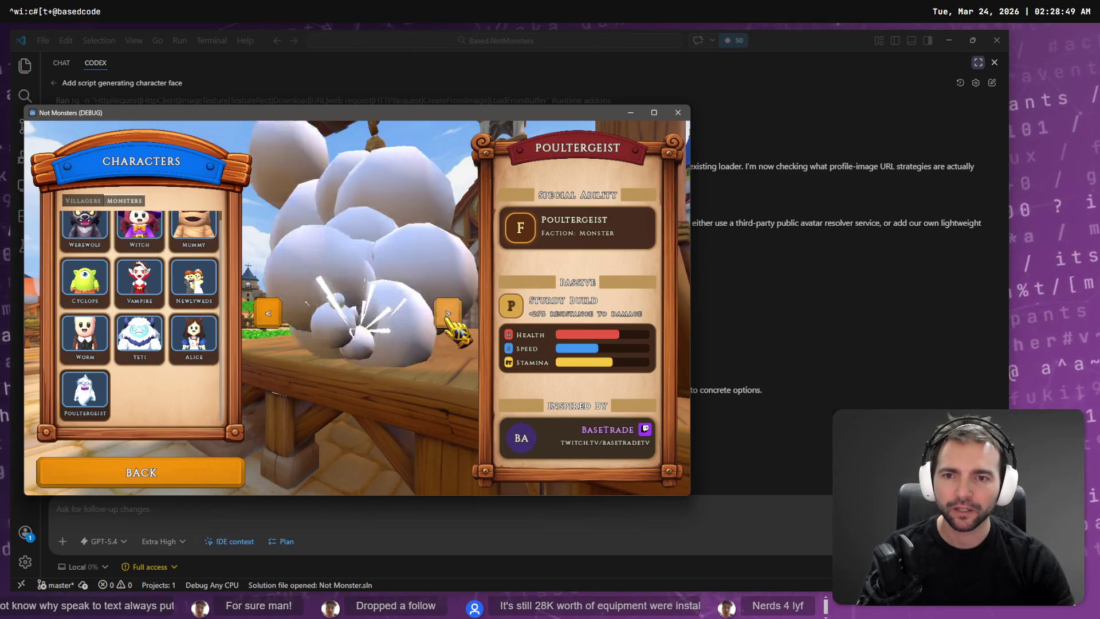
{"action": "left_click", "coordinate": [269, 315]}
{"action": "left_click", "coordinate": [272, 318]}
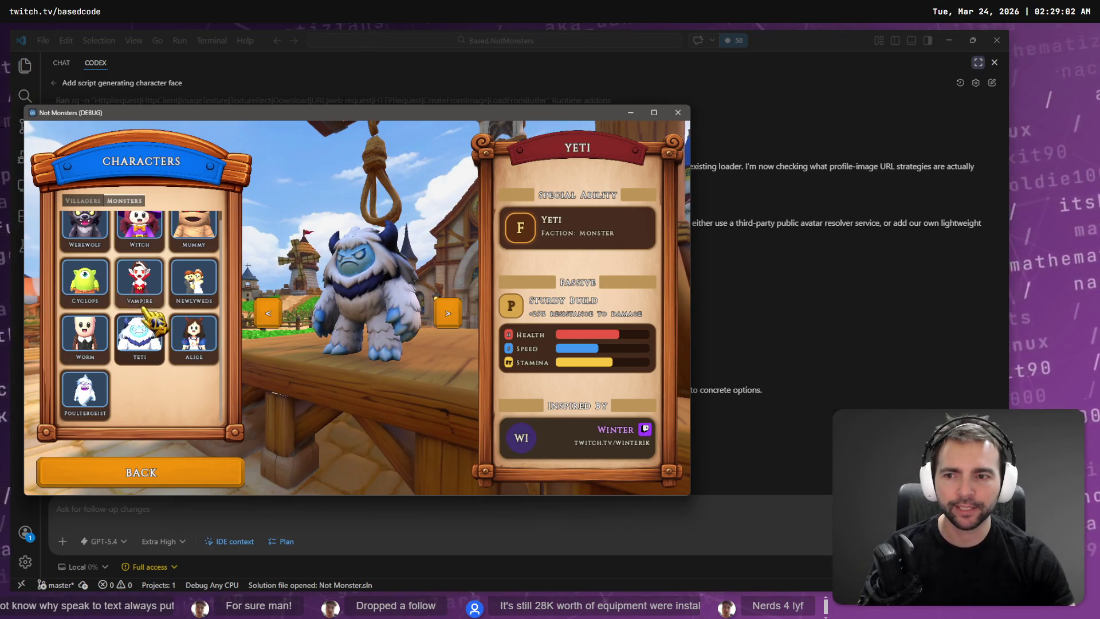
{"action": "left_click", "coordinate": [193, 338]}
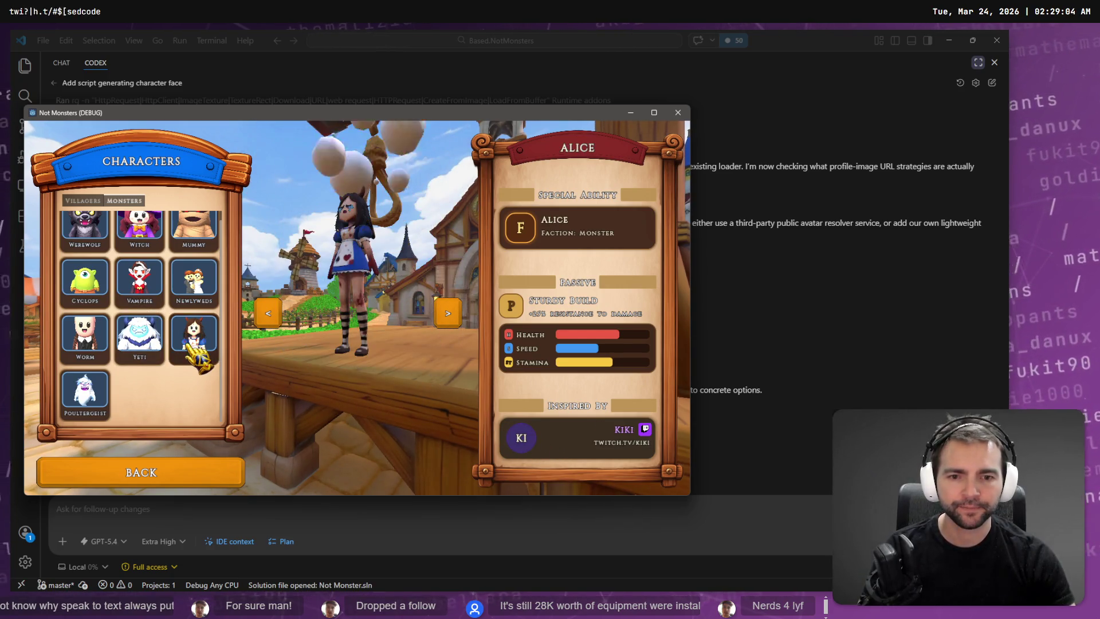
{"action": "left_click", "coordinate": [83, 200]}
{"action": "left_click", "coordinate": [140, 347]}
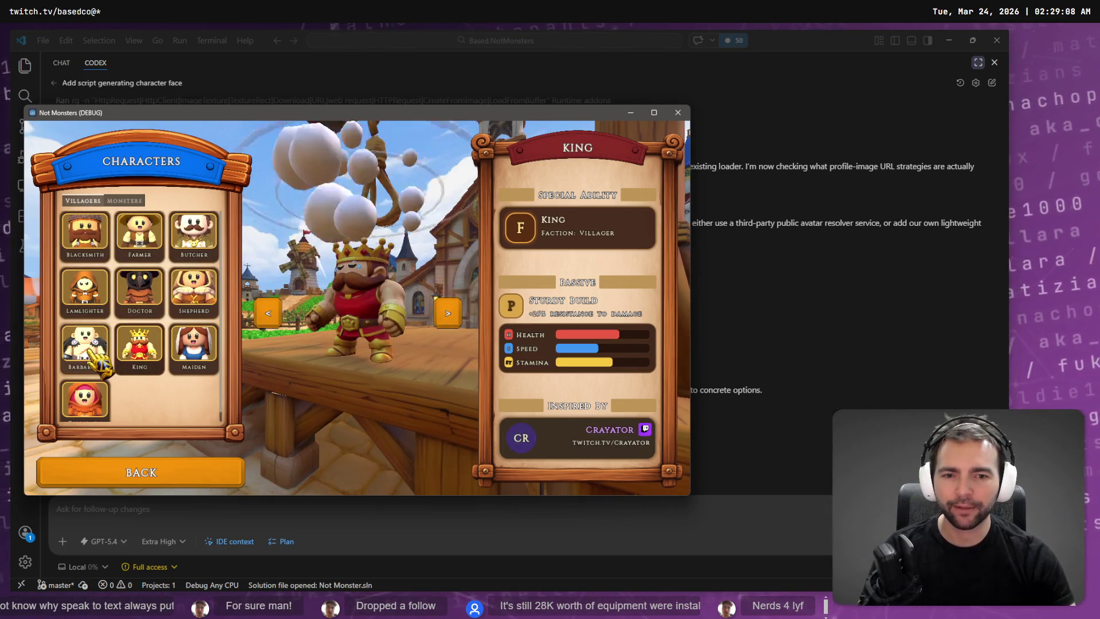
{"action": "left_click", "coordinate": [95, 364]}
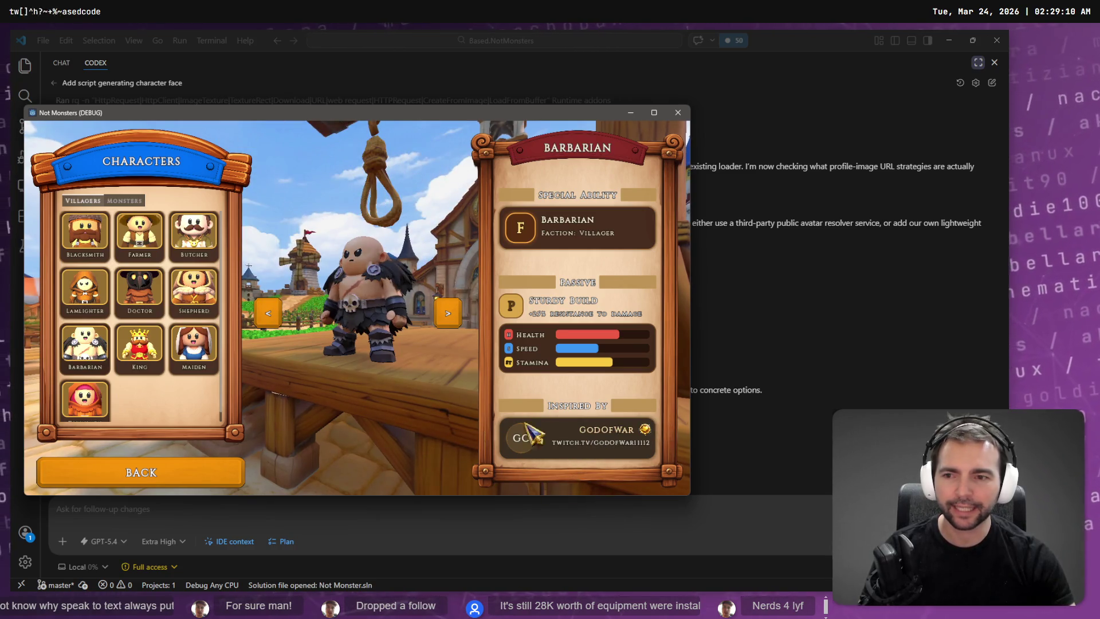
{"action": "left_click", "coordinate": [194, 244]}
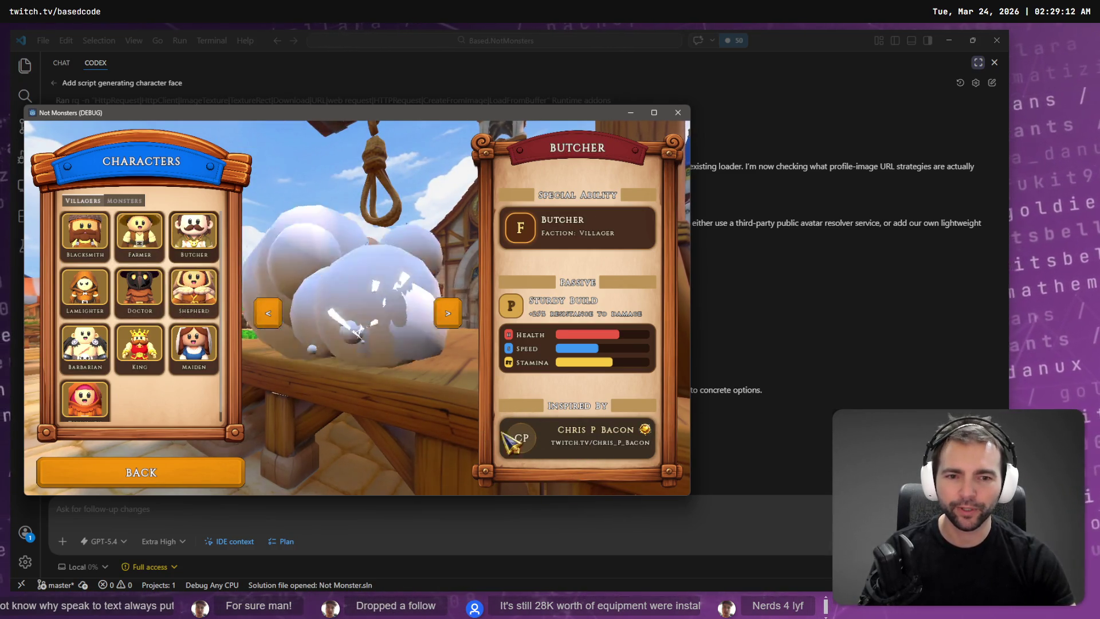
{"action": "left_click", "coordinate": [86, 349]}
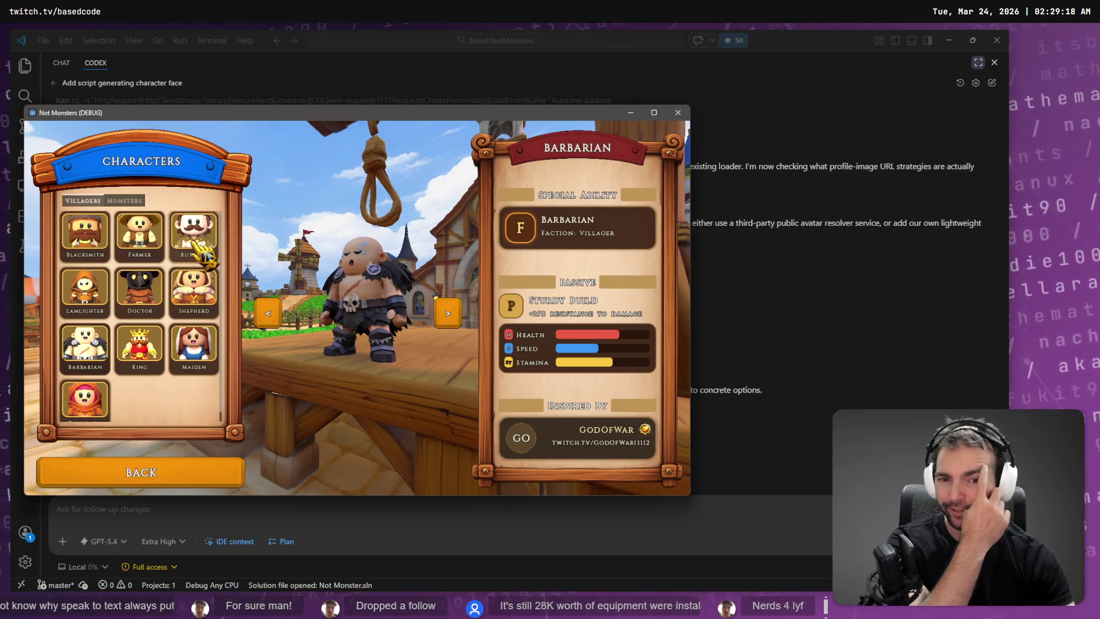
{"action": "left_click", "coordinate": [212, 241]}
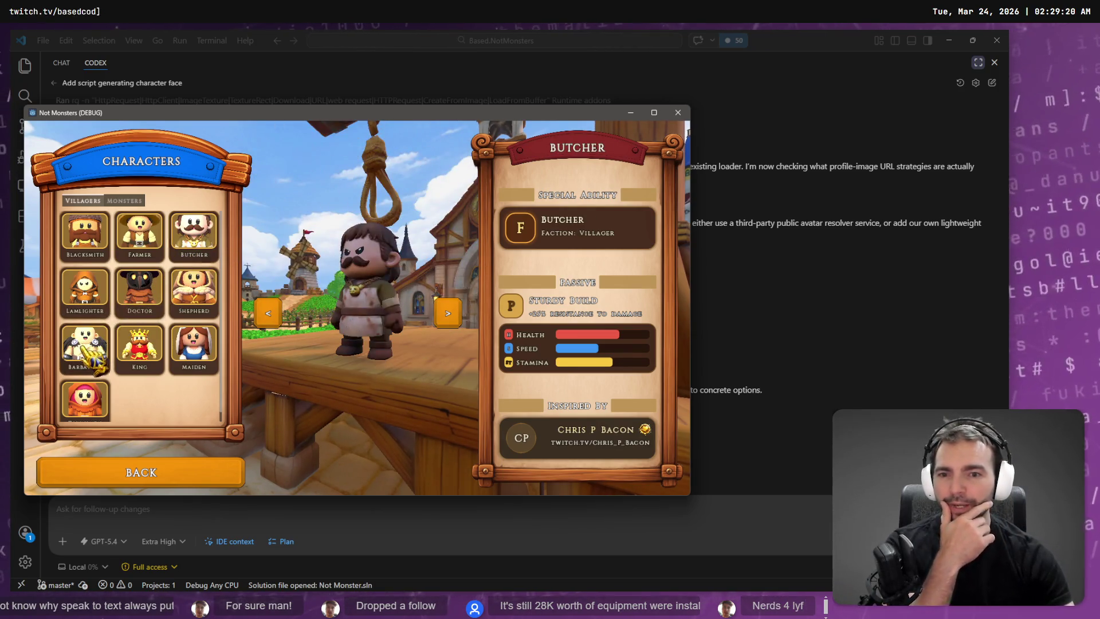
{"action": "left_click", "coordinate": [86, 350]}
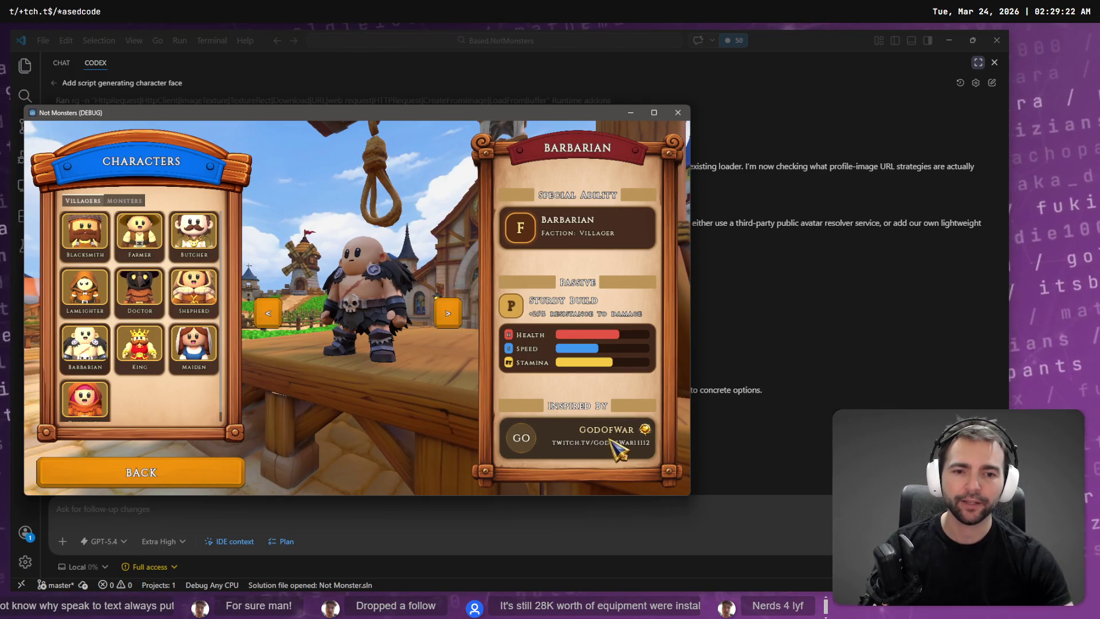
{"action": "left_click", "coordinate": [616, 442]}
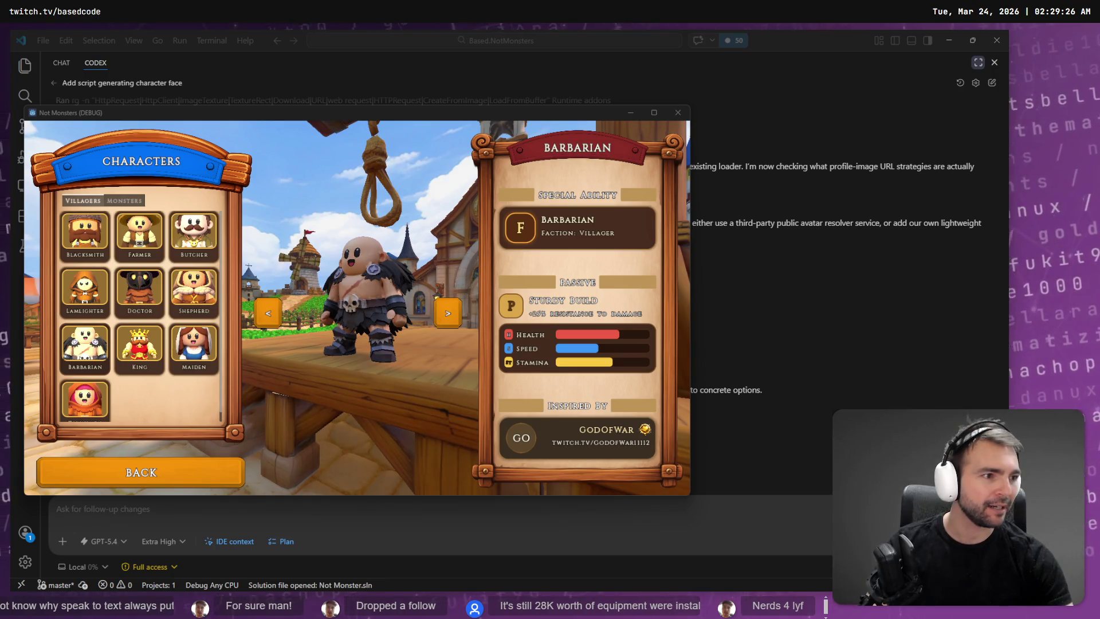
{"action": "key", "text": "alt+Tab"}
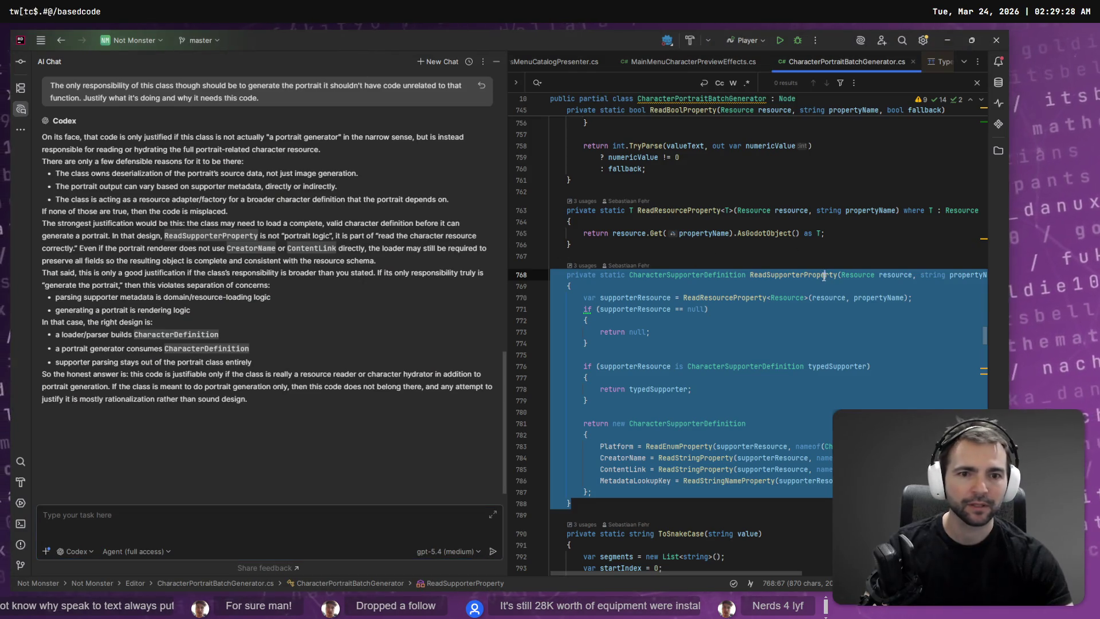
{"action": "left_click", "coordinate": [817, 249]}
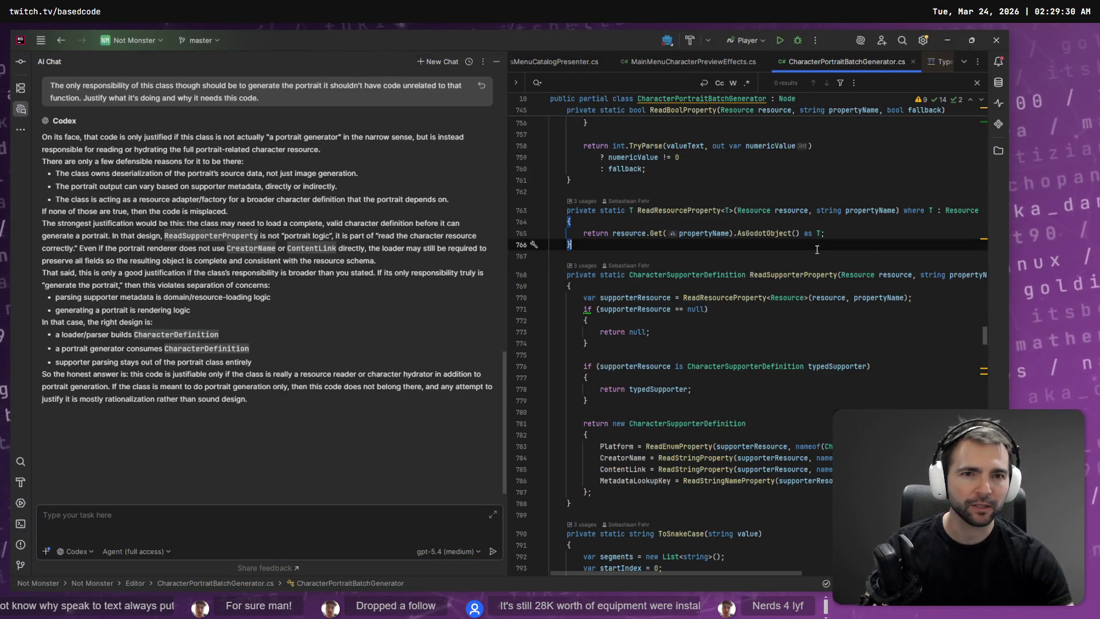
{"action": "key", "text": "alt+Tab"}
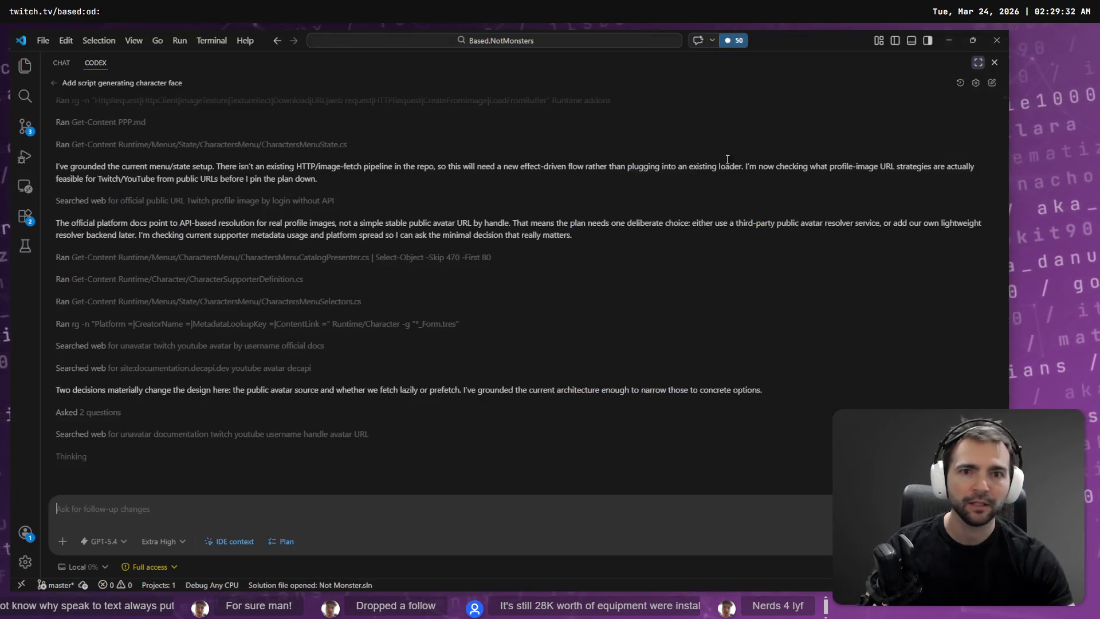
Step: Find BarbarianCharacter_Form.tres by search, space out CreatorName to 'God Of War', and save
{"action": "key", "text": "ctrl+shift+f"}
{"action": "type", "text": "c"}
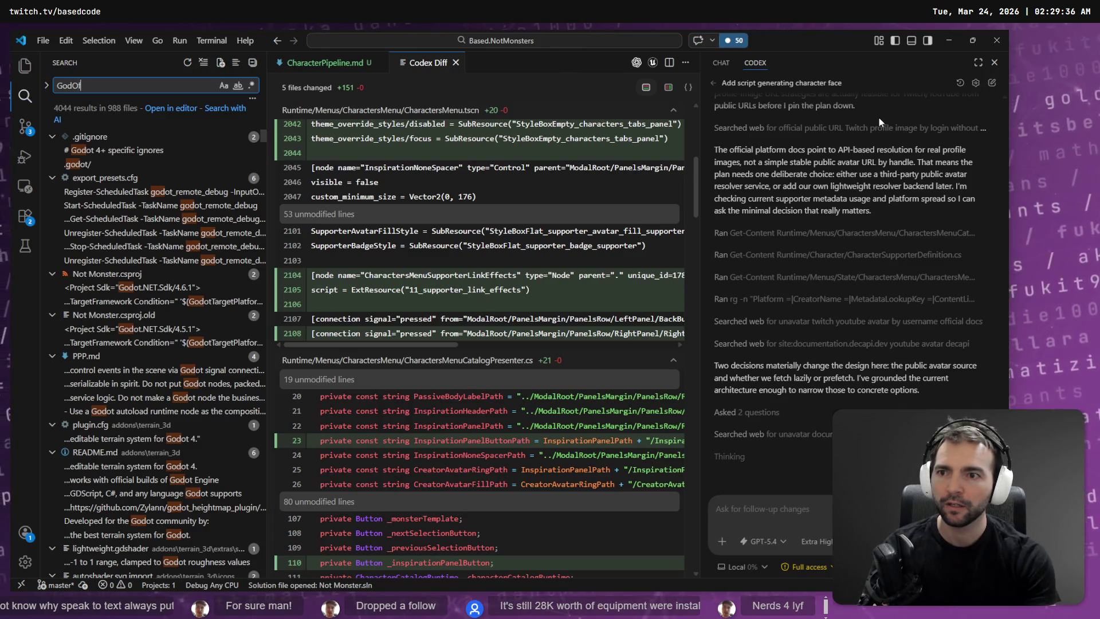
{"action": "type", "text": "War"}
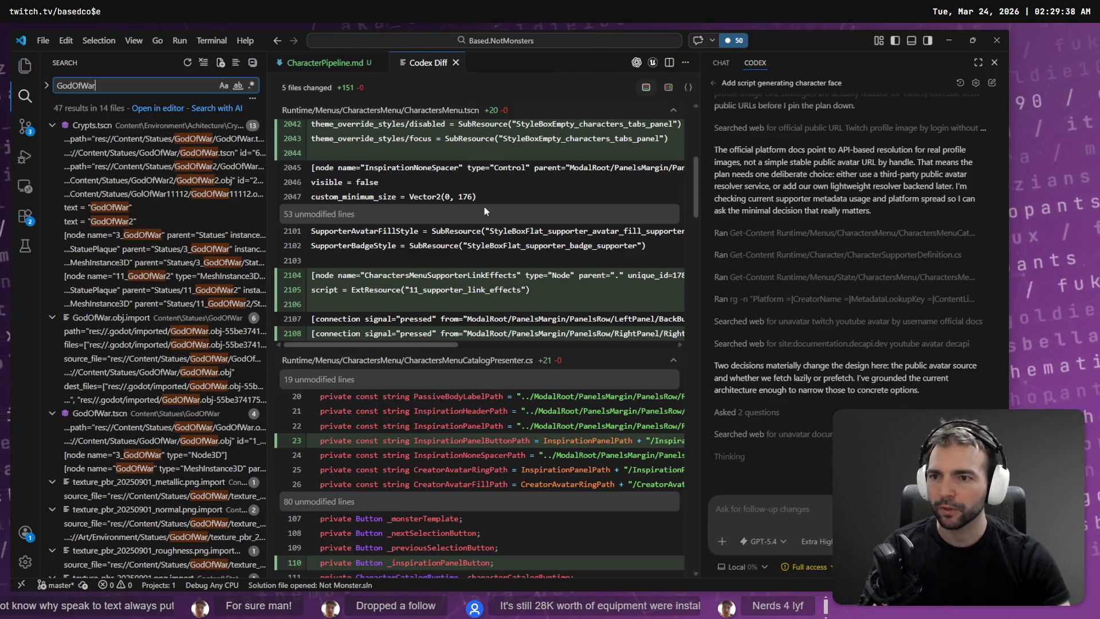
{"action": "scroll", "coordinate": [149, 269], "scroll_direction": "down", "scroll_amount": 12}
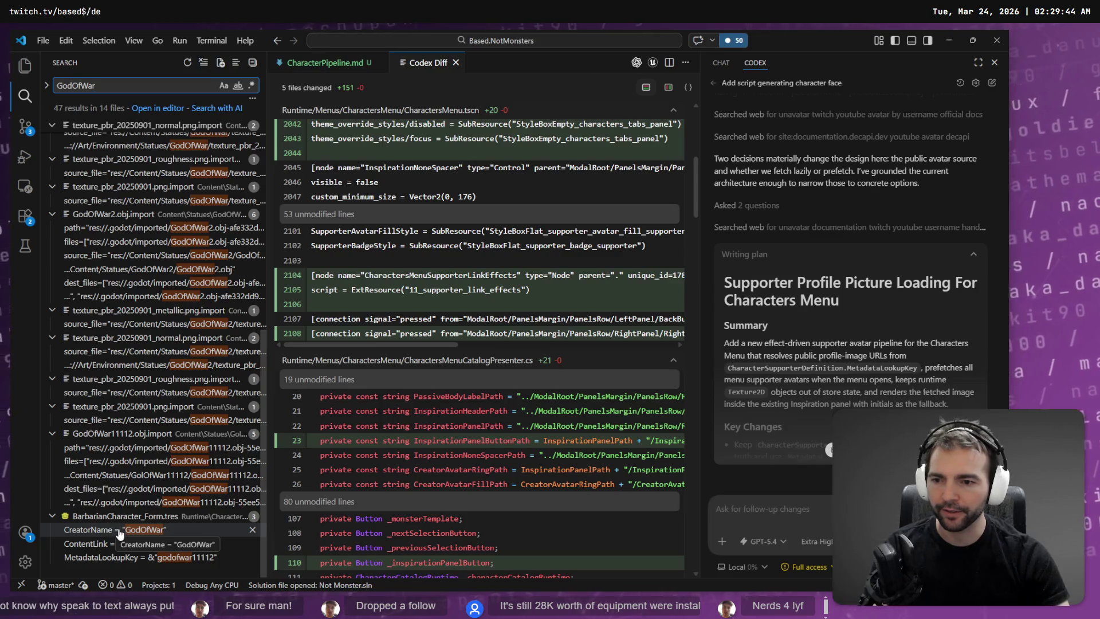
{"action": "left_click", "coordinate": [144, 530]}
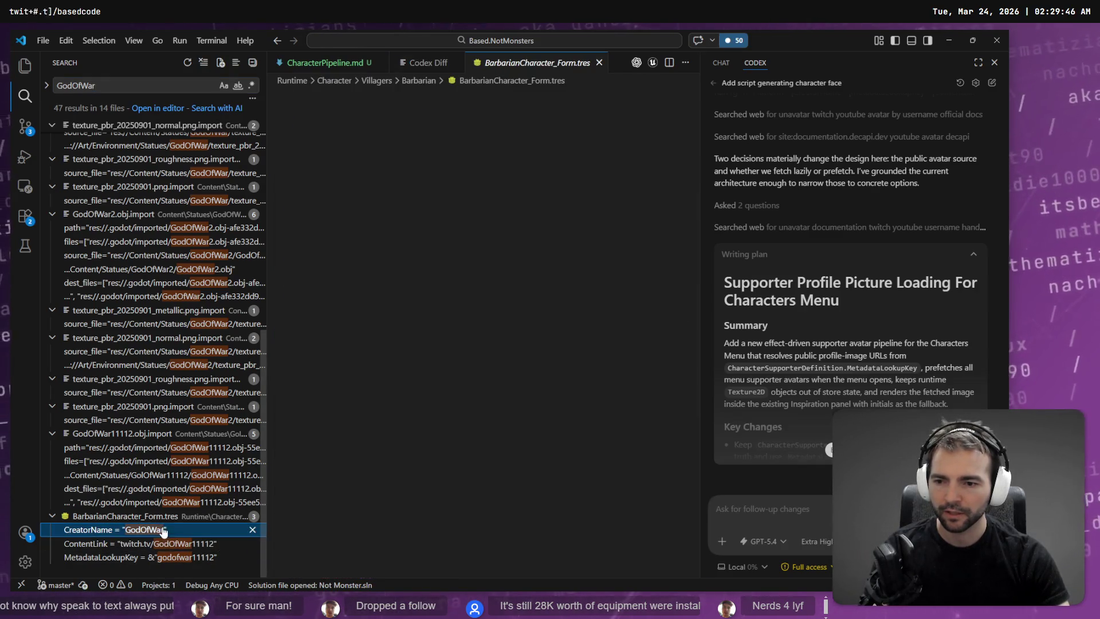
{"action": "left_click", "coordinate": [397, 199]}
{"action": "left_click", "coordinate": [410, 199]}
{"action": "key", "text": "ctrl+s"}
{"action": "middle_click", "coordinate": [523, 64]}
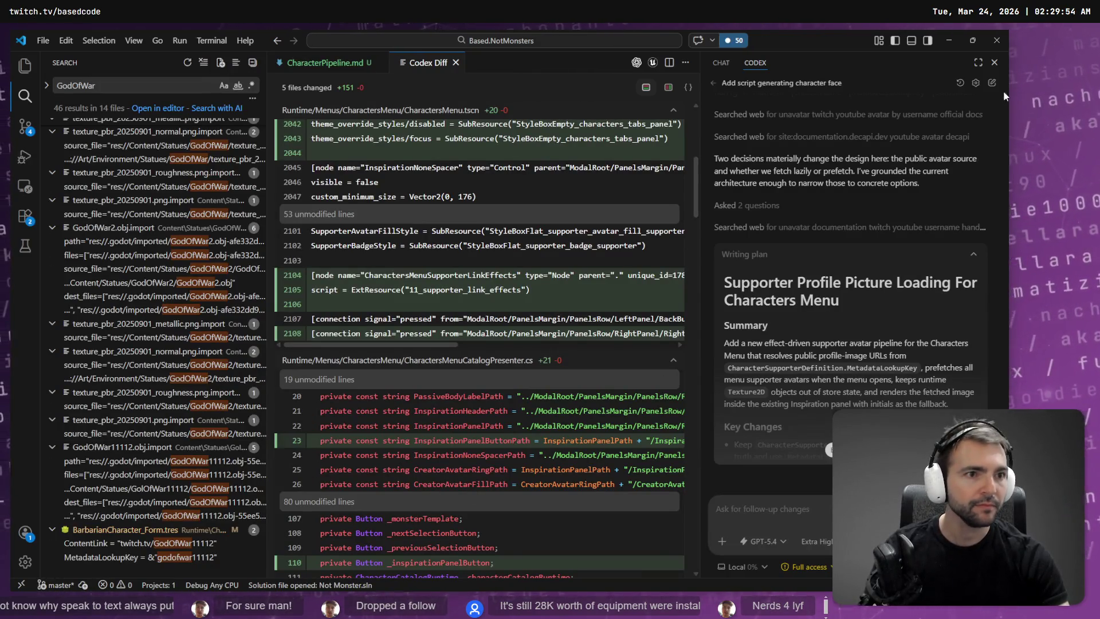
Step: Expand the Codex plan to full view and stage the Barbarian form file in Fork
{"action": "left_click", "coordinate": [979, 63]}
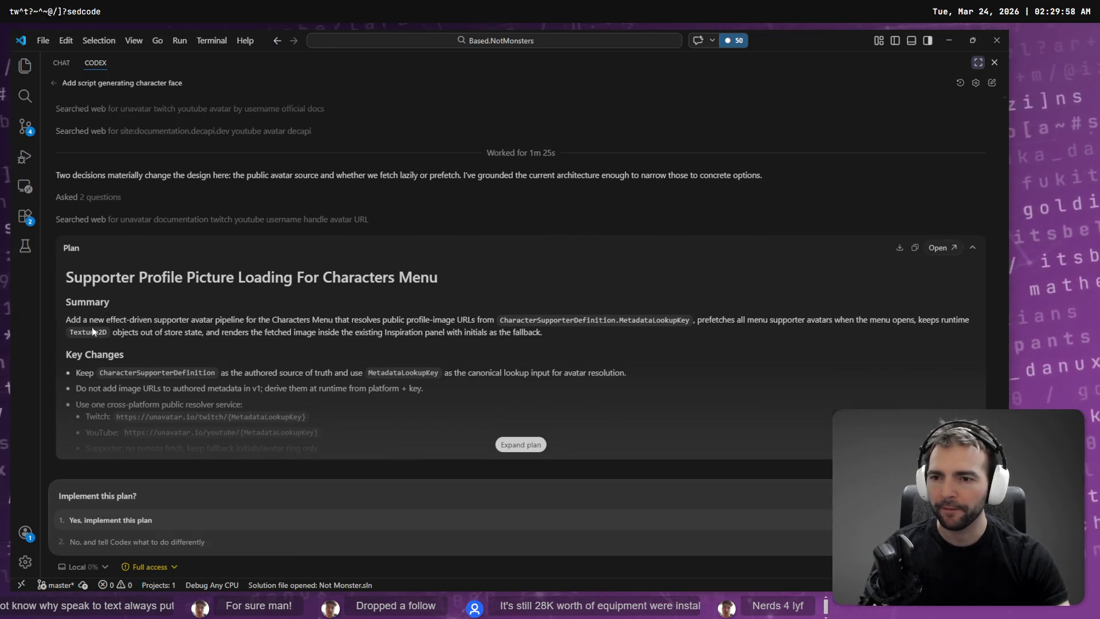
{"action": "left_click", "coordinate": [532, 447]}
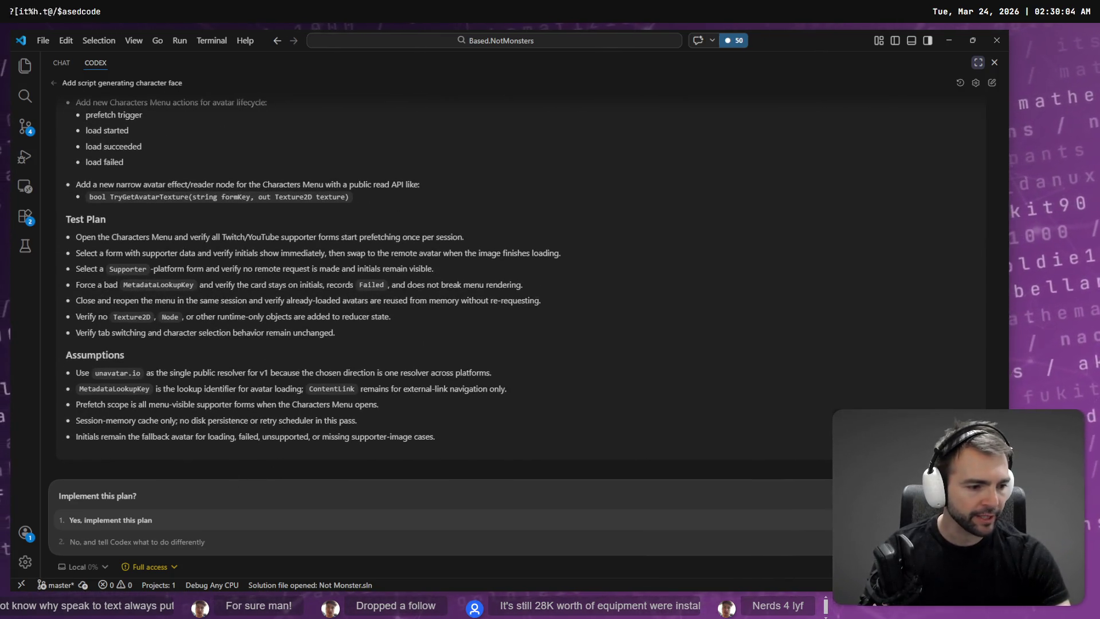
{"action": "key", "text": "alt+Tab"}
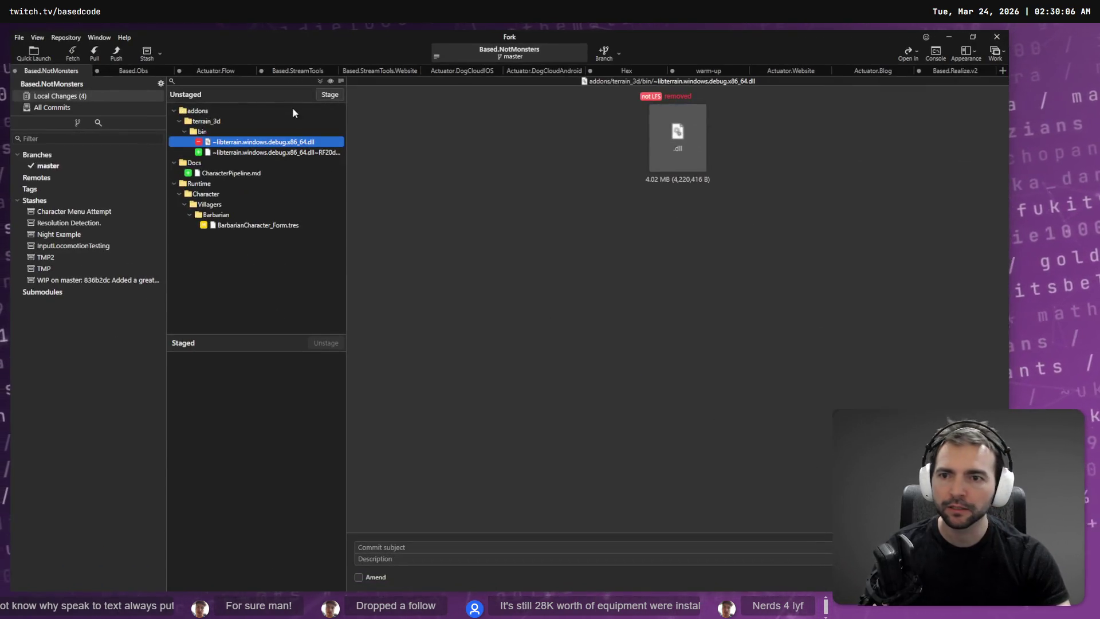
{"action": "left_click", "coordinate": [240, 226]}
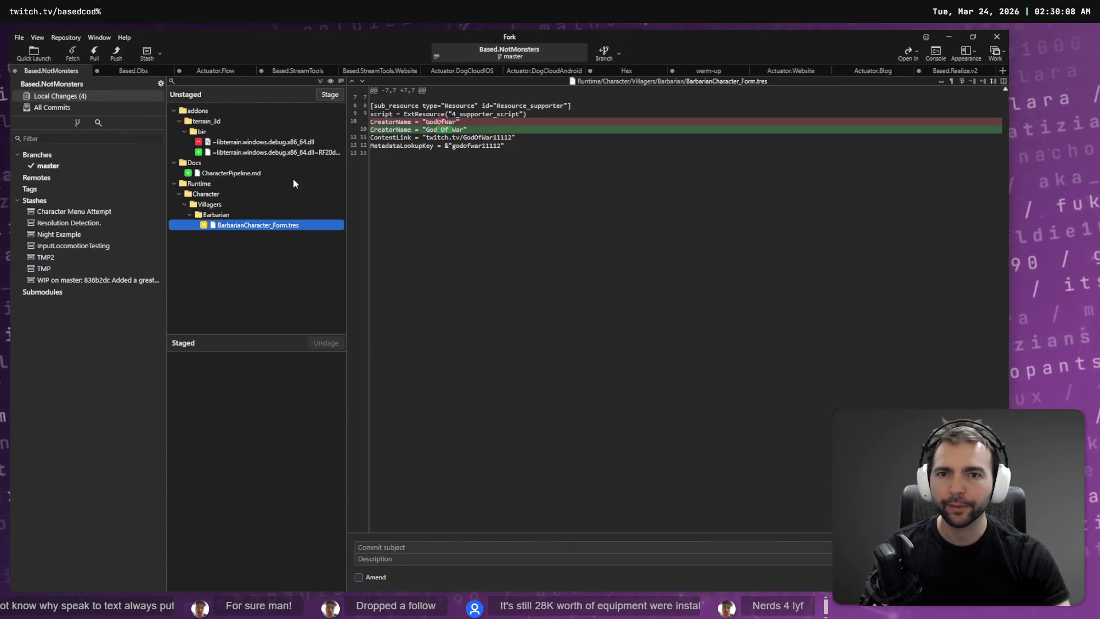
{"action": "left_click", "coordinate": [330, 95]}
{"action": "key", "text": "alt+Tab"}
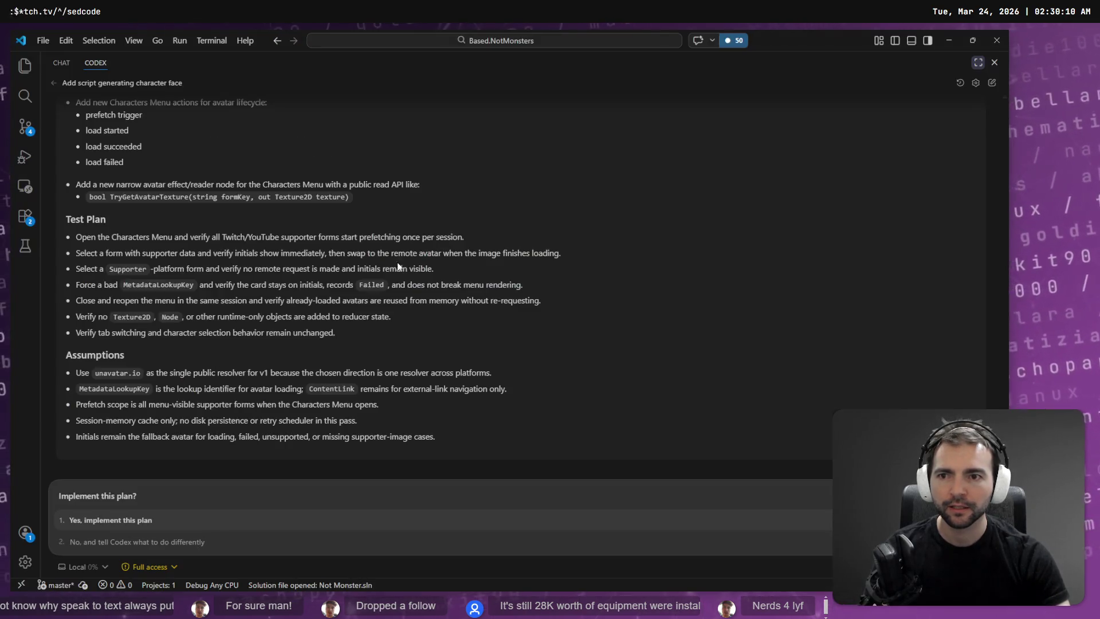
Step: Approve the supporter avatar plan with 'Yes, implement this plan'
{"action": "left_click", "coordinate": [749, 519]}
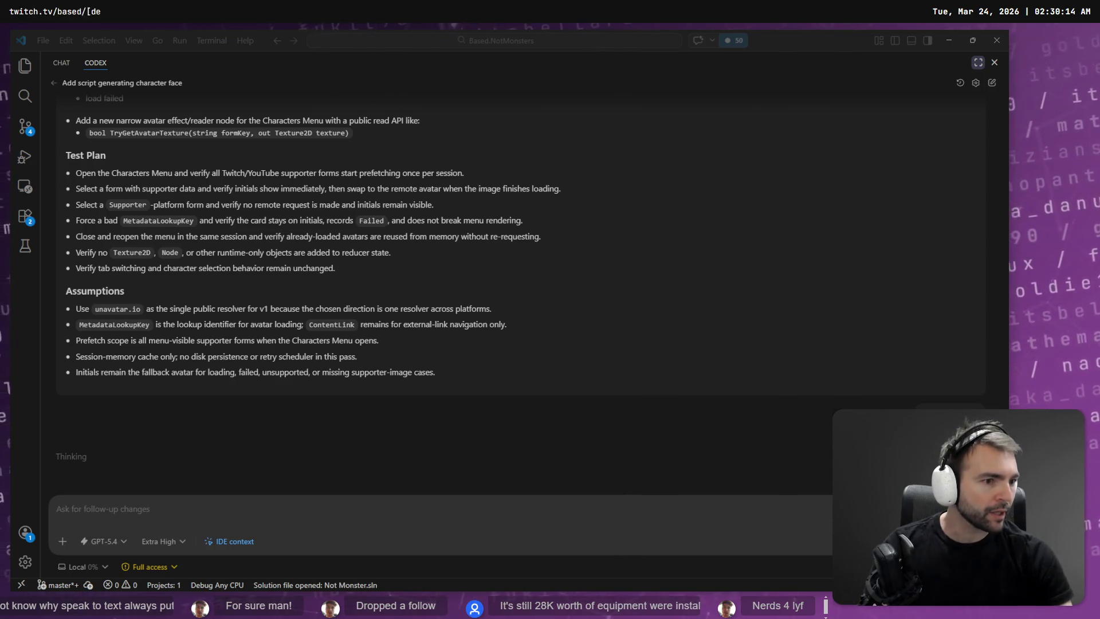
{"action": "key", "text": "alt+Tab"}
{"action": "key", "text": "Escape"}
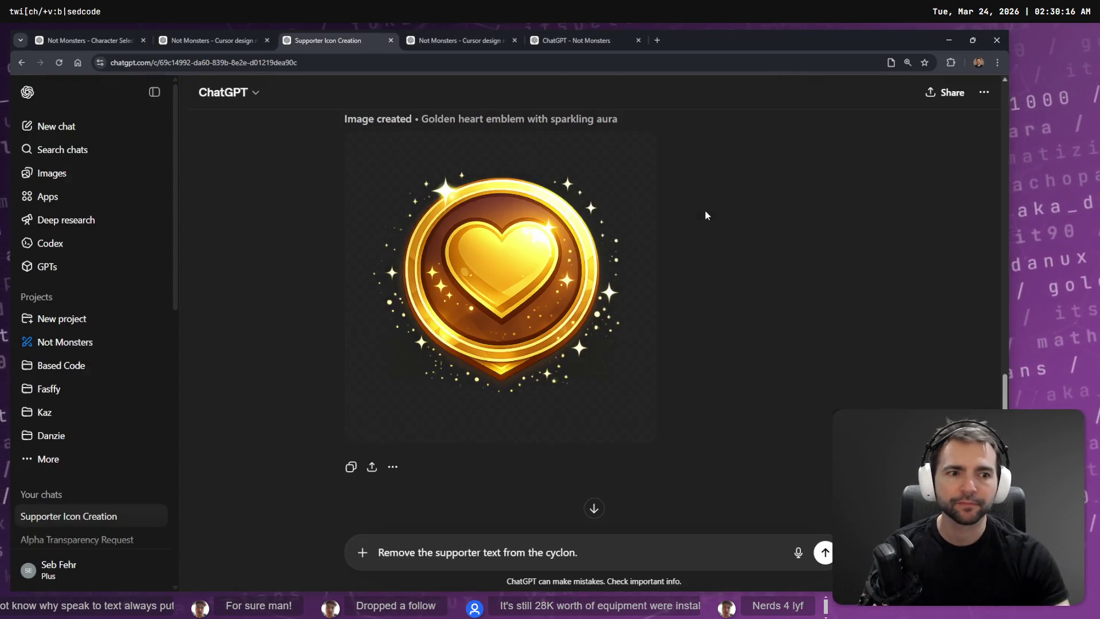
Step: Close the Supporter Icon Creation, two cursor design and extra ChatGPT tabs
{"action": "middle_click", "coordinate": [299, 42]}
{"action": "middle_click", "coordinate": [299, 41]}
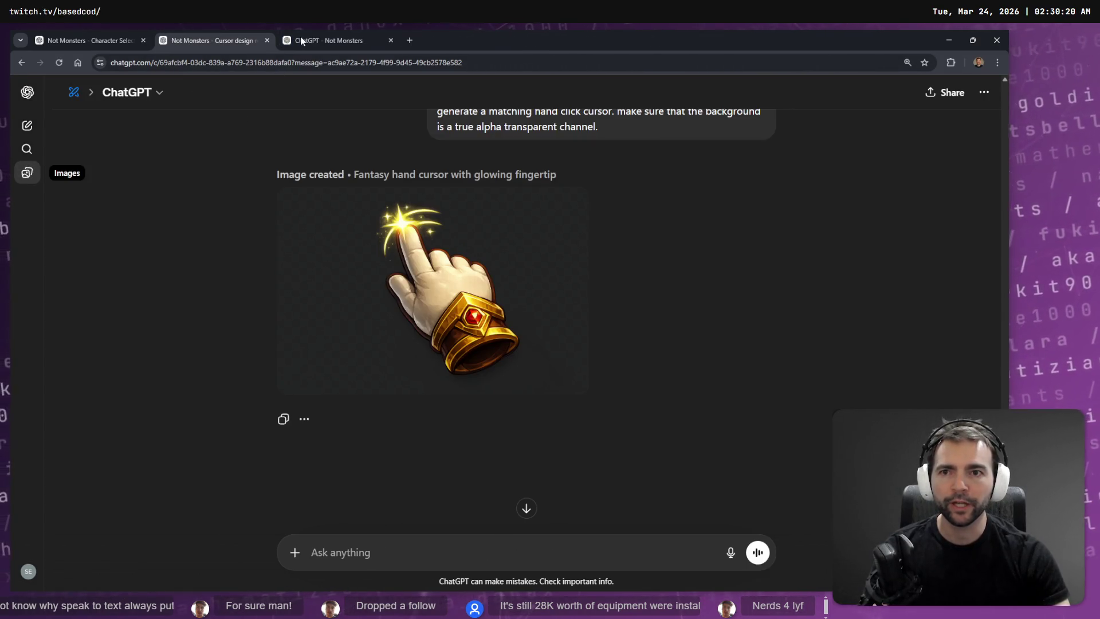
{"action": "middle_click", "coordinate": [255, 45]}
{"action": "middle_click", "coordinate": [224, 43]}
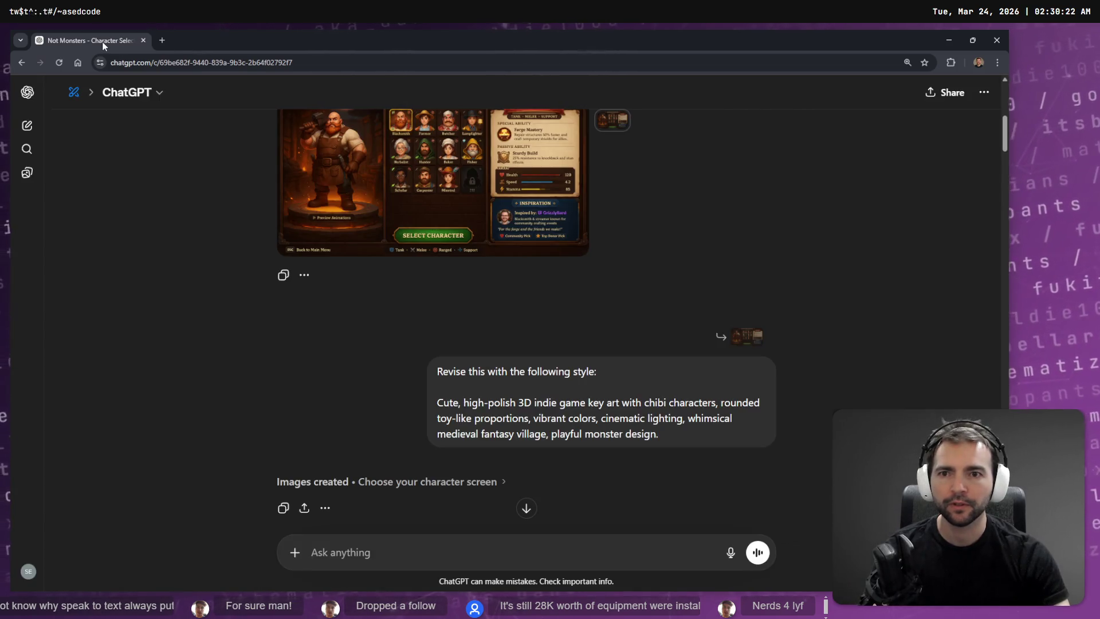
{"action": "key", "text": "alt+Tab"}
{"action": "key", "text": "alt+Tab"}
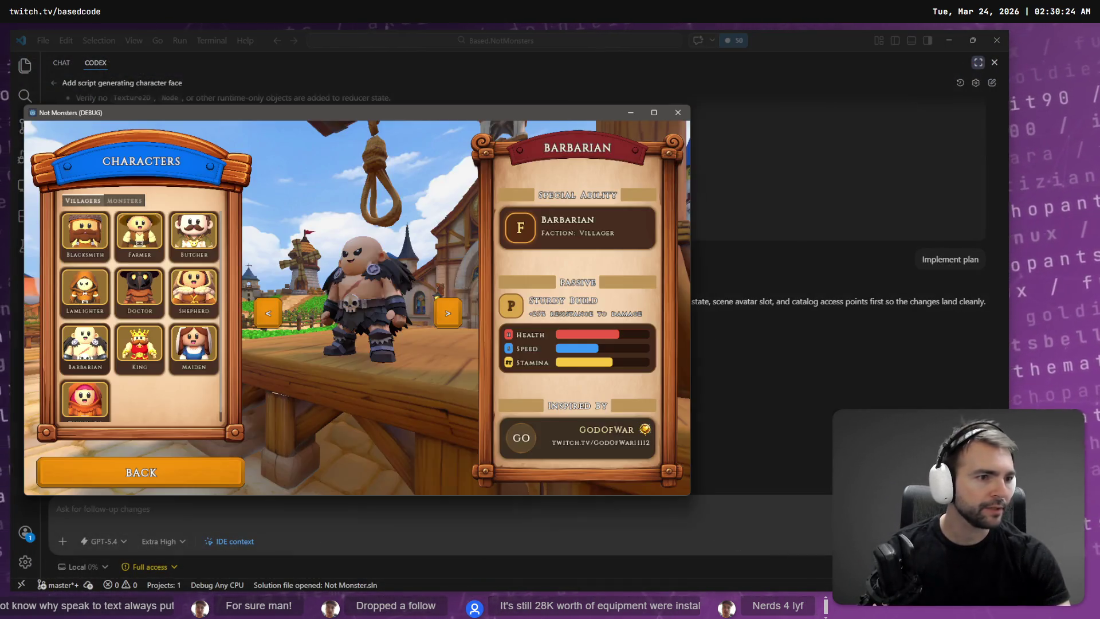
{"action": "left_click", "coordinate": [174, 479]}
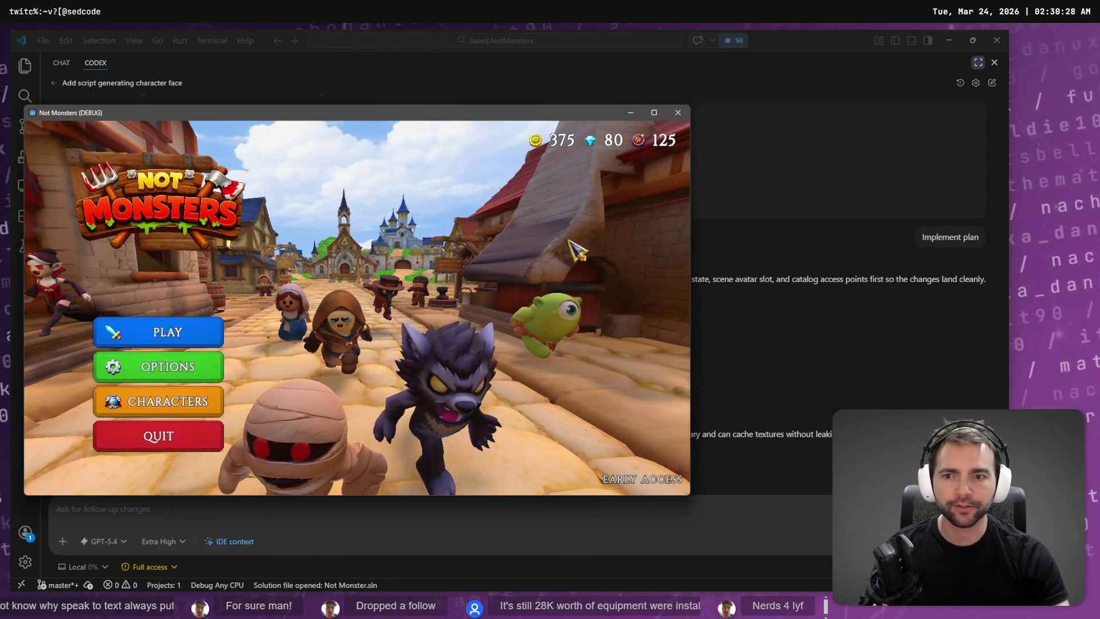
{"action": "left_click", "coordinate": [154, 405]}
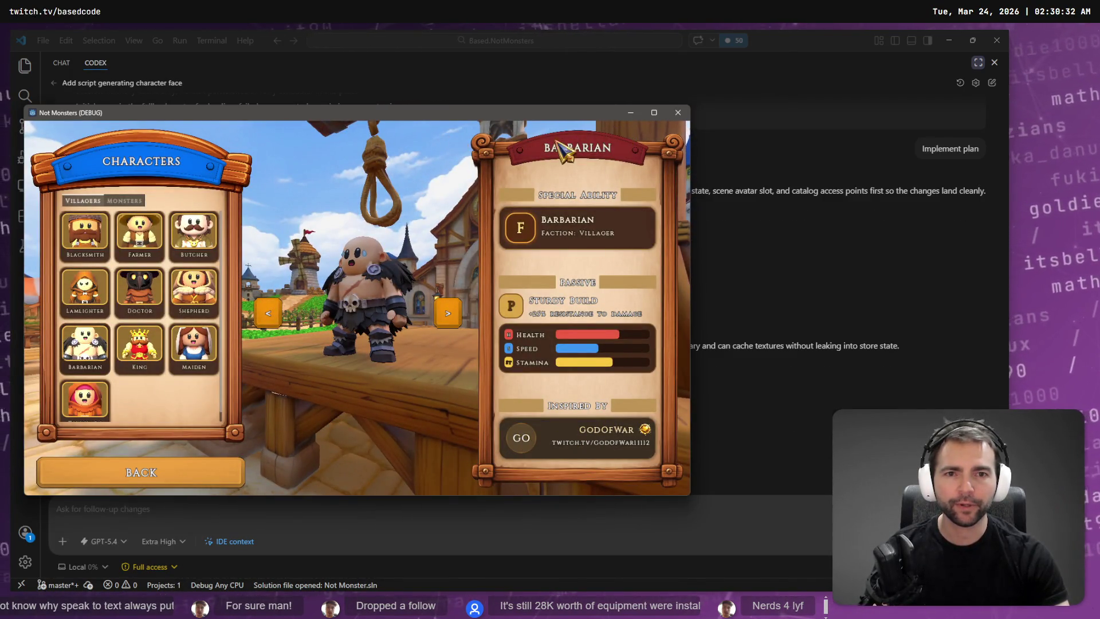
{"action": "left_click", "coordinate": [401, 510]}
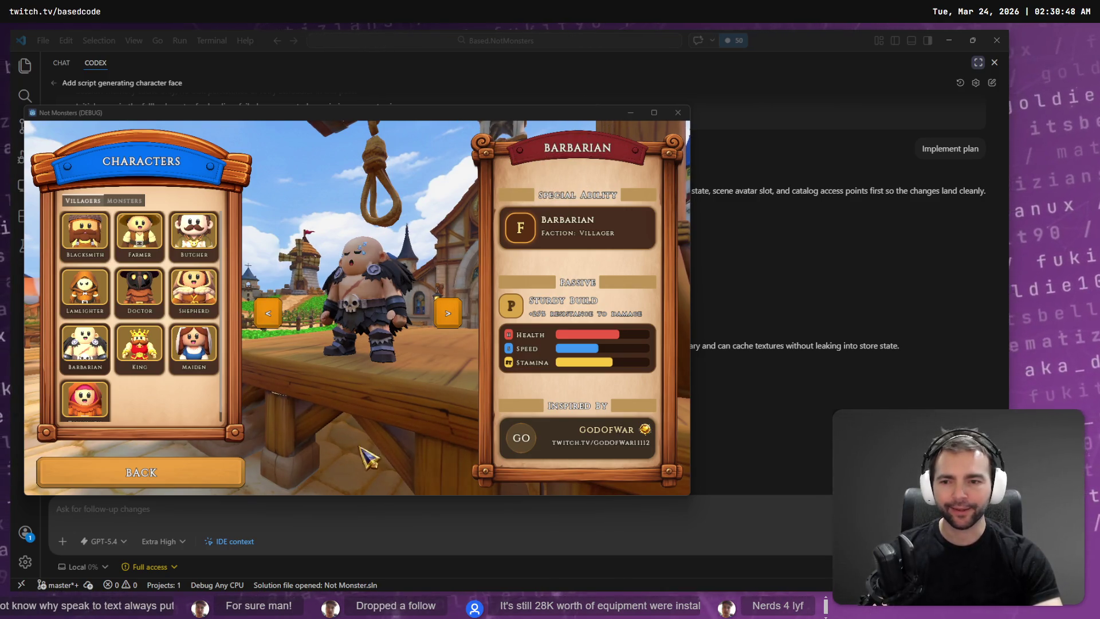
{"action": "left_click", "coordinate": [128, 479]}
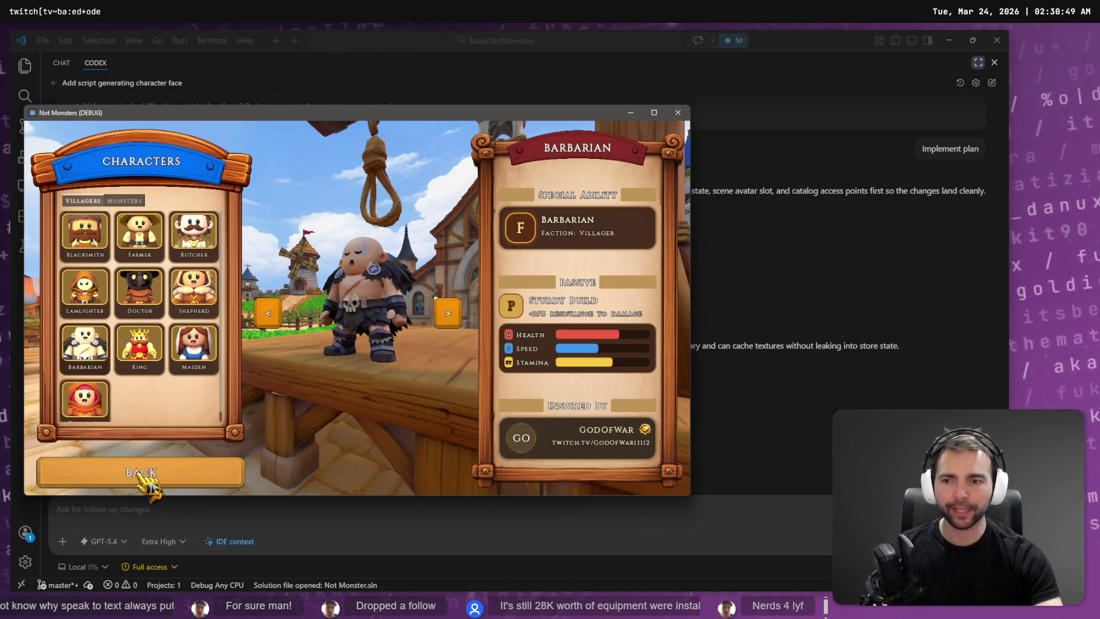
{"action": "left_click", "coordinate": [136, 481]}
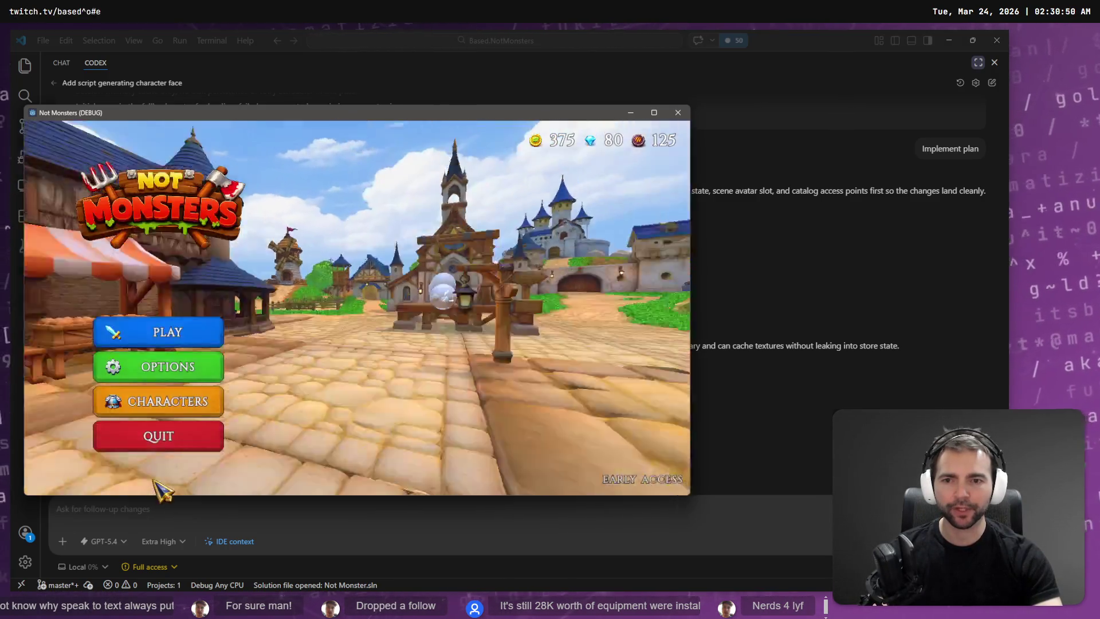
{"action": "left_click", "coordinate": [189, 401]}
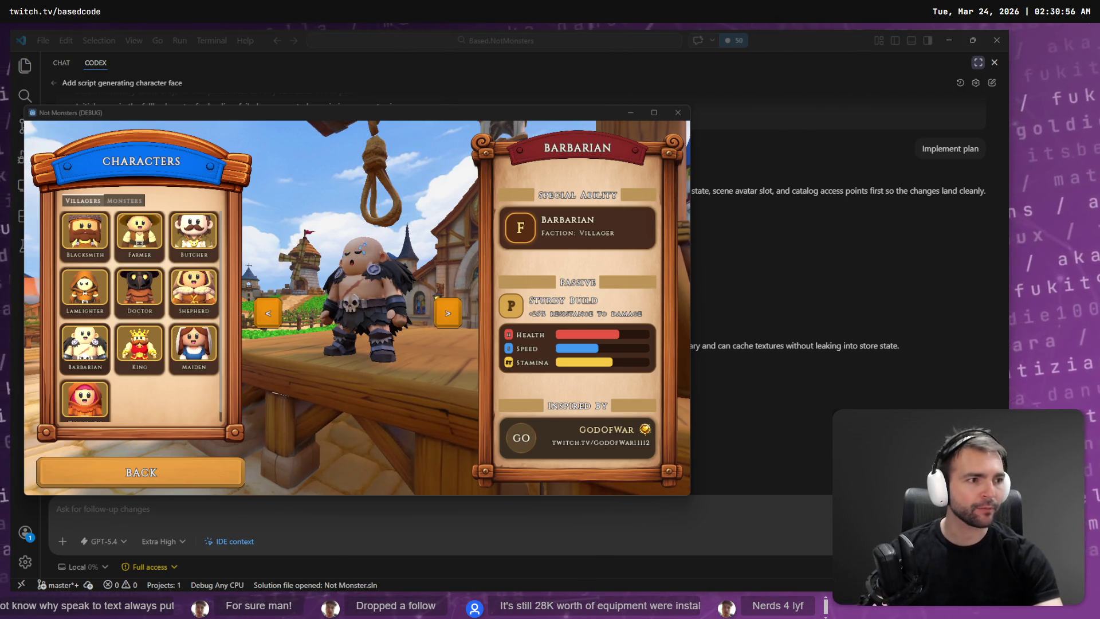
{"action": "key", "text": "alt+Tab"}
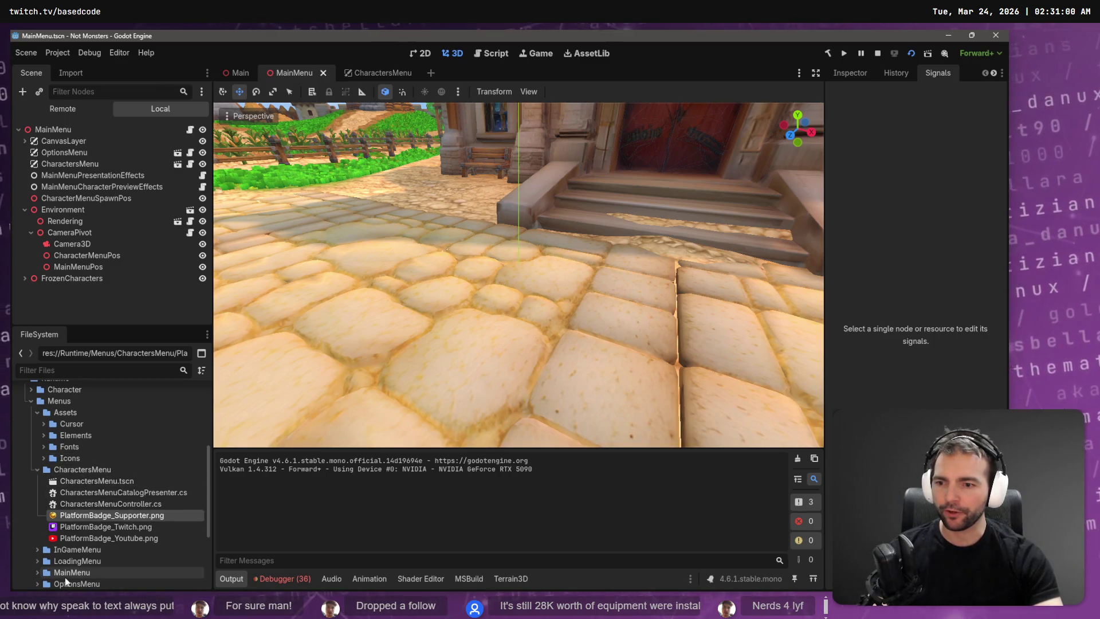
Step: Open MainMenu.tscn and expand its CanvasLayer tree down to CurrencyRow
{"action": "left_click", "coordinate": [38, 572]}
{"action": "scroll", "coordinate": [86, 516], "scroll_direction": "down", "scroll_amount": 3}
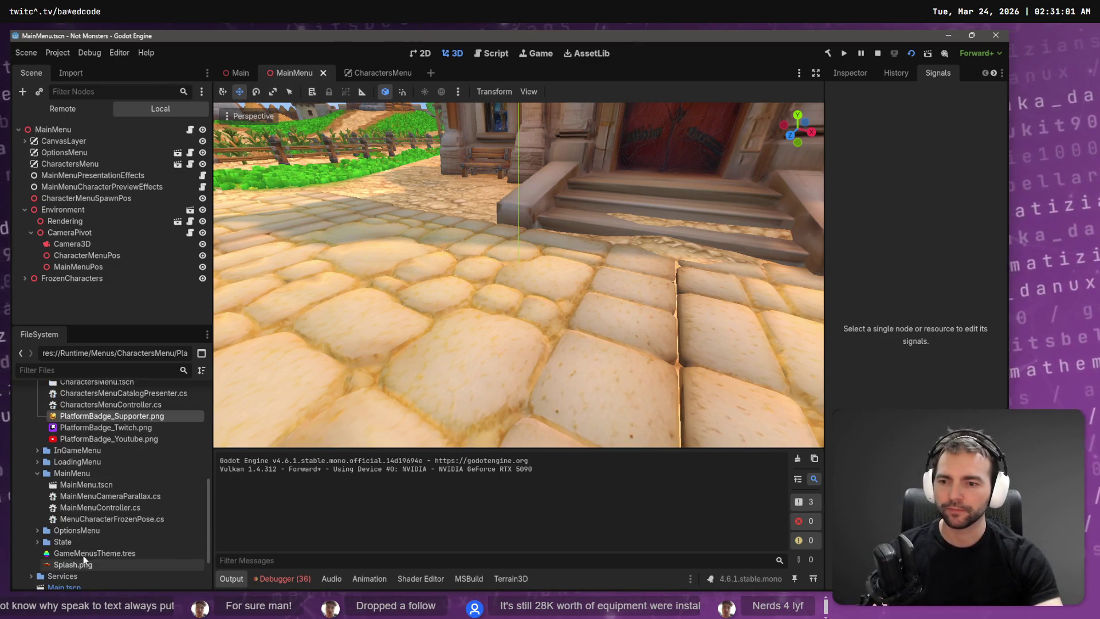
{"action": "left_click", "coordinate": [110, 485]}
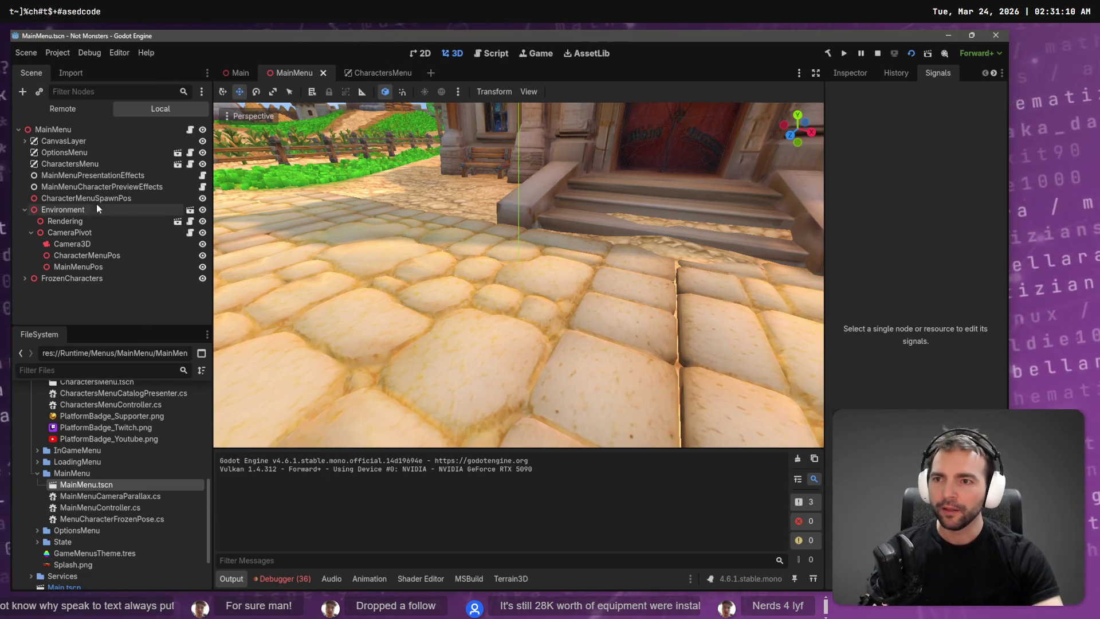
{"action": "left_click", "coordinate": [24, 141]}
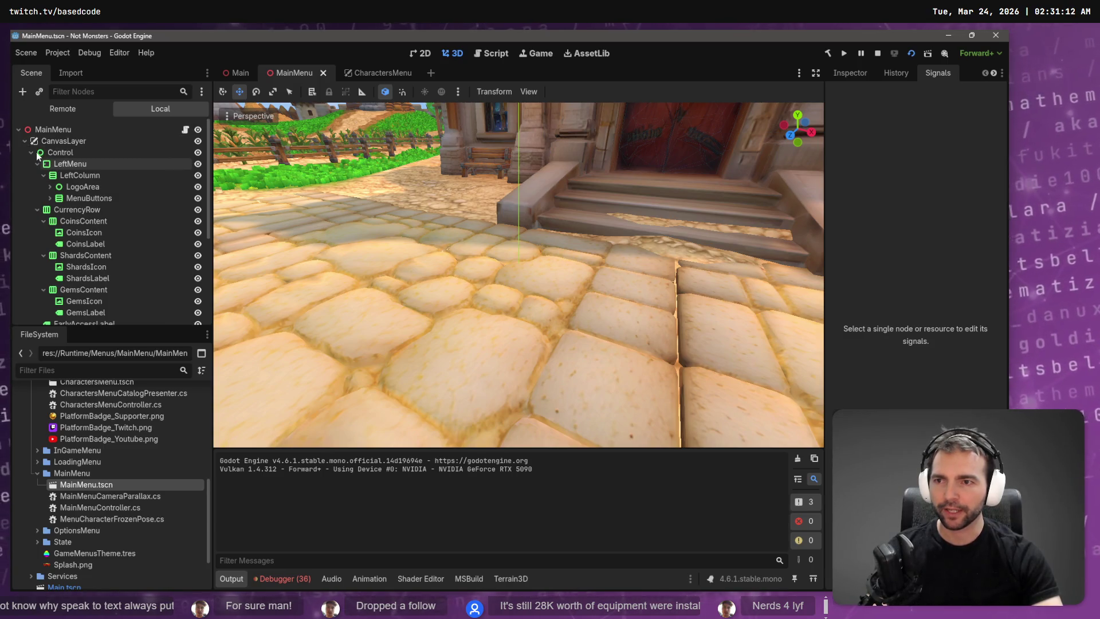
{"action": "left_click", "coordinate": [32, 152]}
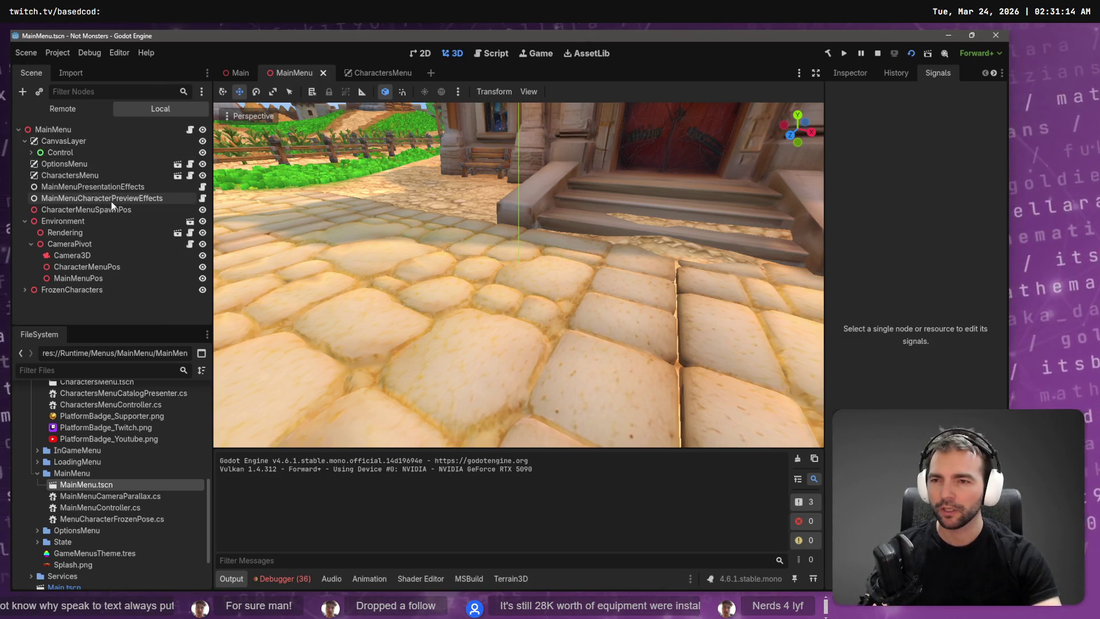
{"action": "left_click", "coordinate": [30, 152]}
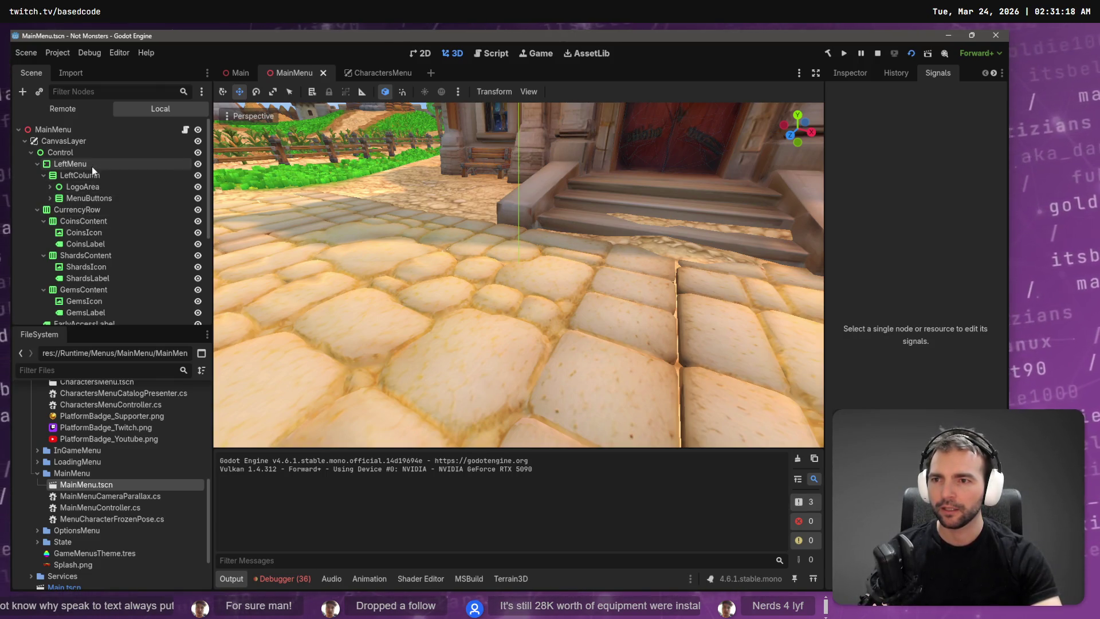
{"action": "left_click", "coordinate": [92, 168]}
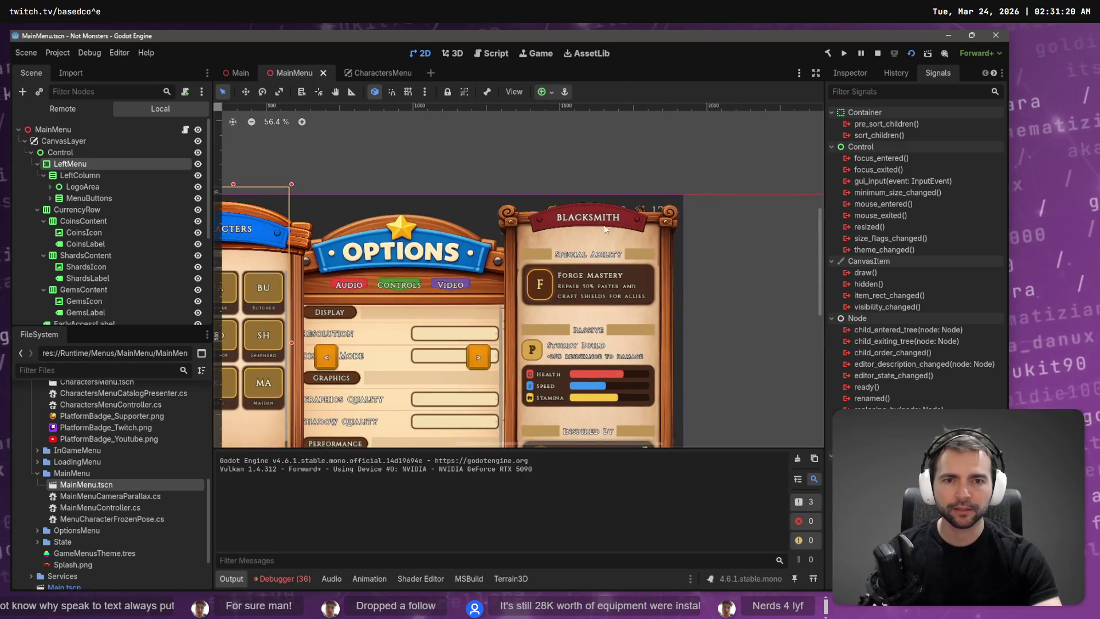
{"action": "left_click", "coordinate": [38, 164]}
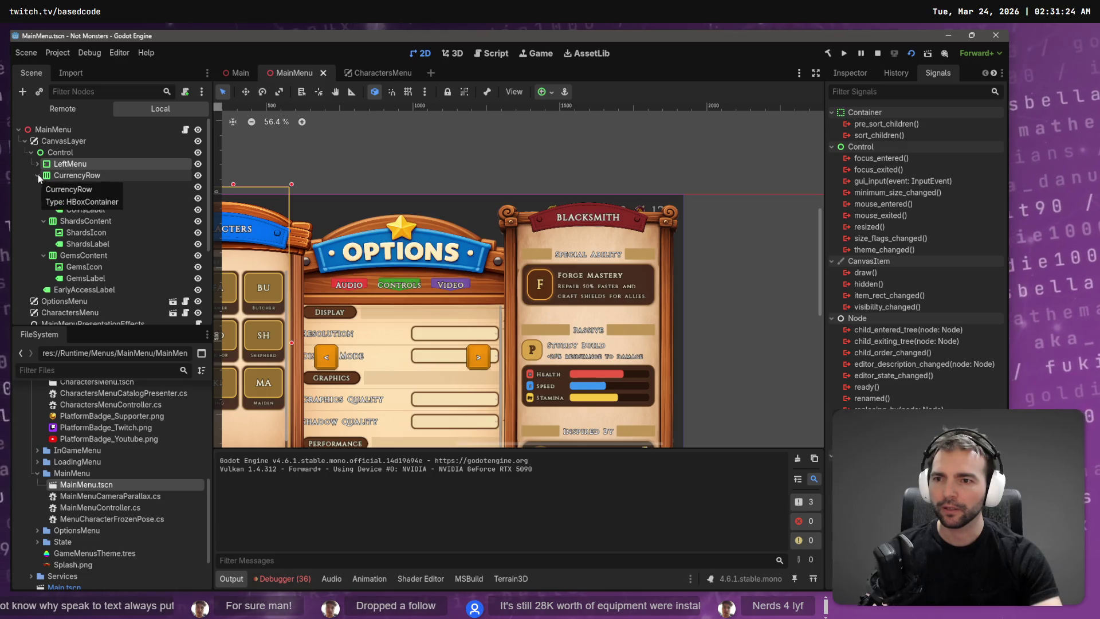
Step: Hide the options and characters menus, select CurrencyRow, then show both menus again
{"action": "left_click", "coordinate": [198, 301]}
{"action": "scroll", "coordinate": [201, 298], "scroll_direction": "down", "scroll_amount": 1}
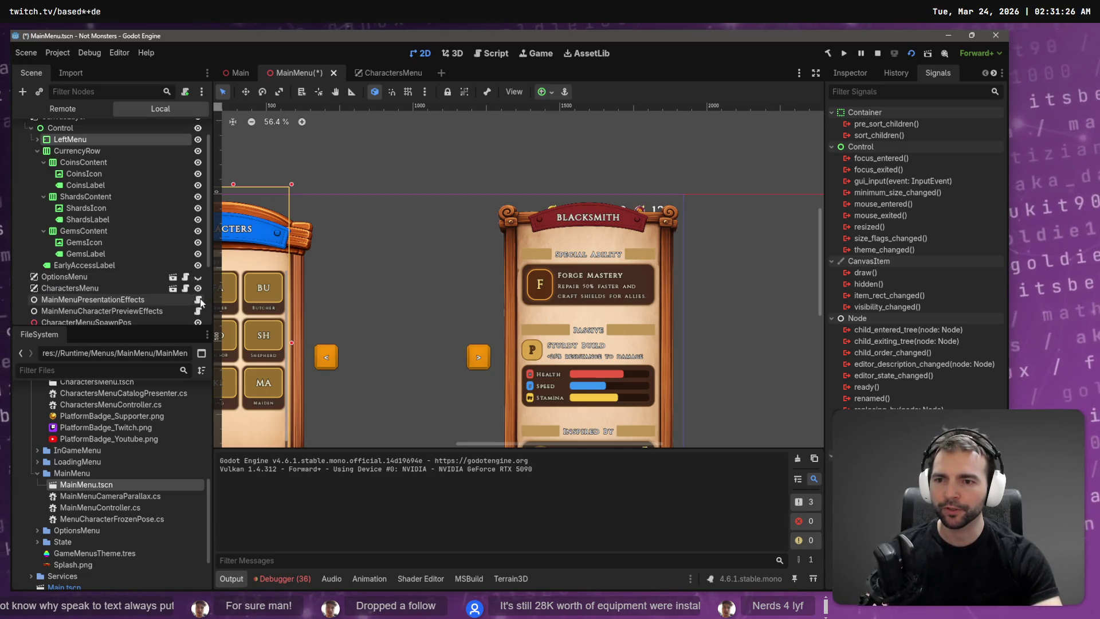
{"action": "left_click", "coordinate": [198, 289]}
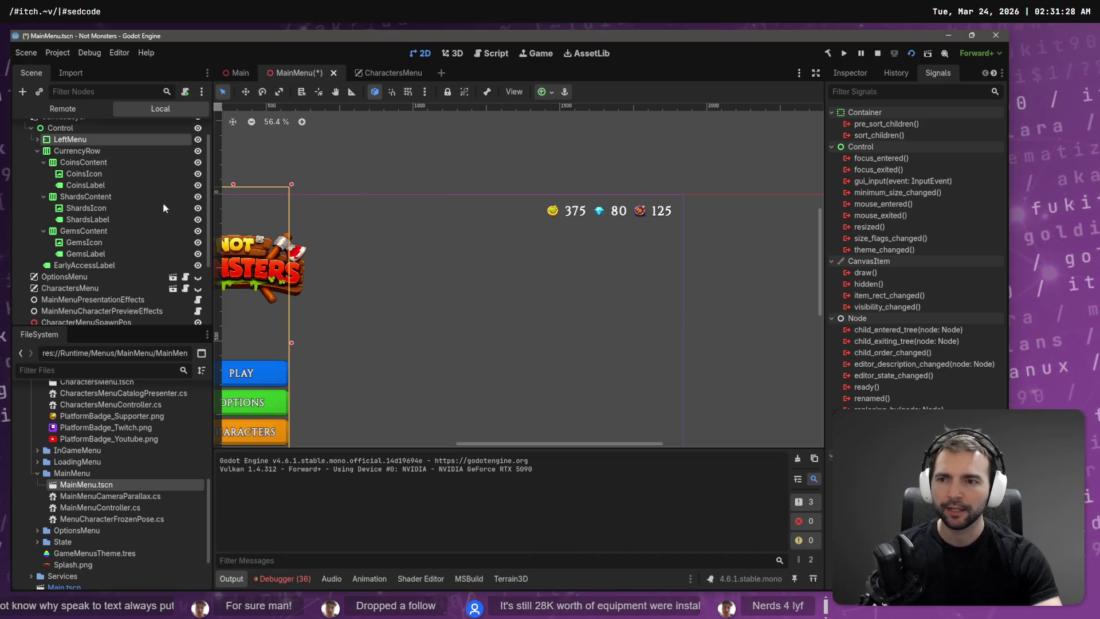
{"action": "left_click", "coordinate": [86, 152]}
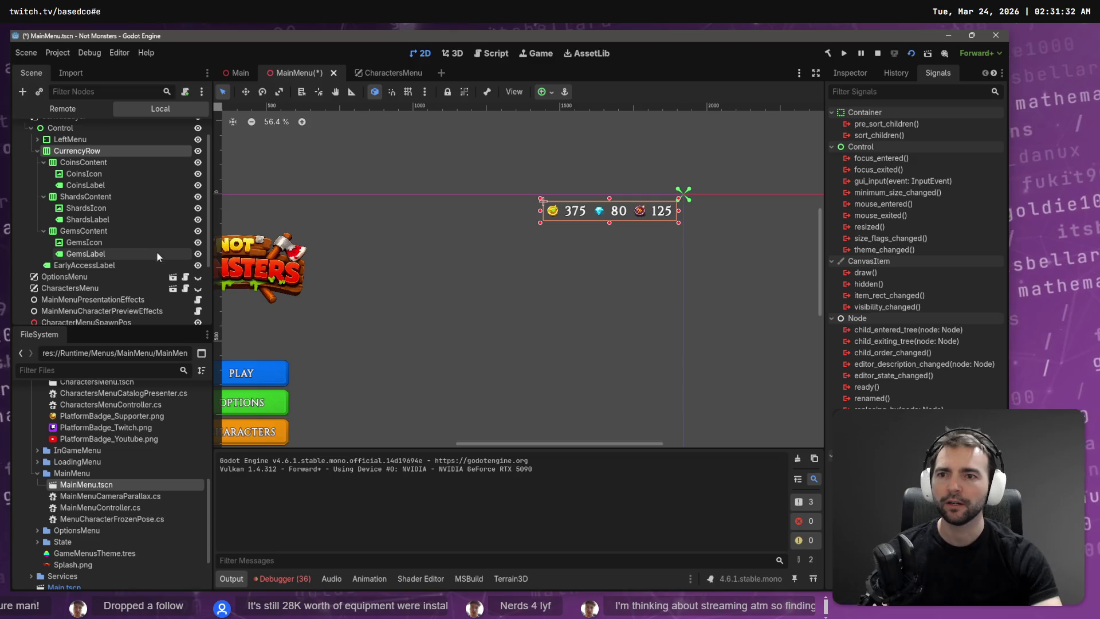
{"action": "left_click", "coordinate": [198, 277]}
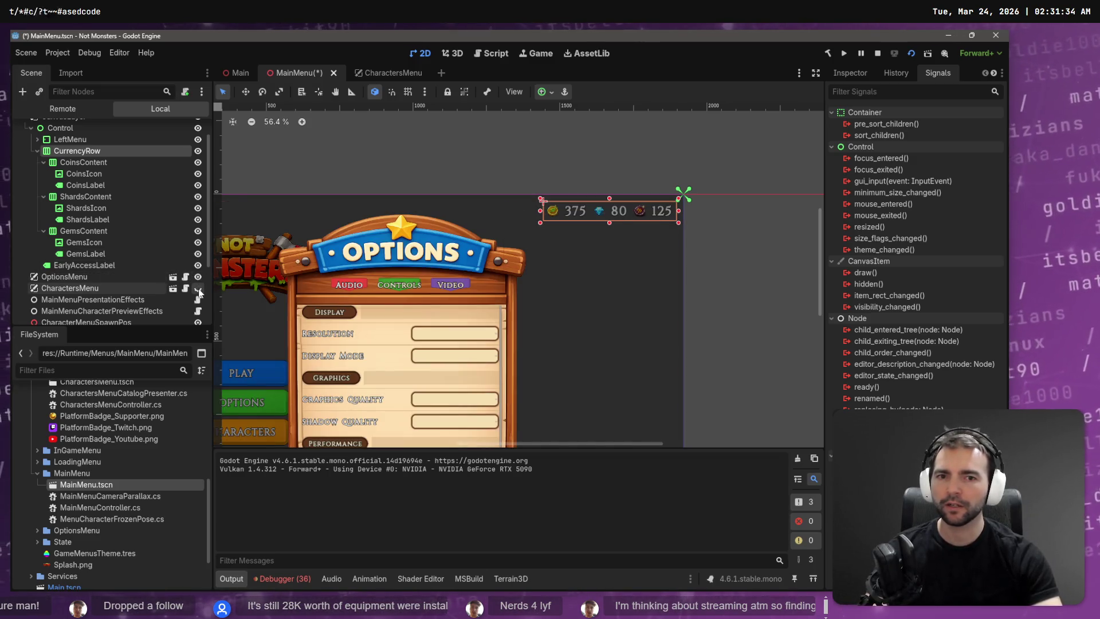
{"action": "left_click", "coordinate": [199, 289]}
Step: In the CharactersMenu scene, paste CurrencyRow under PanelsMargin, then undo it
{"action": "left_click", "coordinate": [380, 72]}
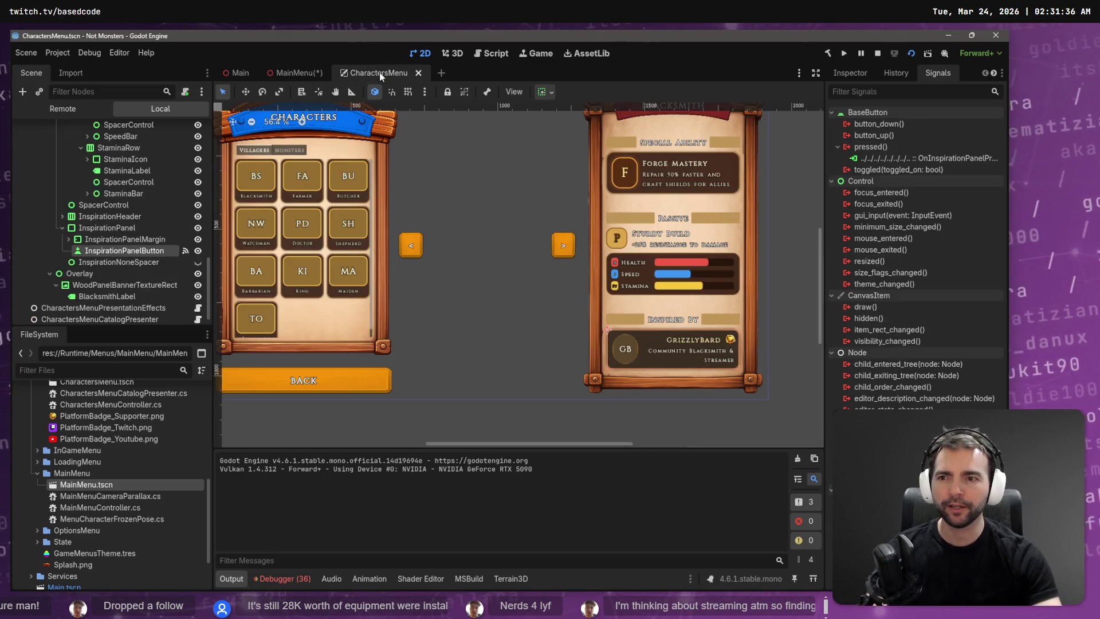
{"action": "scroll", "coordinate": [122, 205], "scroll_direction": "up", "scroll_amount": 8}
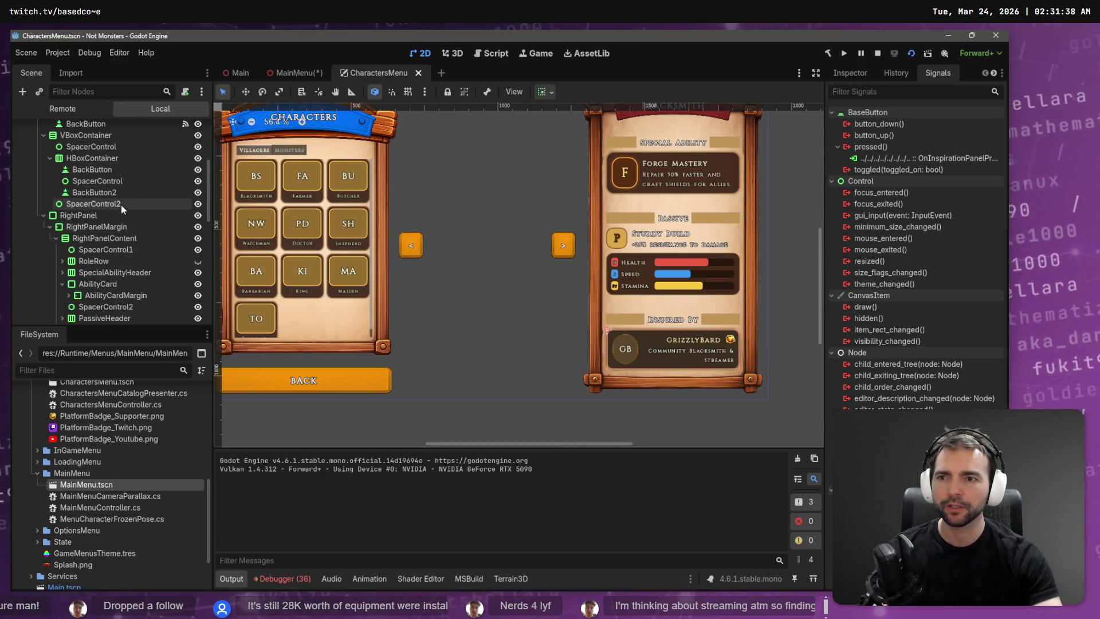
{"action": "scroll", "coordinate": [44, 218], "scroll_direction": "up", "scroll_amount": 5}
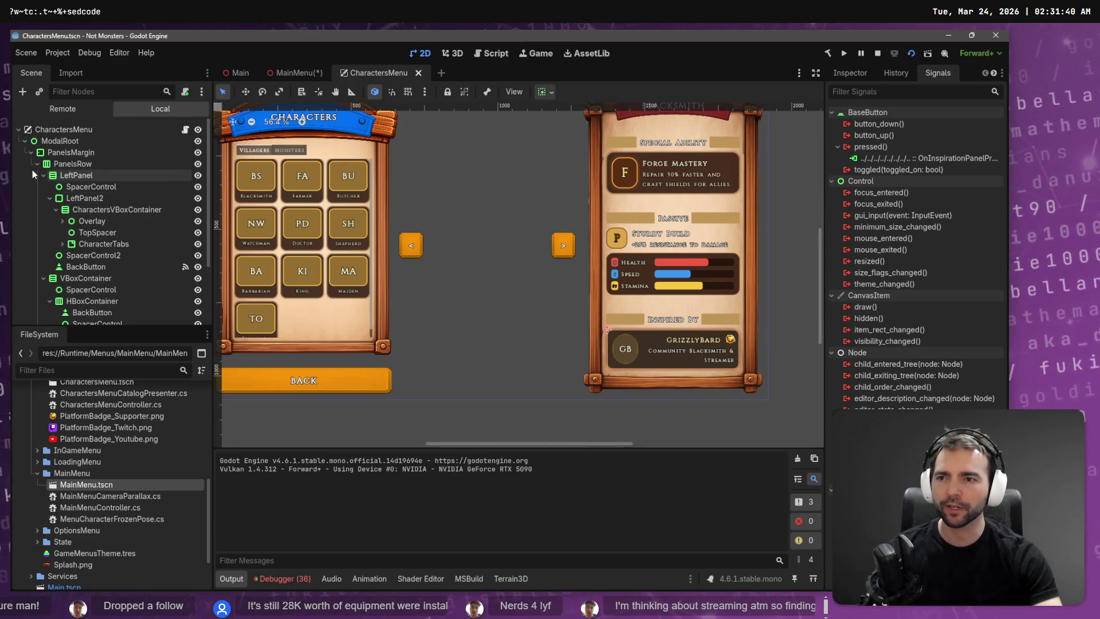
{"action": "left_click", "coordinate": [37, 164]}
{"action": "left_click", "coordinate": [81, 154]}
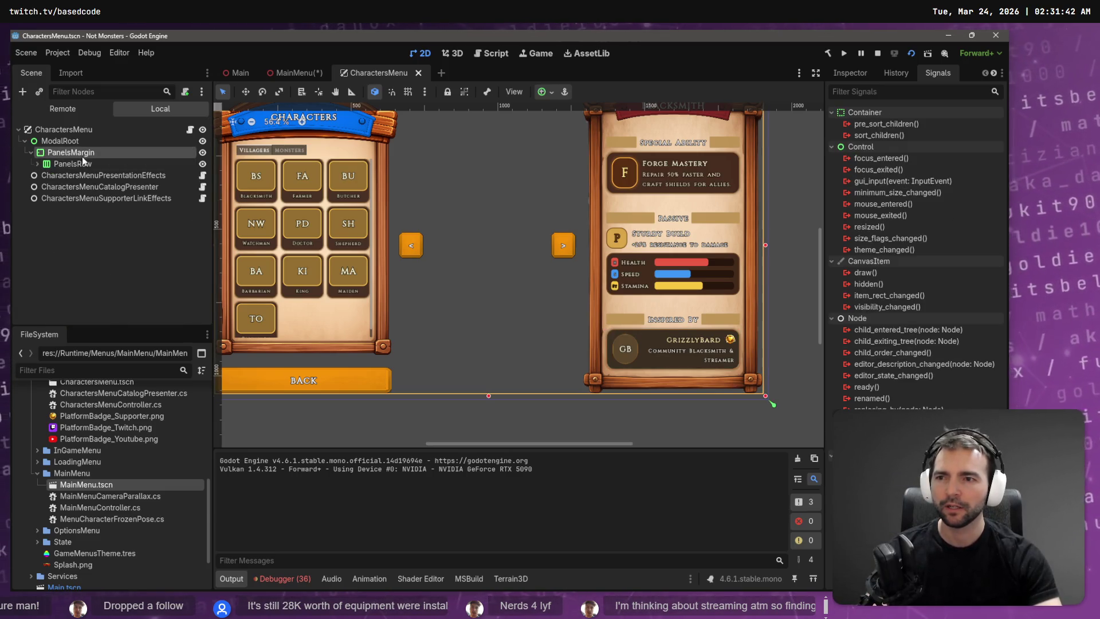
{"action": "key", "text": "ctrl+v"}
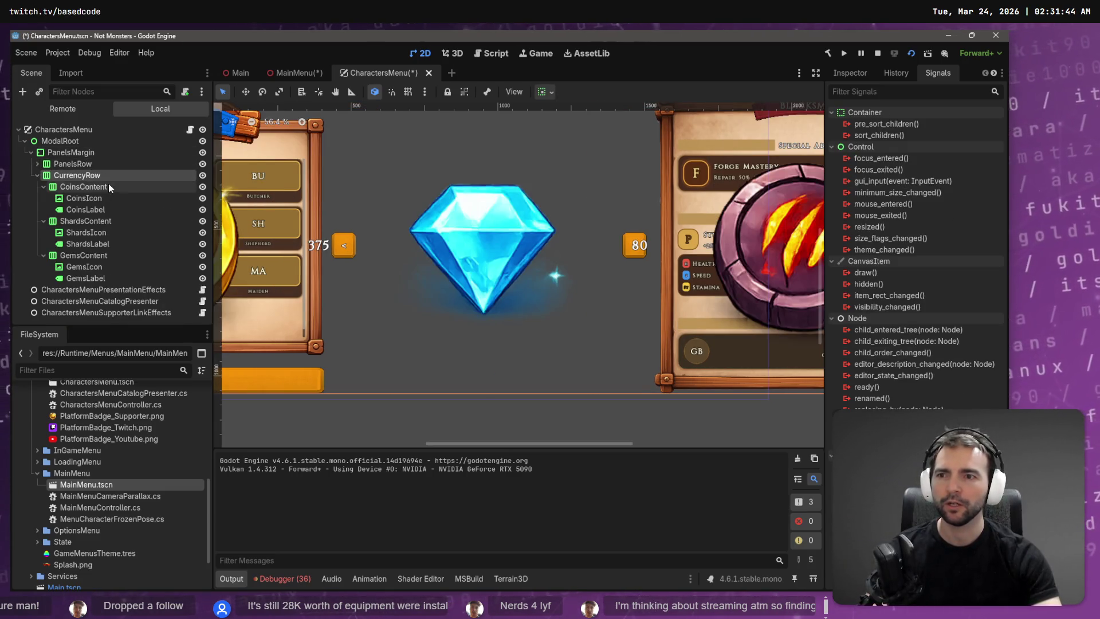
{"action": "scroll", "coordinate": [448, 236], "scroll_direction": "down", "scroll_amount": 4}
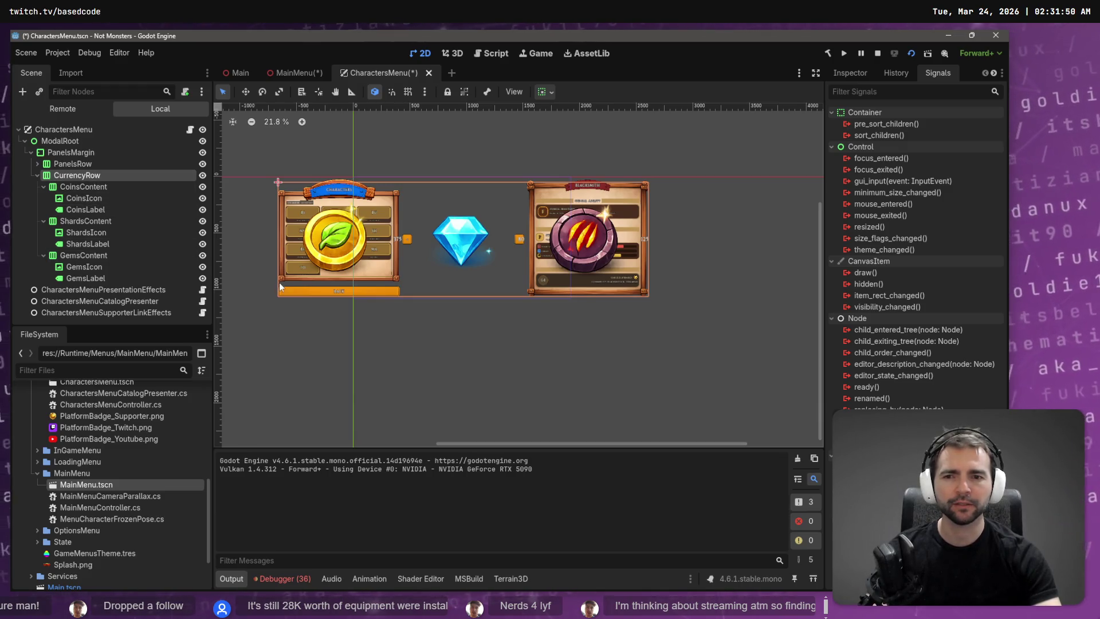
{"action": "key", "text": "ctrl+z"}
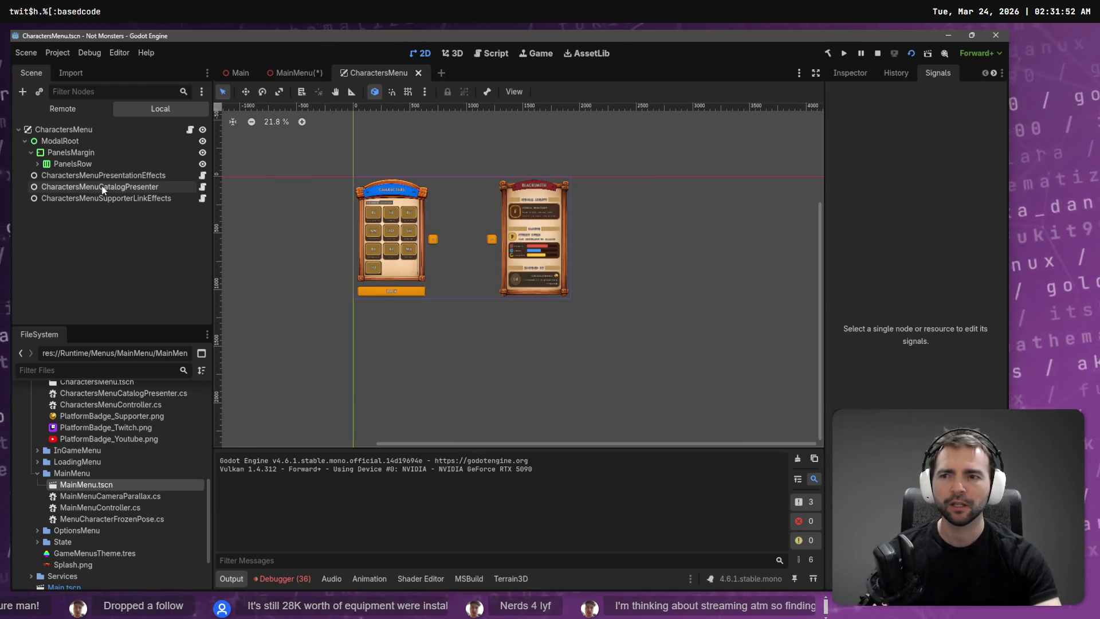
Step: Inspect the PanelsRow and LeftPanel layout, then paste CurrencyRow under PanelsMargin again
{"action": "left_click", "coordinate": [84, 152]}
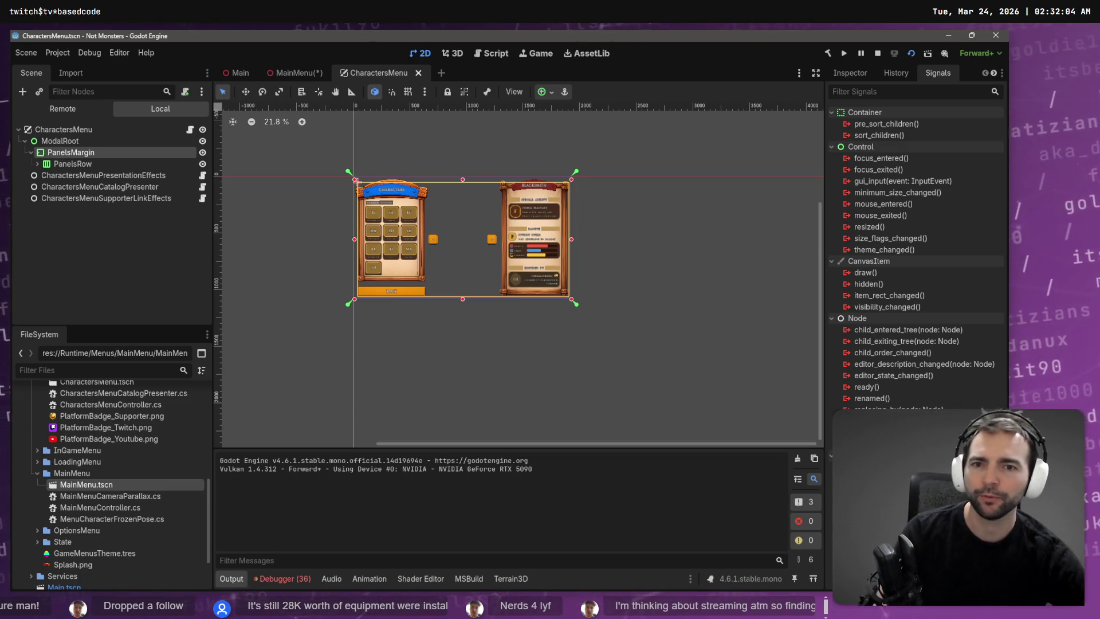
{"action": "left_click", "coordinate": [38, 164]}
{"action": "left_click", "coordinate": [43, 176]}
{"action": "key", "text": "f"}
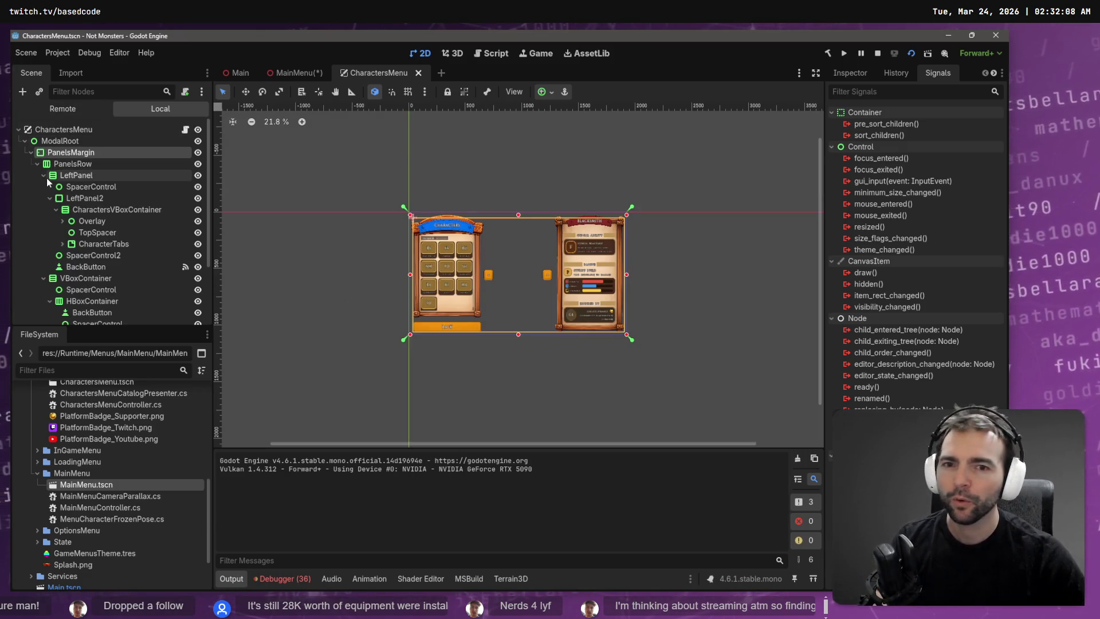
{"action": "left_click", "coordinate": [43, 175]}
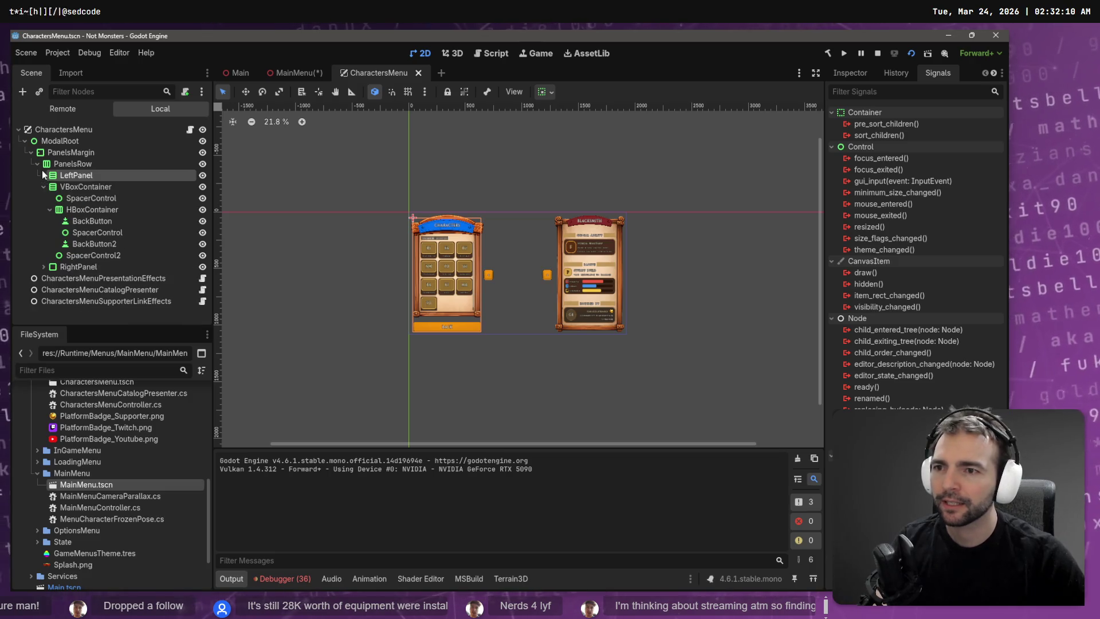
{"action": "left_click", "coordinate": [38, 164]}
{"action": "left_click", "coordinate": [63, 153]}
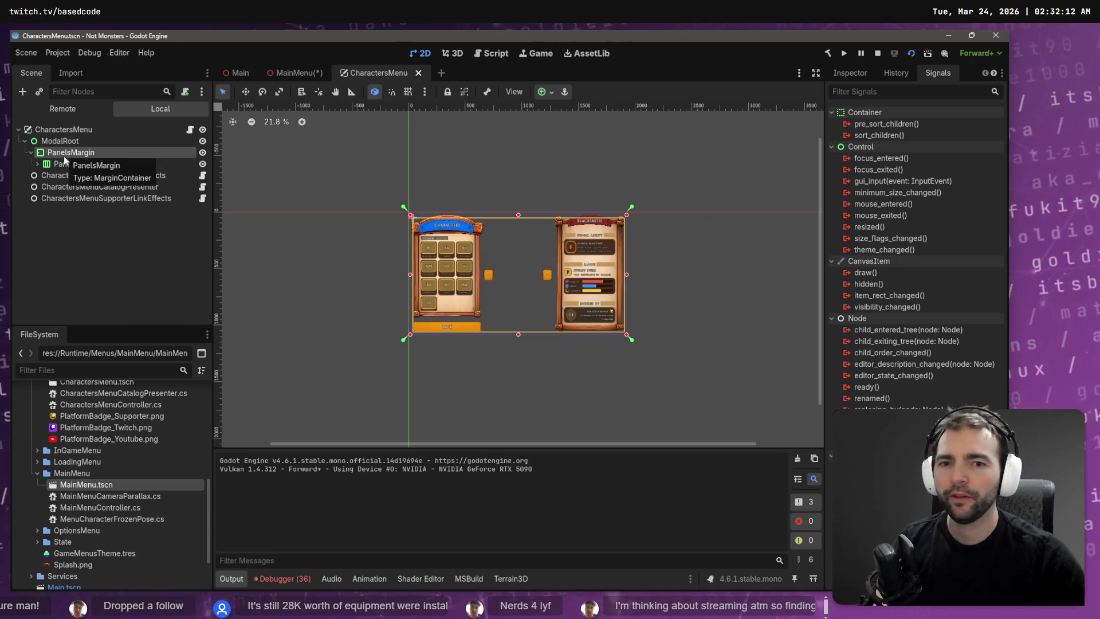
{"action": "key", "text": "ctrl+v"}
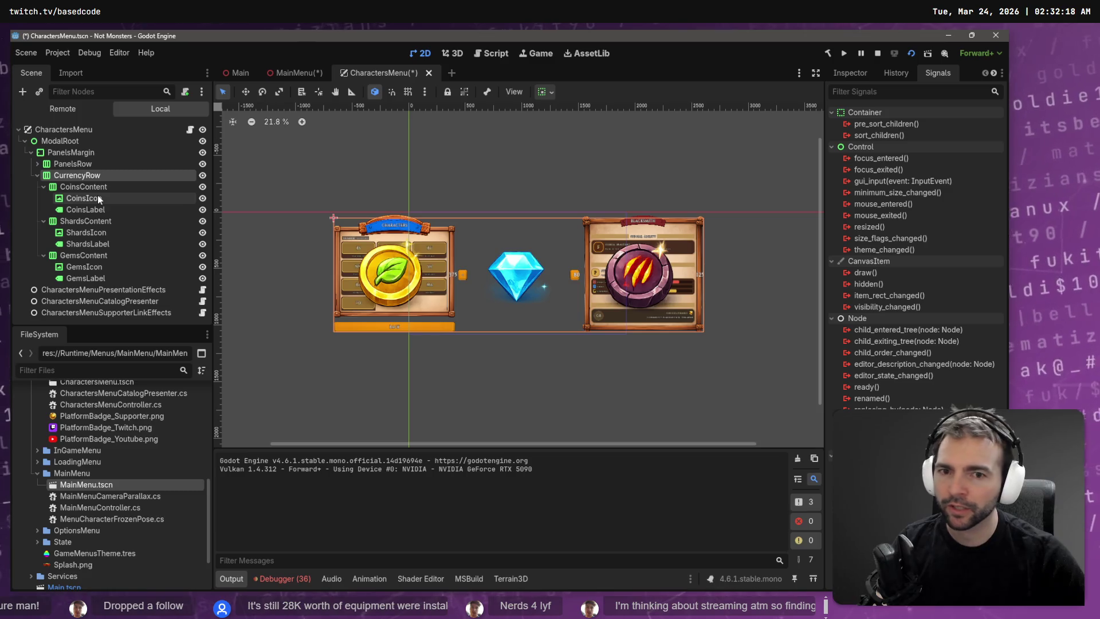
Step: Select CoinsIcon and review the scene's edit history and its properties
{"action": "left_click", "coordinate": [99, 198]}
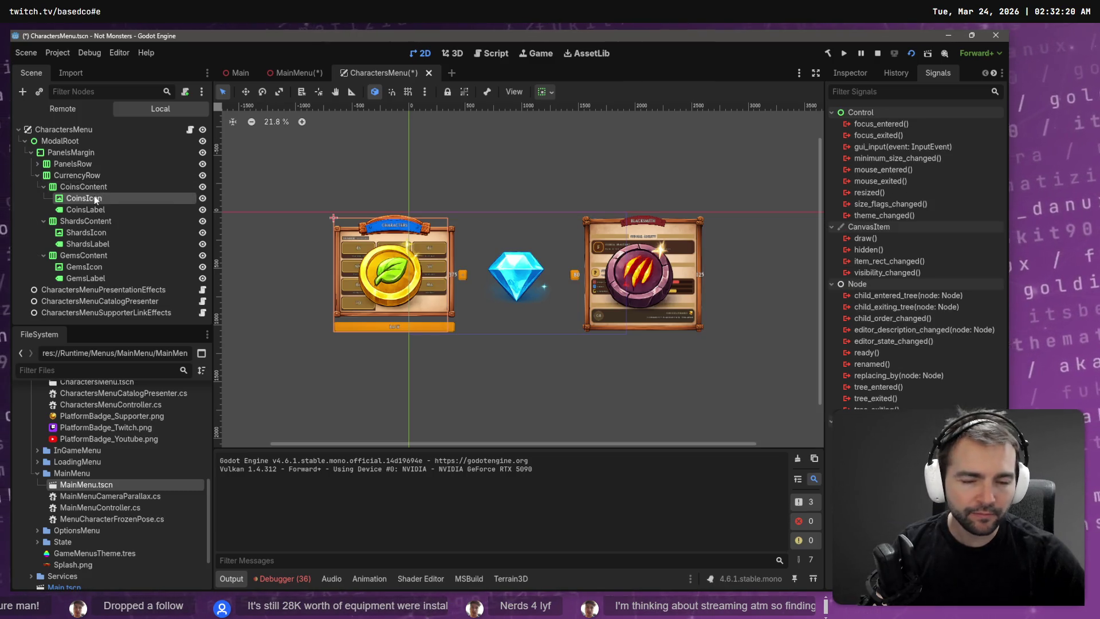
{"action": "left_click", "coordinate": [894, 73]}
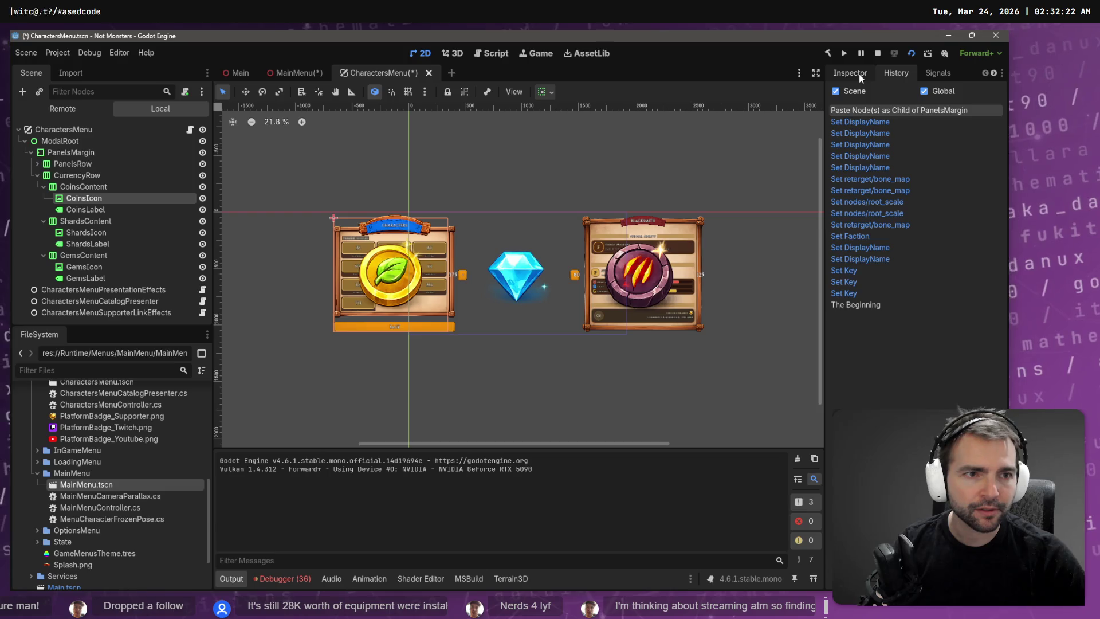
{"action": "left_click", "coordinate": [858, 74]}
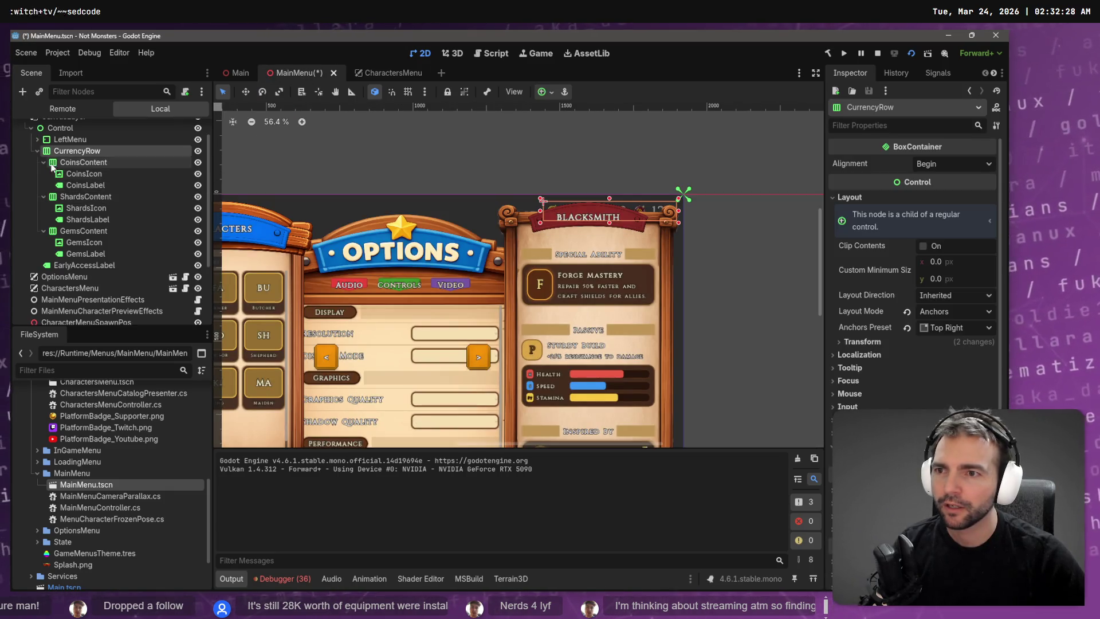
{"action": "left_click", "coordinate": [37, 163]}
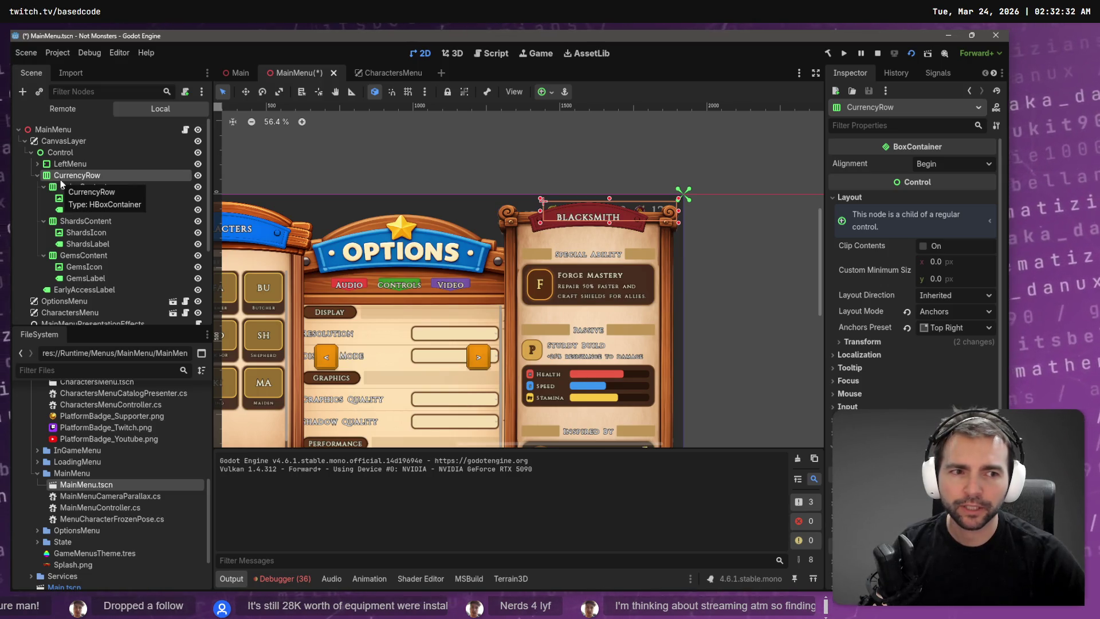
{"action": "left_click", "coordinate": [548, 99]}
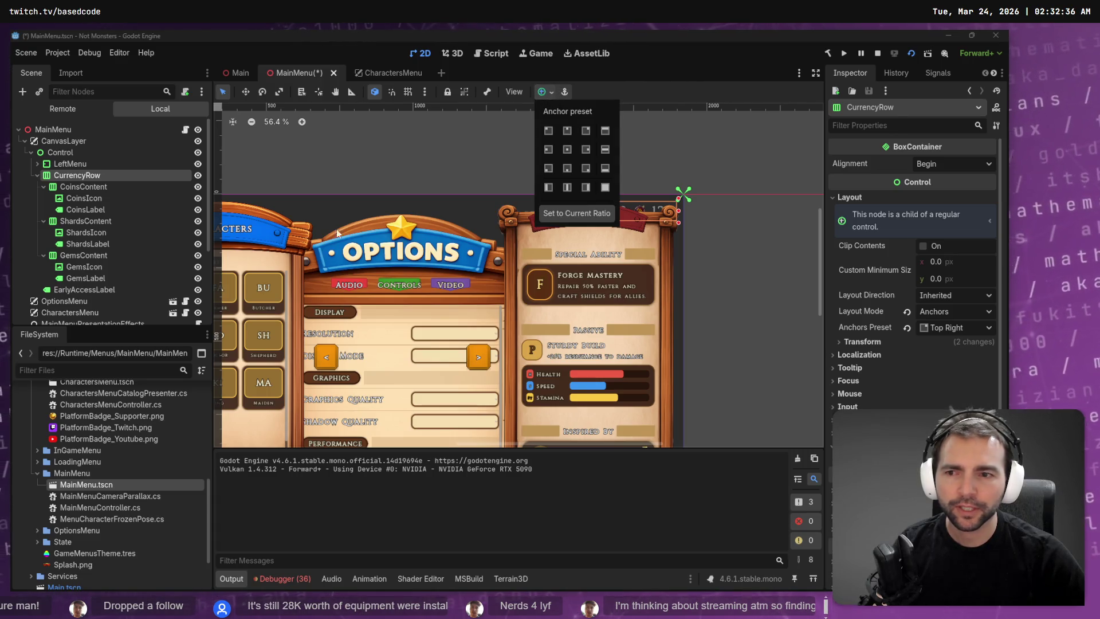
{"action": "left_click", "coordinate": [66, 161]}
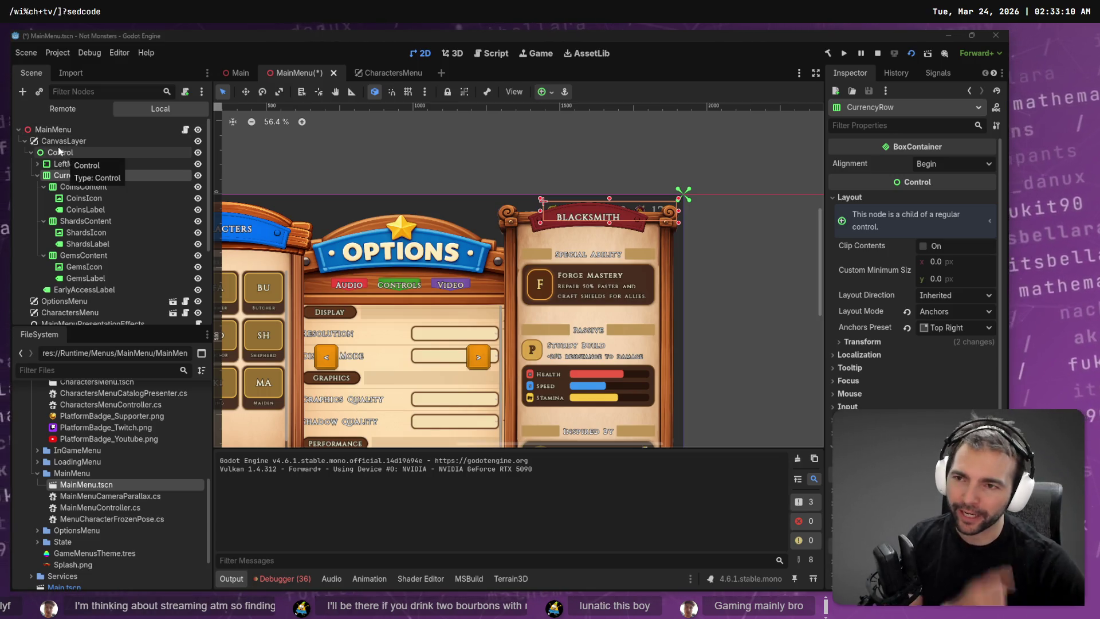
{"action": "right_click", "coordinate": [100, 177]}
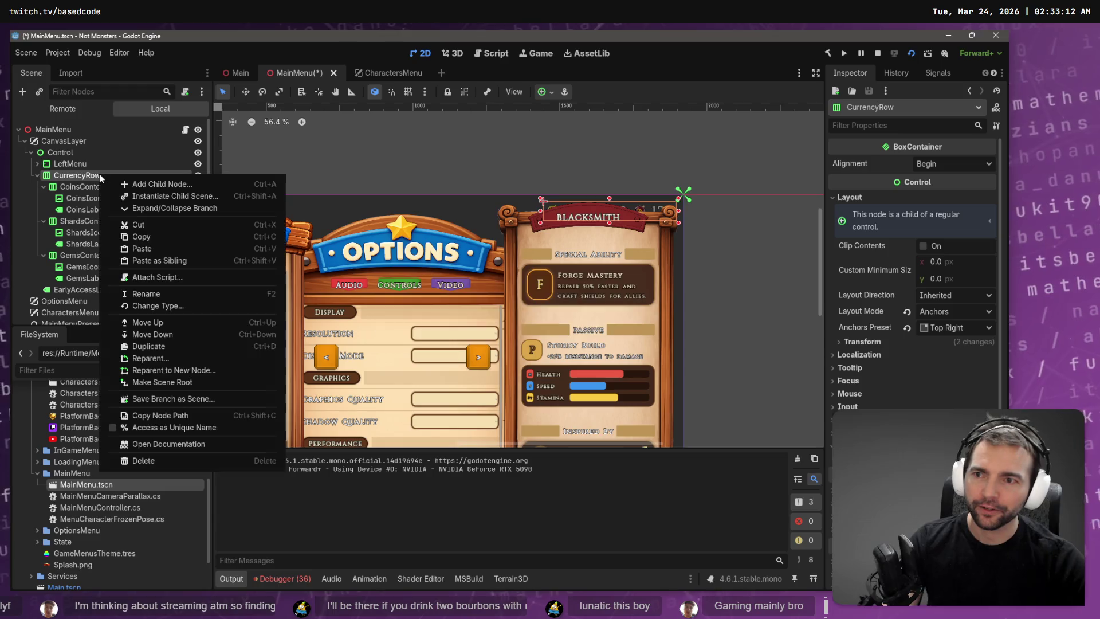
{"action": "left_click", "coordinate": [133, 247]}
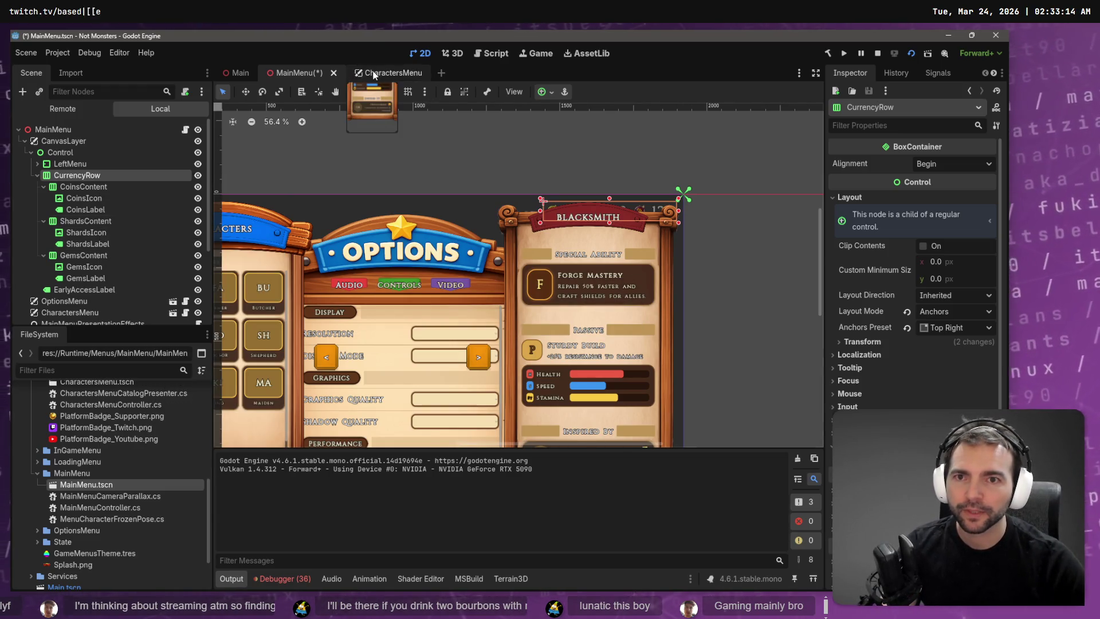
{"action": "left_click", "coordinate": [373, 71]}
{"action": "left_click", "coordinate": [38, 164]}
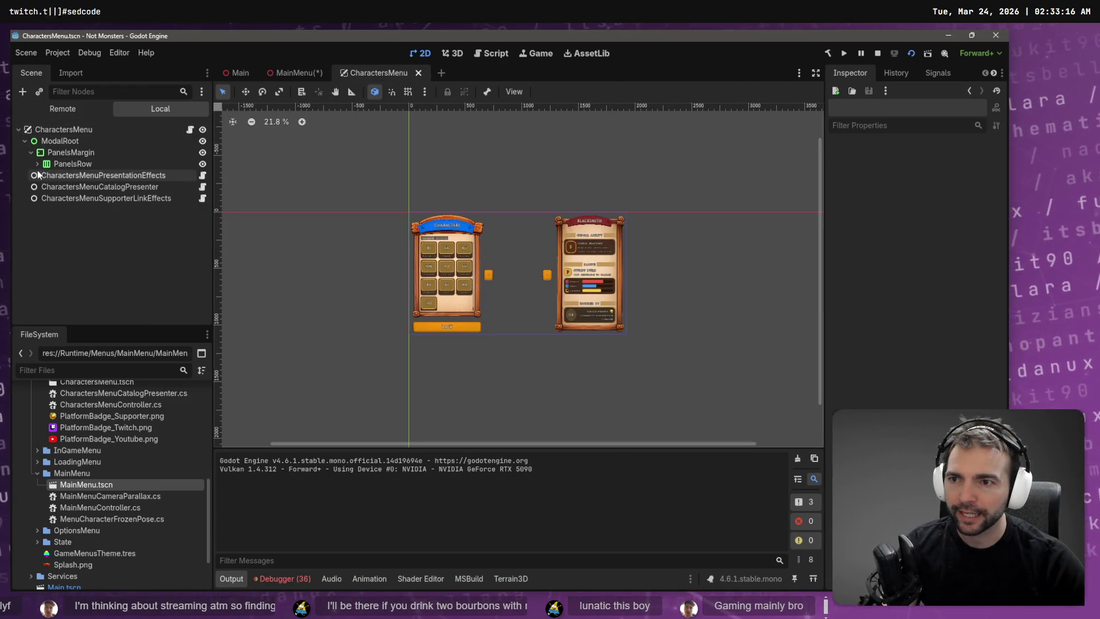
Step: Try pasting CurrencyRow under PanelsRow, then undo the paste
{"action": "left_click", "coordinate": [44, 187]}
{"action": "left_click", "coordinate": [44, 187]}
{"action": "left_click", "coordinate": [63, 198]}
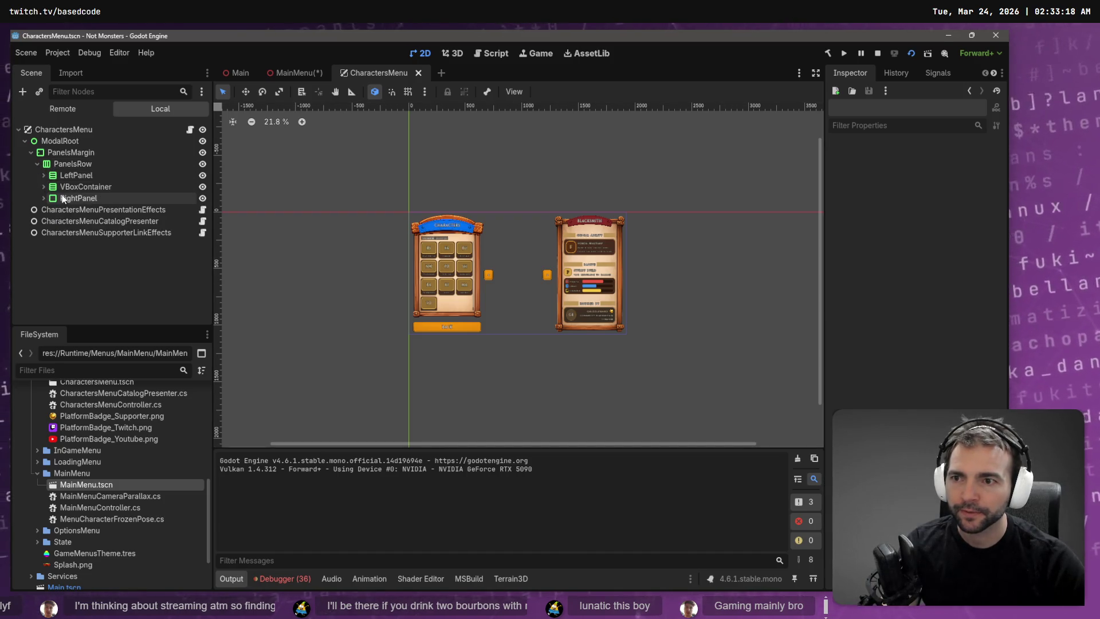
{"action": "left_click", "coordinate": [70, 166]}
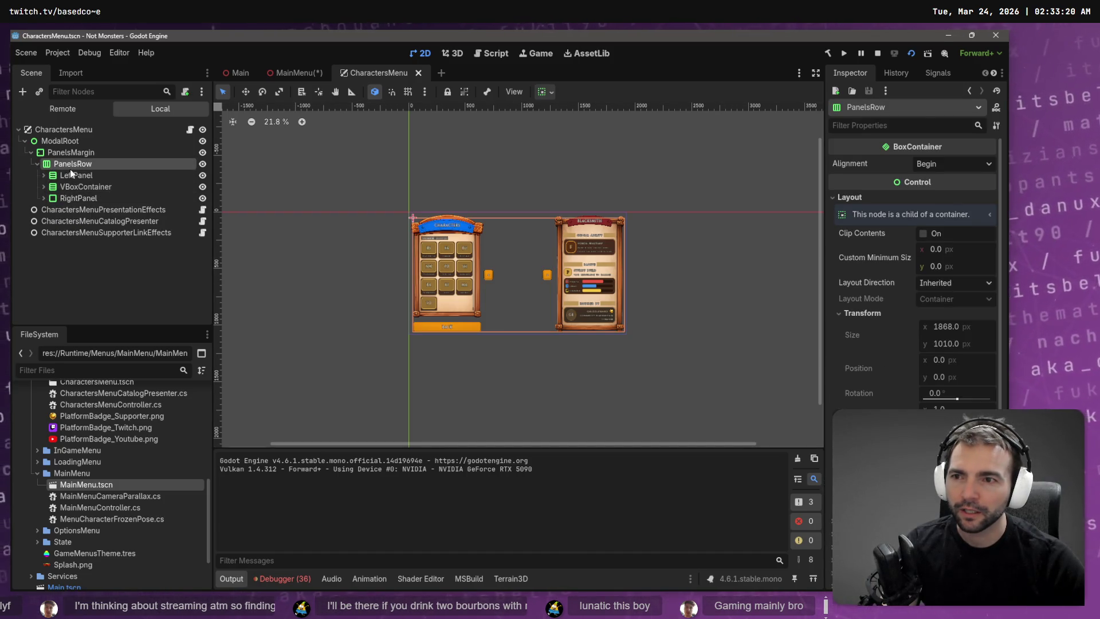
{"action": "key", "text": "ctrl+v"}
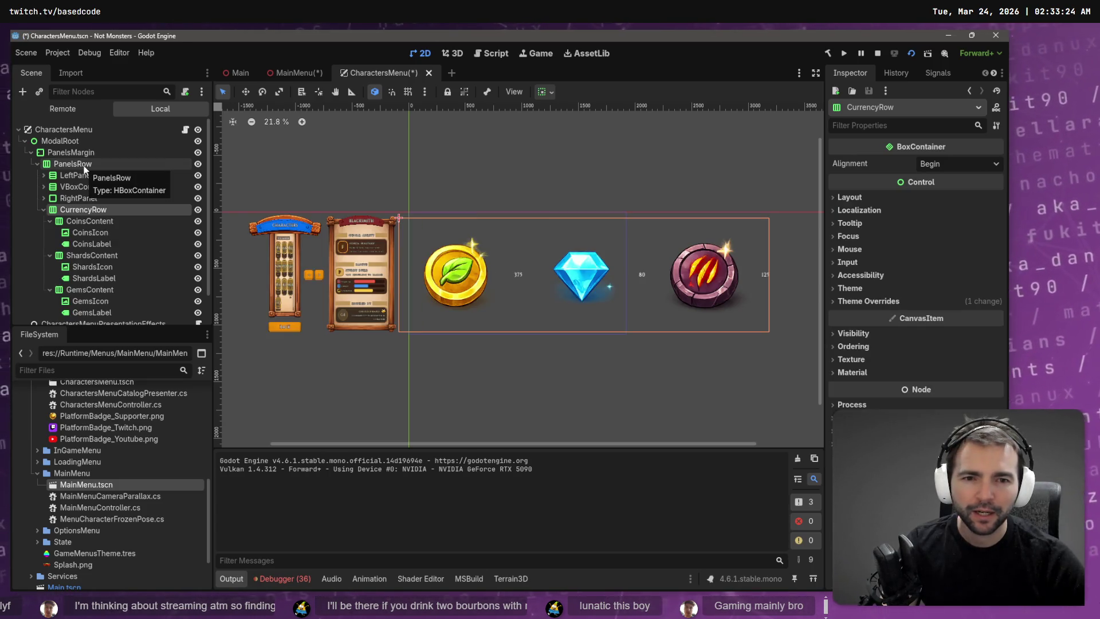
{"action": "key", "text": "ctrl+z"}
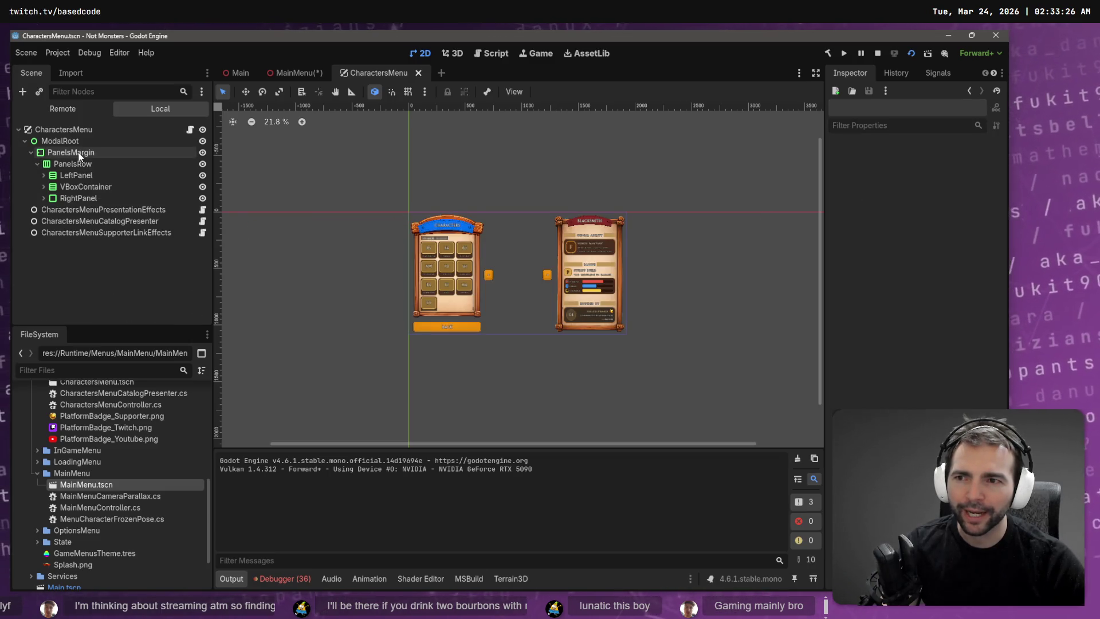
Step: Paste CurrencyRow under ModalRoot and collapse the PanelsMargin and CurrencyRow branches
{"action": "left_click", "coordinate": [75, 141]}
{"action": "left_click", "coordinate": [77, 128]}
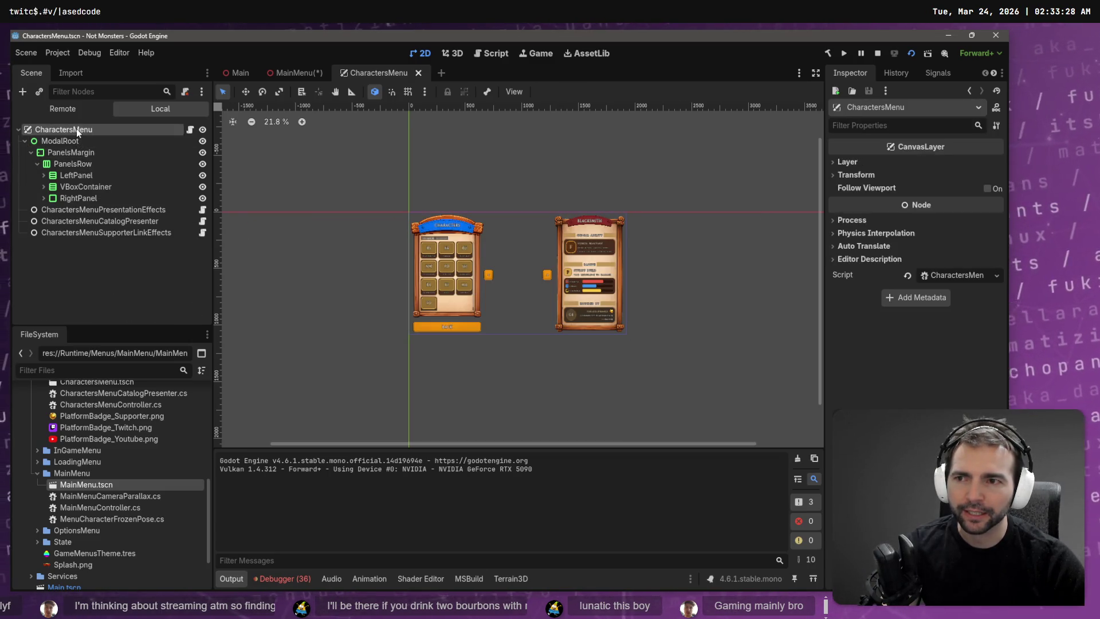
{"action": "left_click", "coordinate": [74, 141]}
{"action": "key", "text": "ctrl+v"}
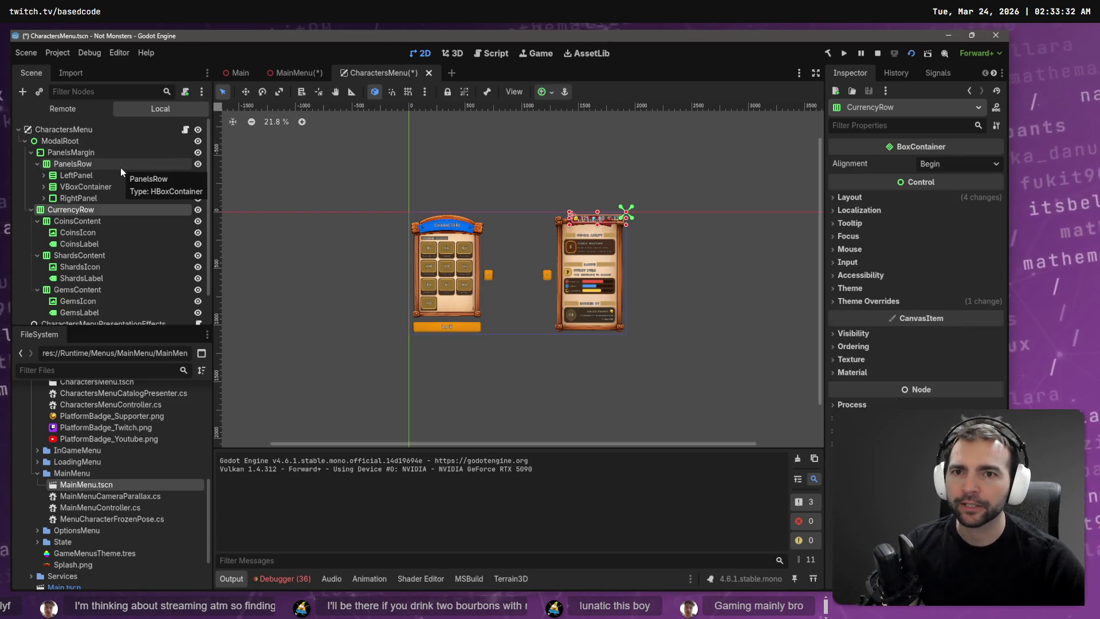
{"action": "left_click", "coordinate": [31, 152]}
{"action": "left_click", "coordinate": [31, 164]}
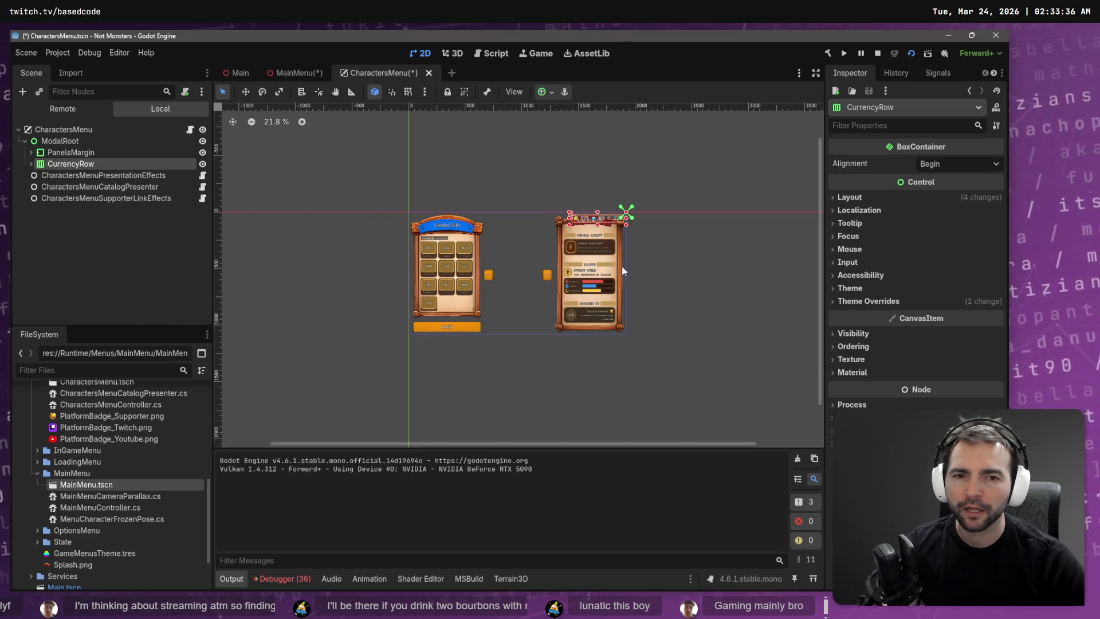
{"action": "scroll", "coordinate": [630, 229], "scroll_direction": "up", "scroll_amount": 5}
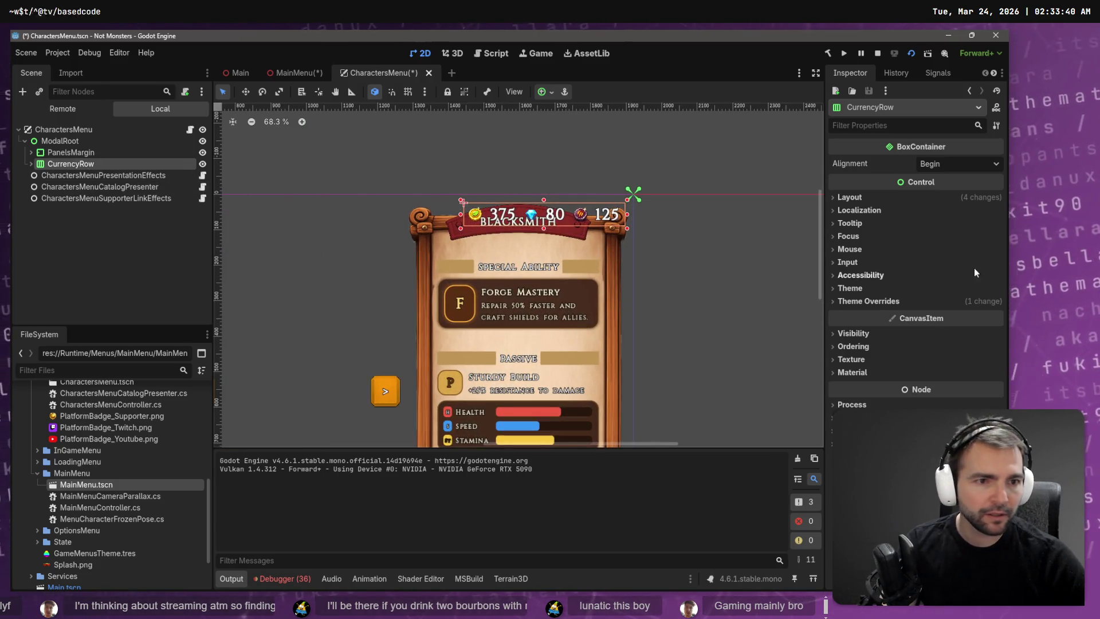
Step: Shift CurrencyRow left by dragging its Layout > Transform Position x to 1370.725
{"action": "left_click", "coordinate": [853, 198]}
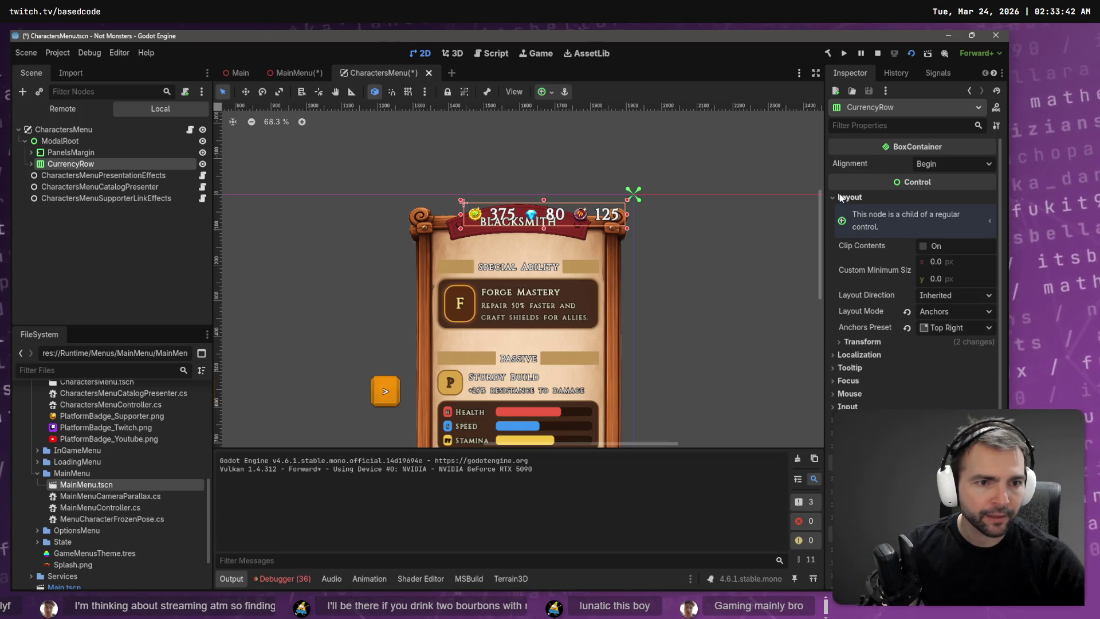
{"action": "left_click", "coordinate": [840, 197]}
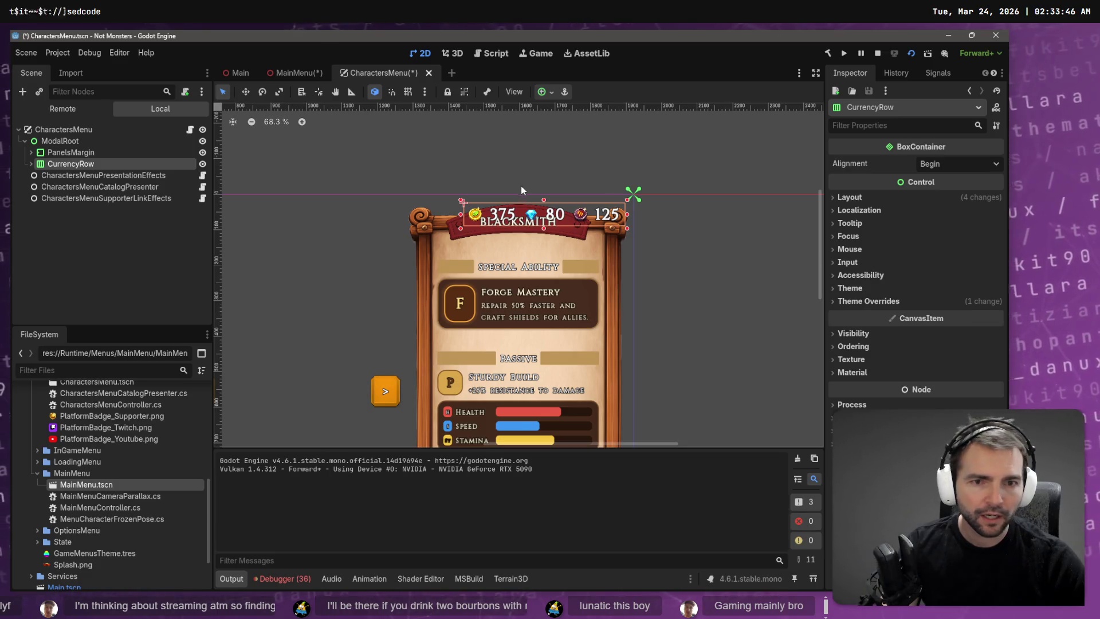
{"action": "left_click", "coordinate": [607, 213]}
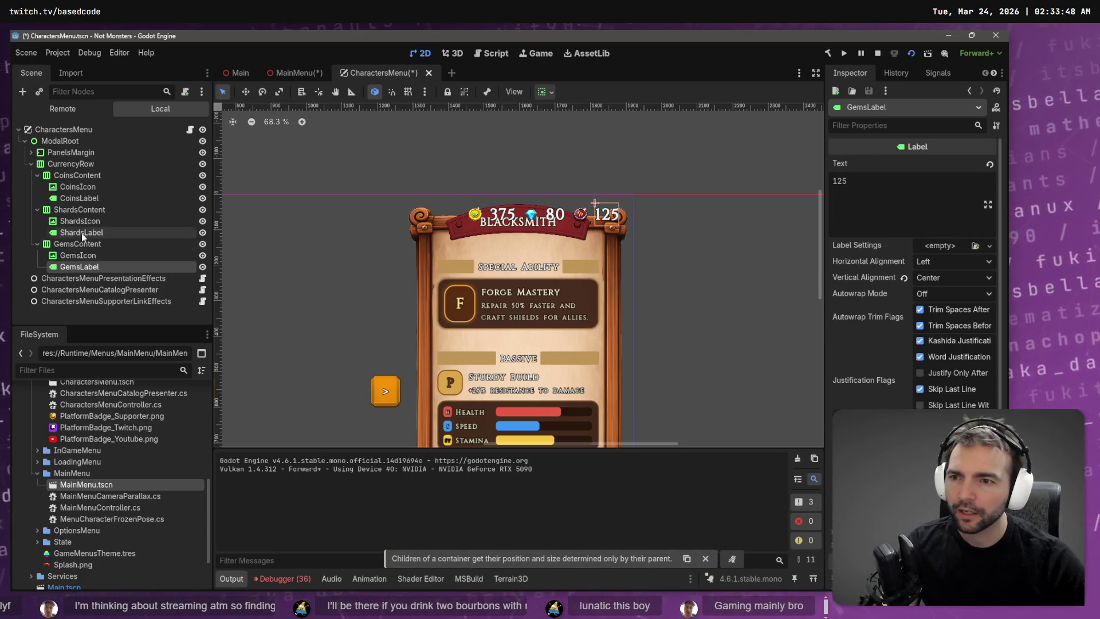
{"action": "left_click", "coordinate": [70, 164]}
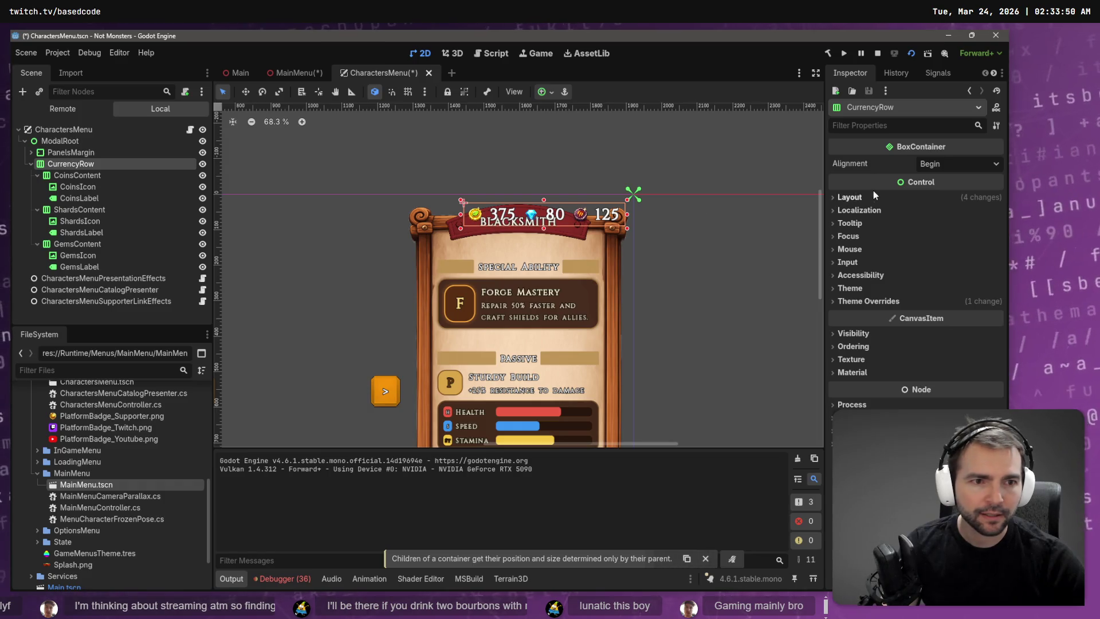
{"action": "left_click", "coordinate": [850, 197]}
{"action": "left_click", "coordinate": [865, 342]}
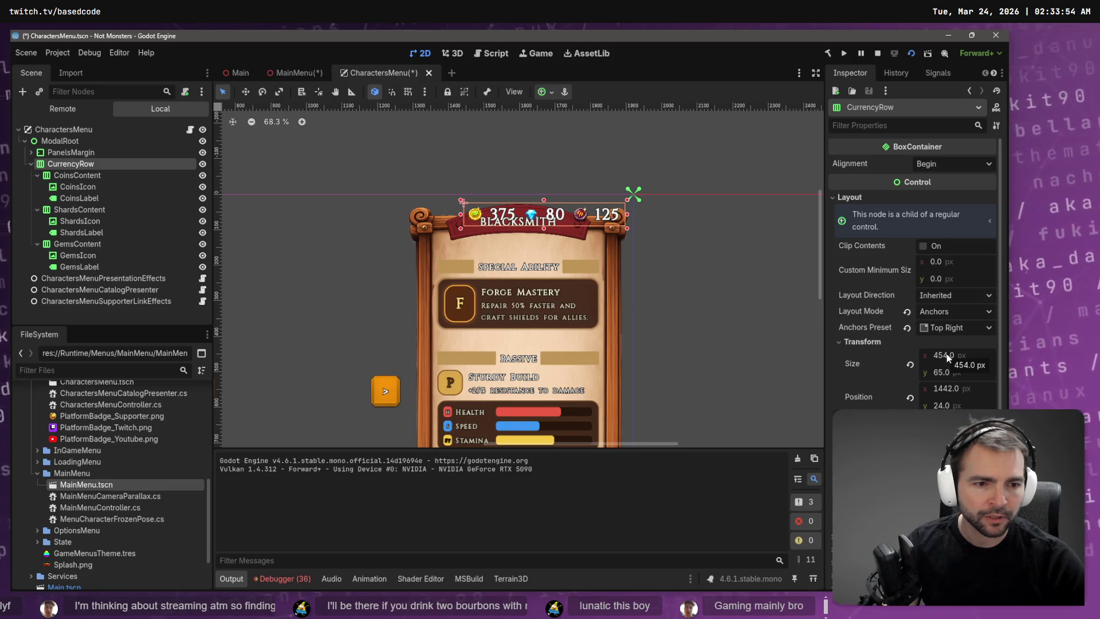
{"action": "left_click_drag", "start_coordinate": [946, 393], "coordinate": [920, 392]}
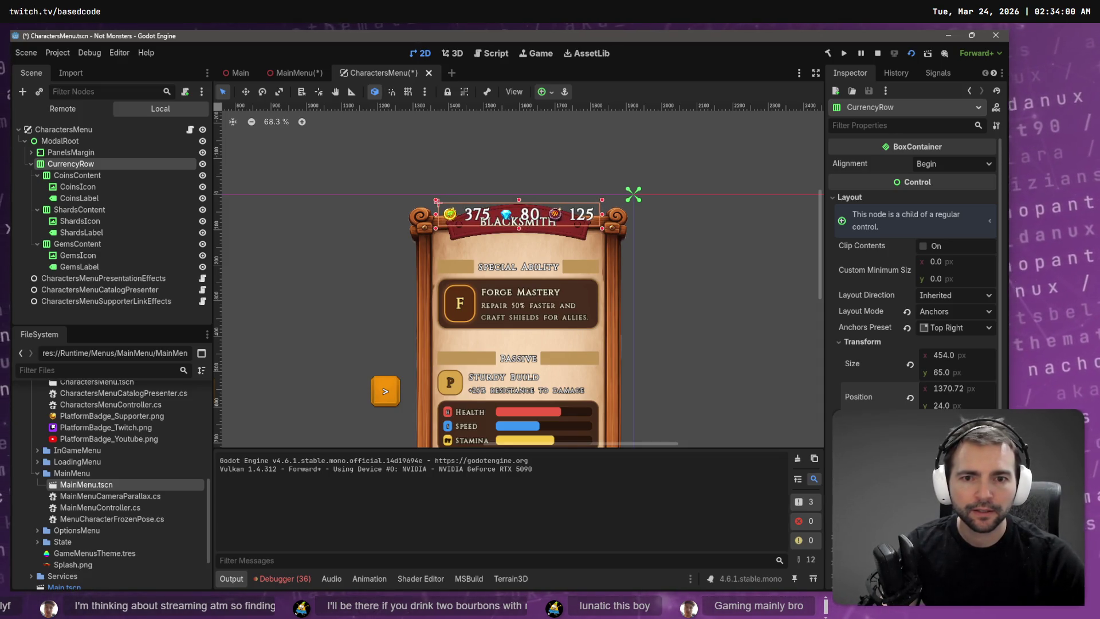
{"action": "scroll", "coordinate": [594, 272], "scroll_direction": "down", "scroll_amount": 3}
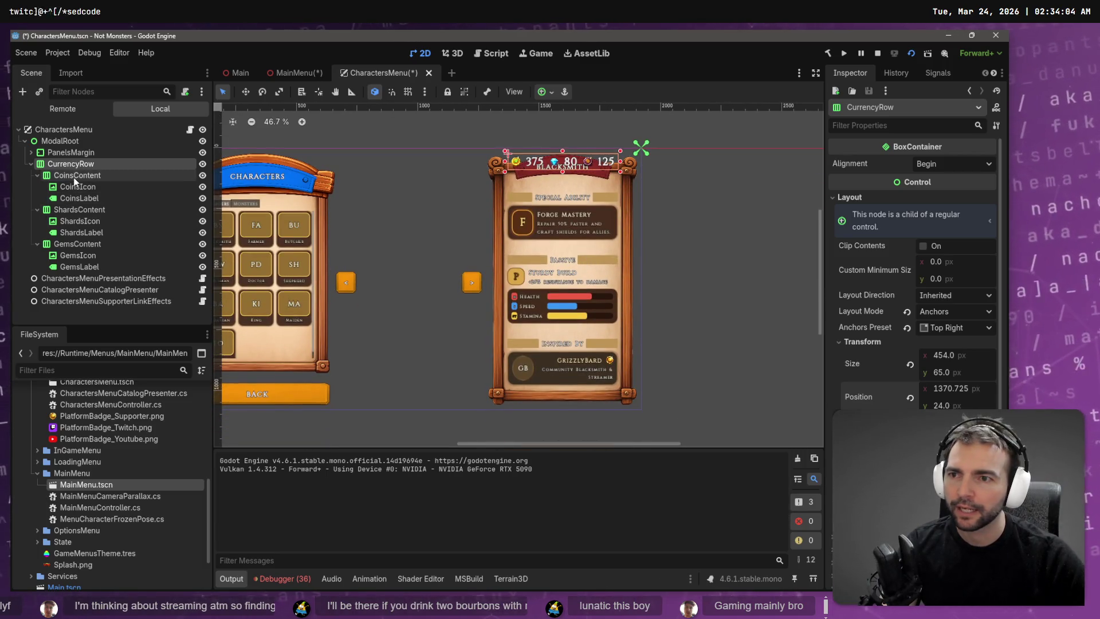
{"action": "left_click", "coordinate": [30, 152]}
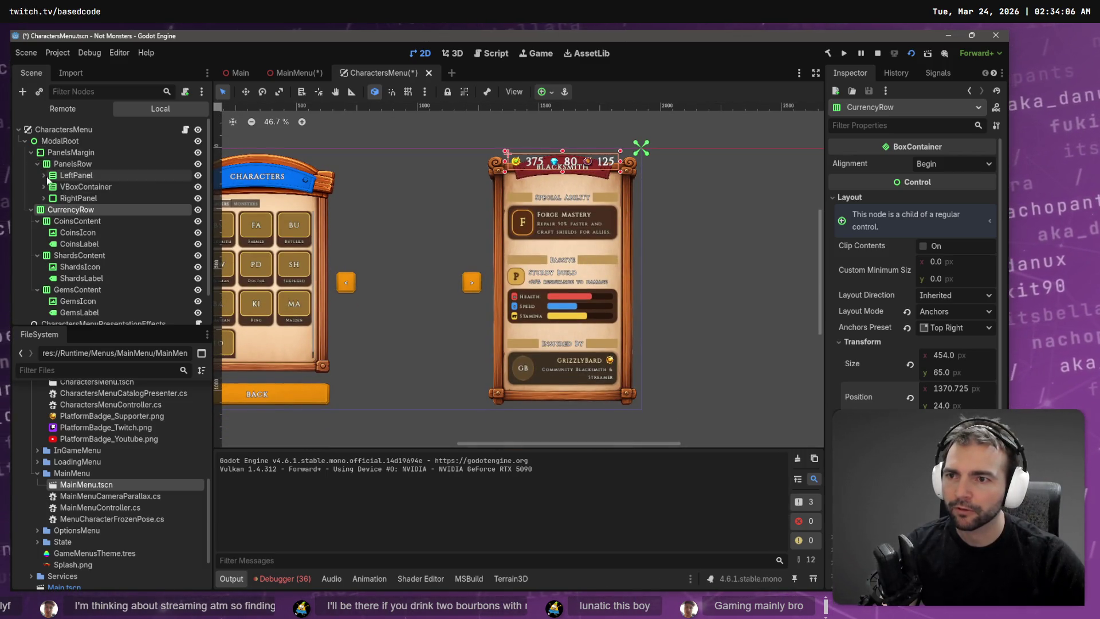
{"action": "left_click", "coordinate": [79, 198]}
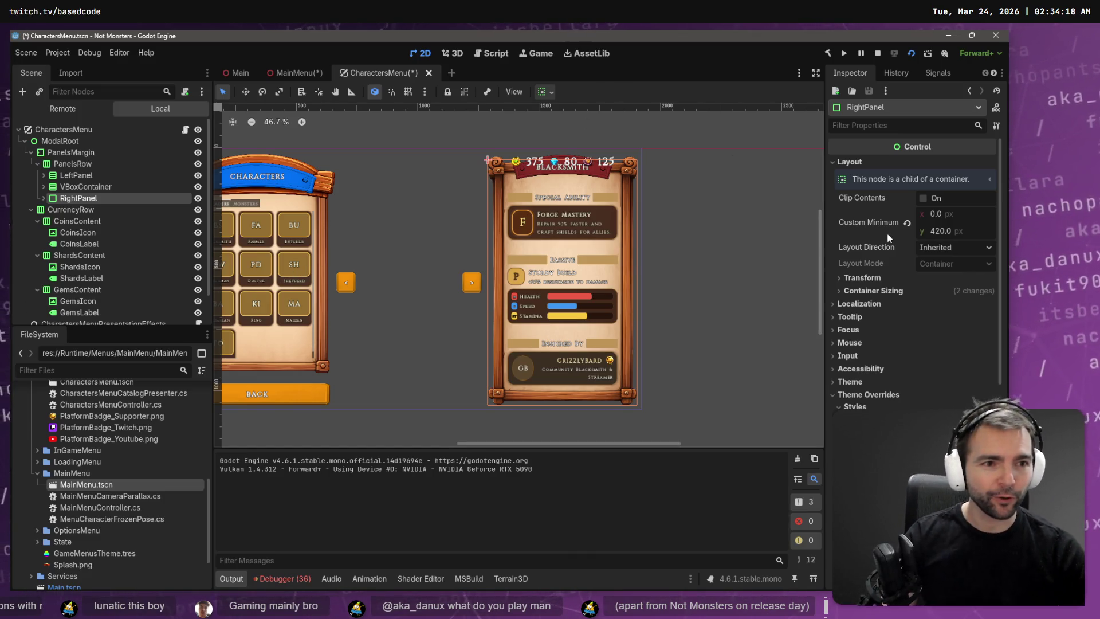
{"action": "left_click", "coordinate": [865, 279]}
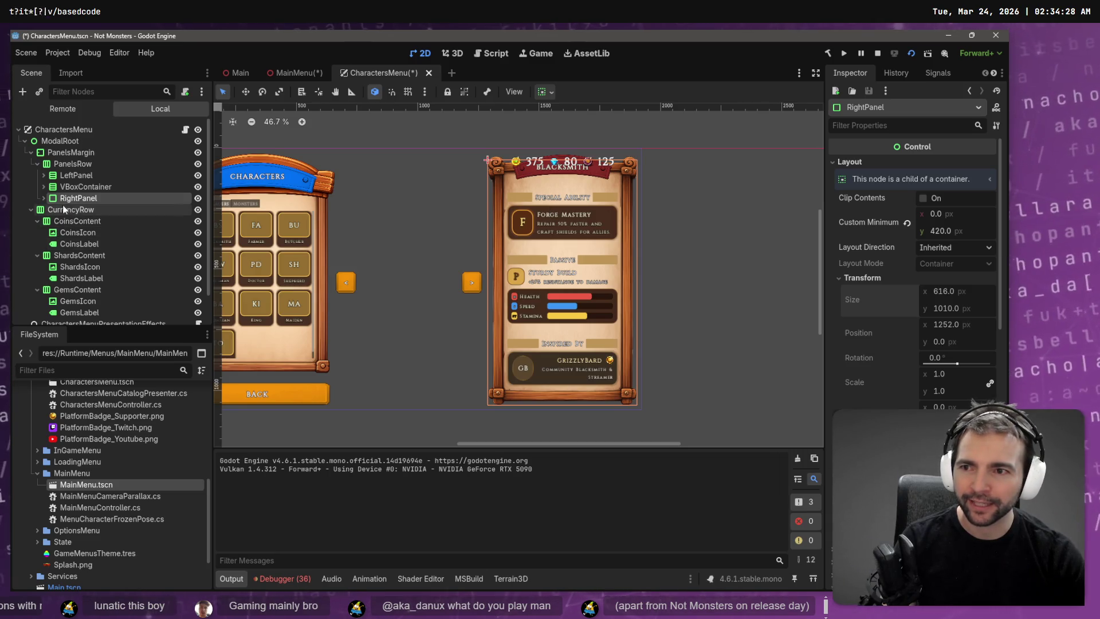
{"action": "left_click", "coordinate": [44, 198]}
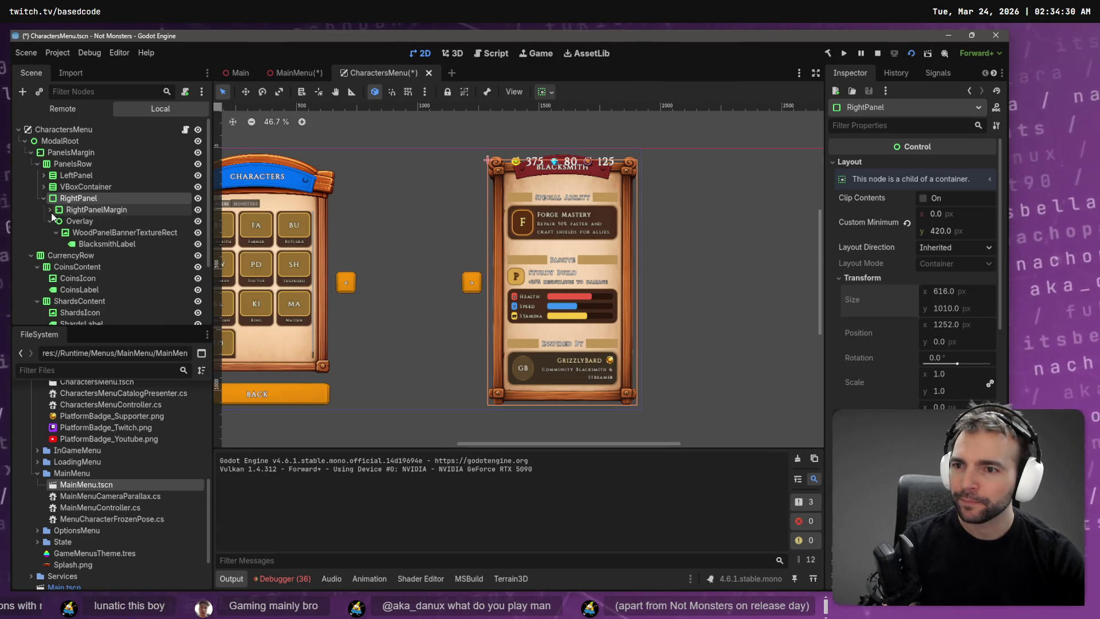
{"action": "left_click", "coordinate": [50, 222]}
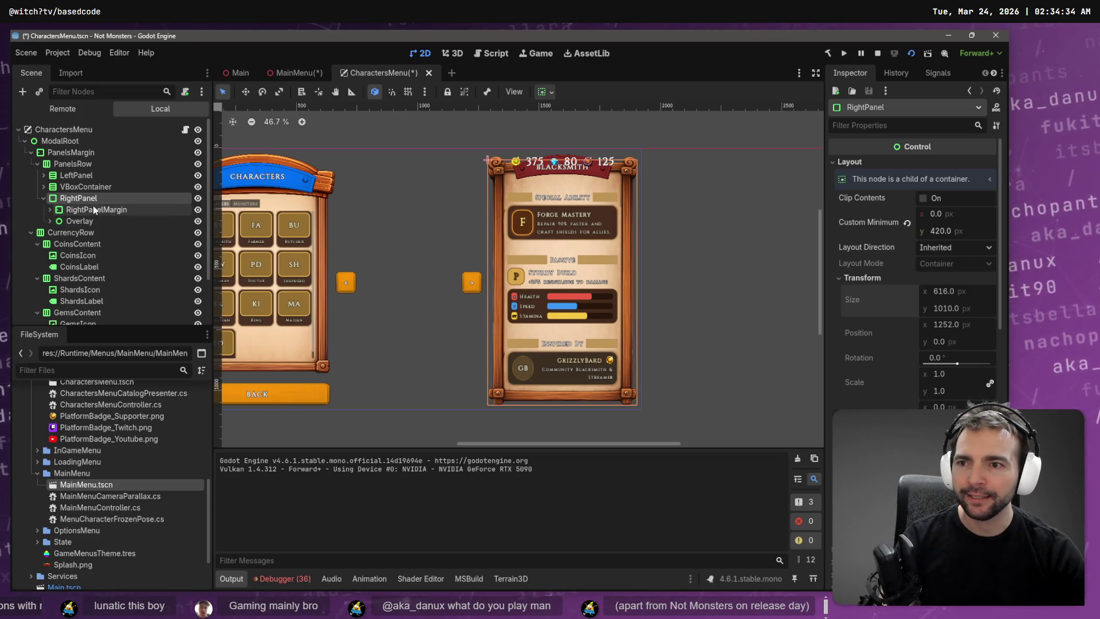
{"action": "left_click", "coordinate": [98, 210]}
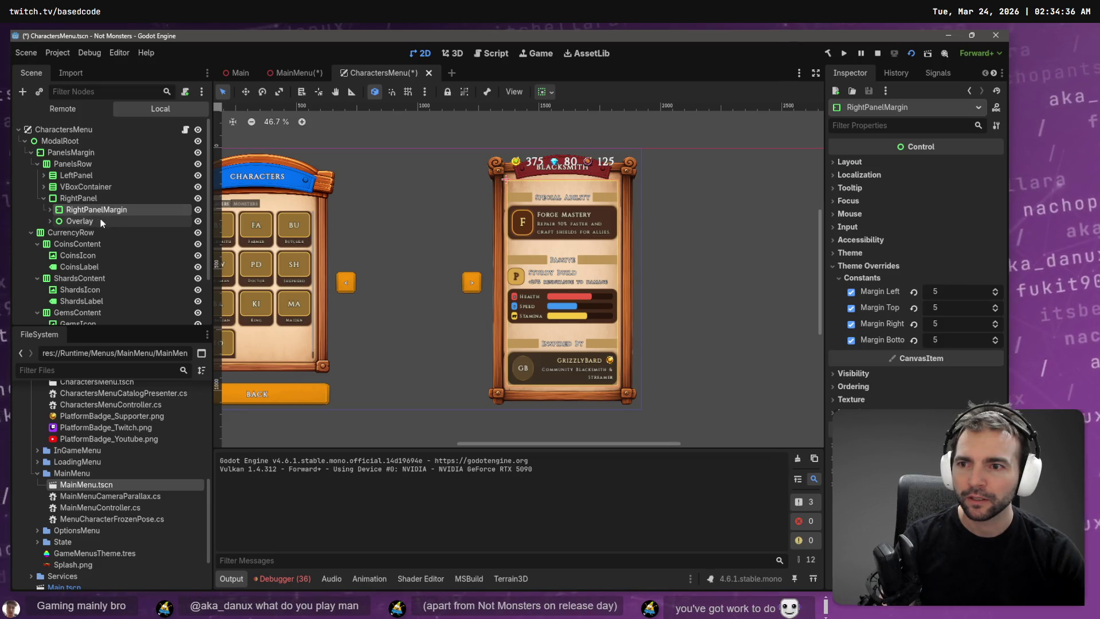
{"action": "left_click", "coordinate": [101, 219]}
{"action": "left_click", "coordinate": [103, 214]}
{"action": "left_click", "coordinate": [99, 223]}
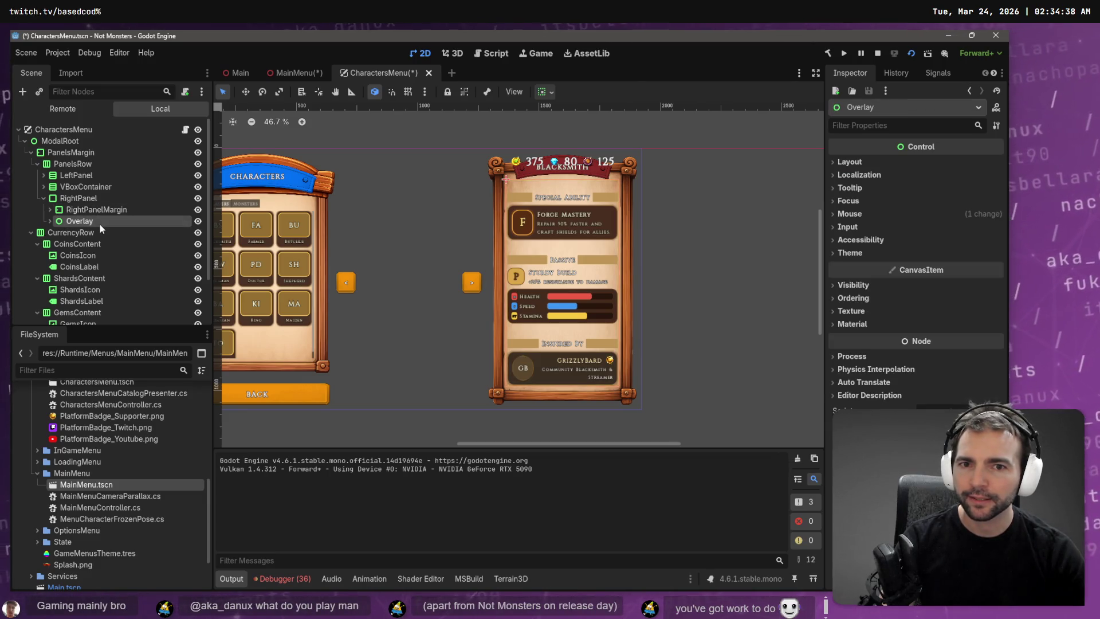
{"action": "left_click", "coordinate": [102, 213]}
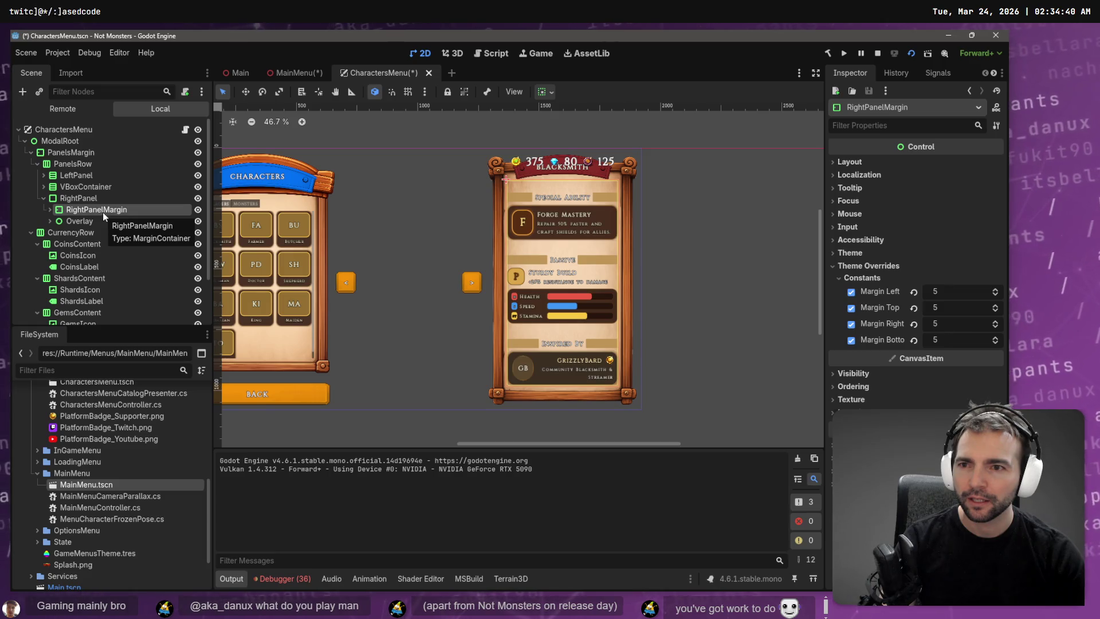
{"action": "left_click", "coordinate": [102, 199]}
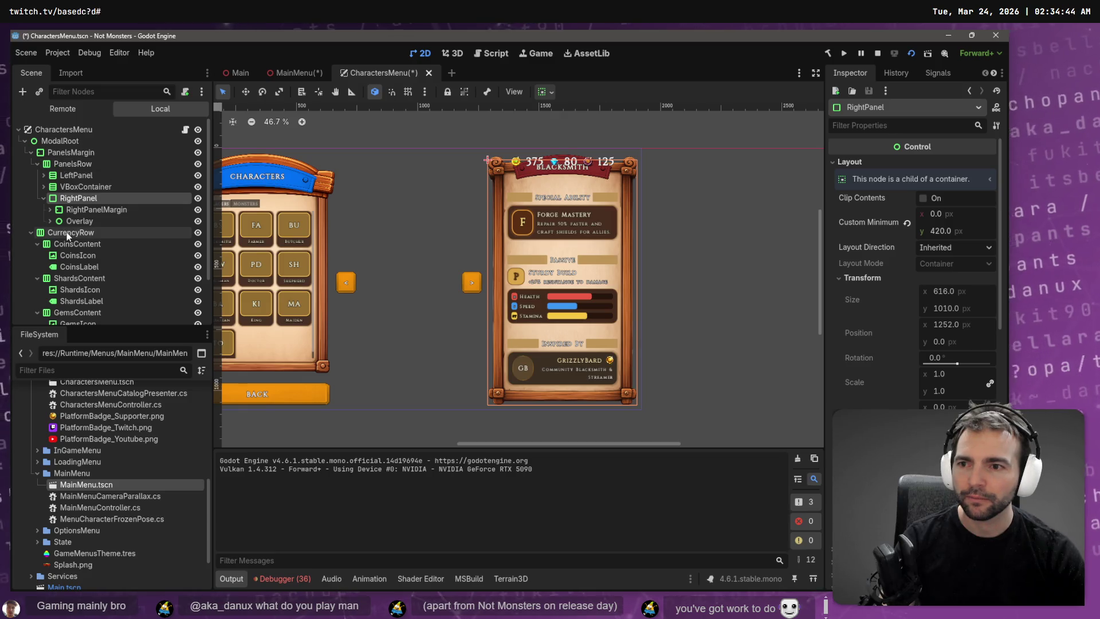
{"action": "right_click", "coordinate": [74, 201]}
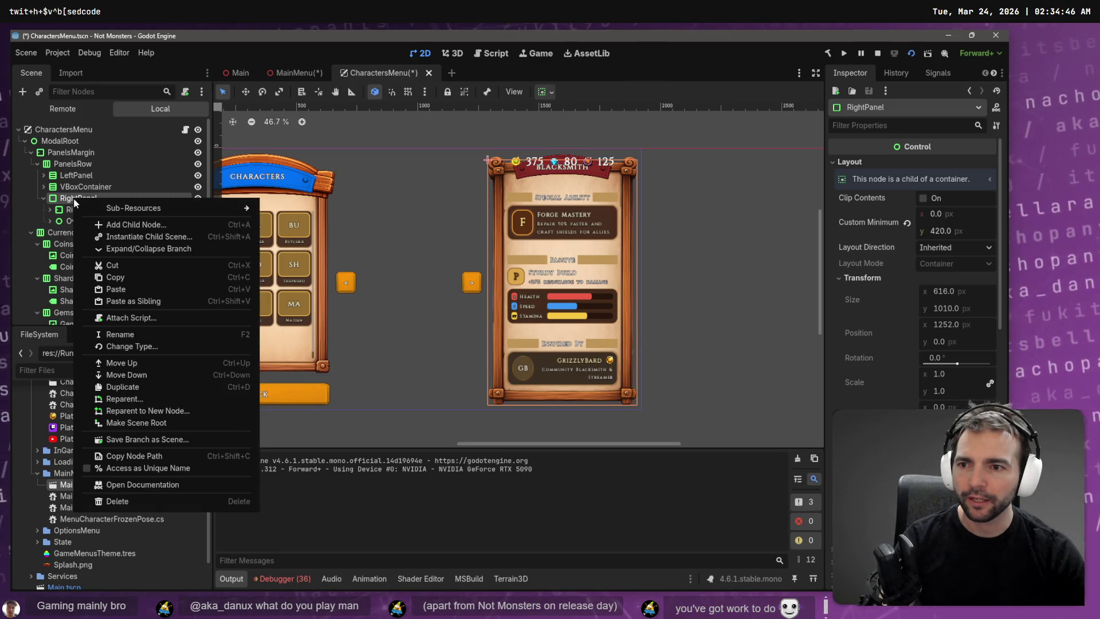
{"action": "left_click", "coordinate": [54, 229]}
{"action": "right_click", "coordinate": [91, 200]}
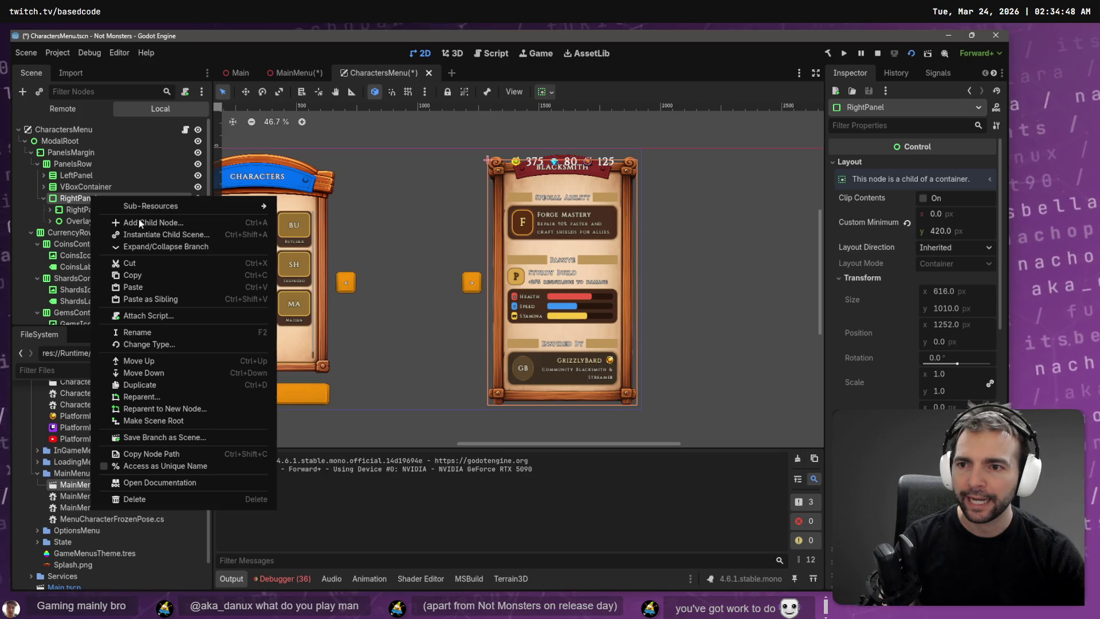
{"action": "mouse_move", "coordinate": [188, 210]}
{"action": "left_click", "coordinate": [65, 235]}
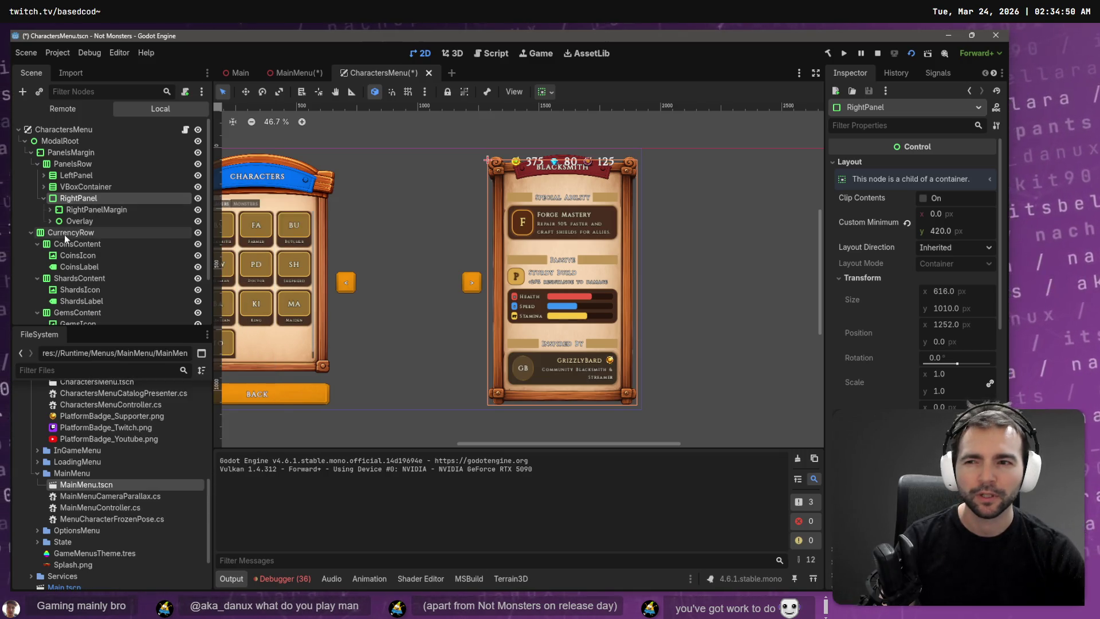